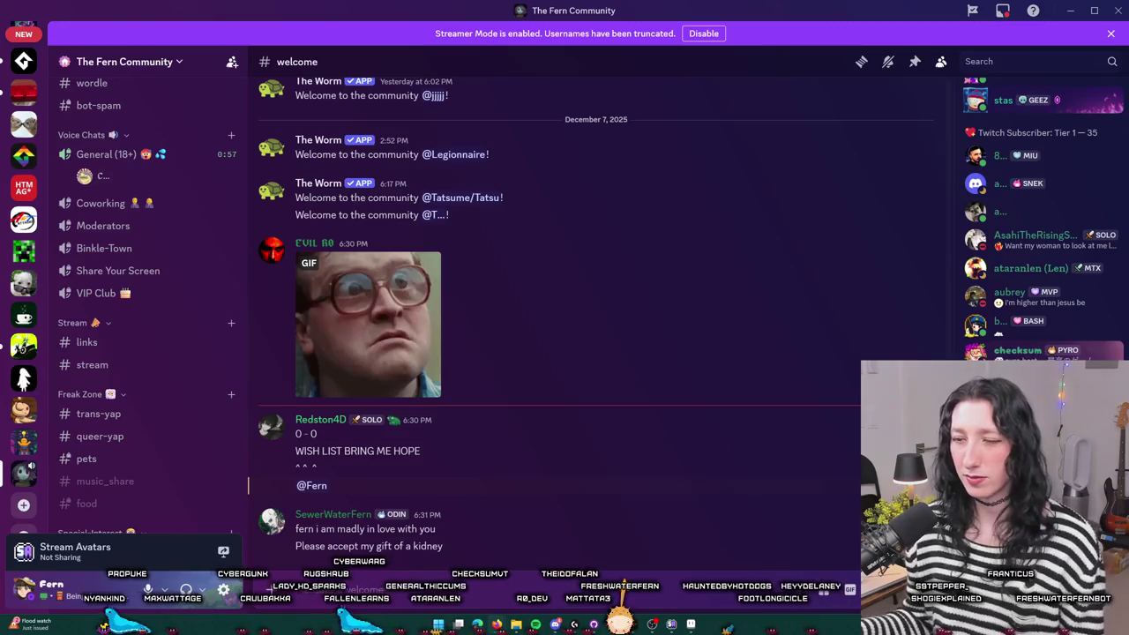
# - Look over the kidney message author's profile and the newly welcomed member's full profile
pyautogui.moveTo(445, 546); pyautogui.dragTo(295, 528)
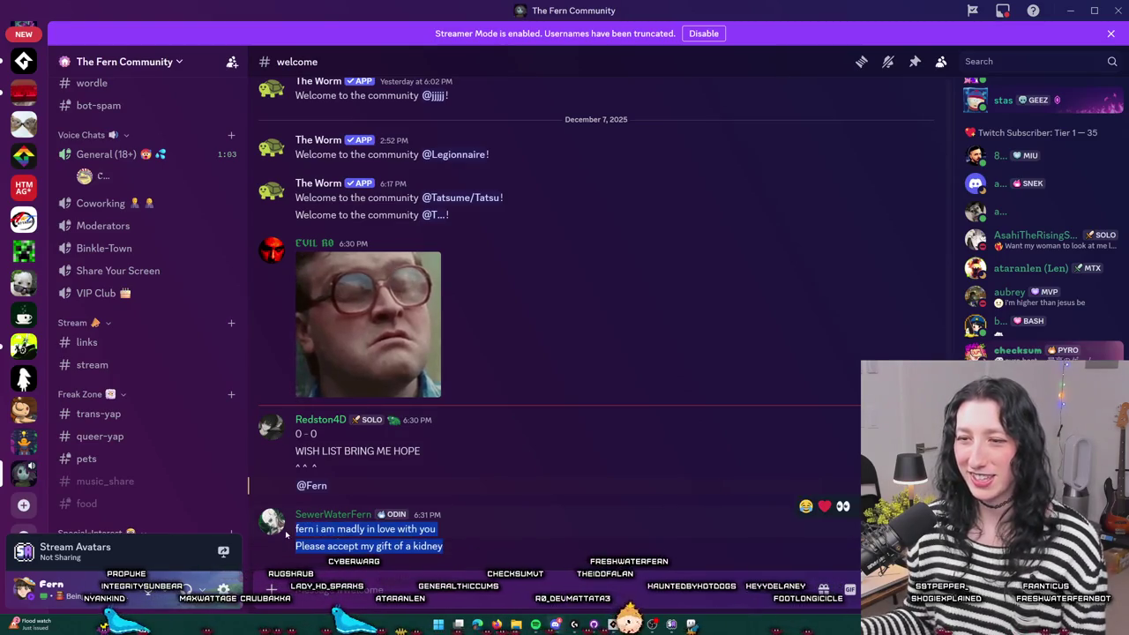
pyautogui.click(334, 514)
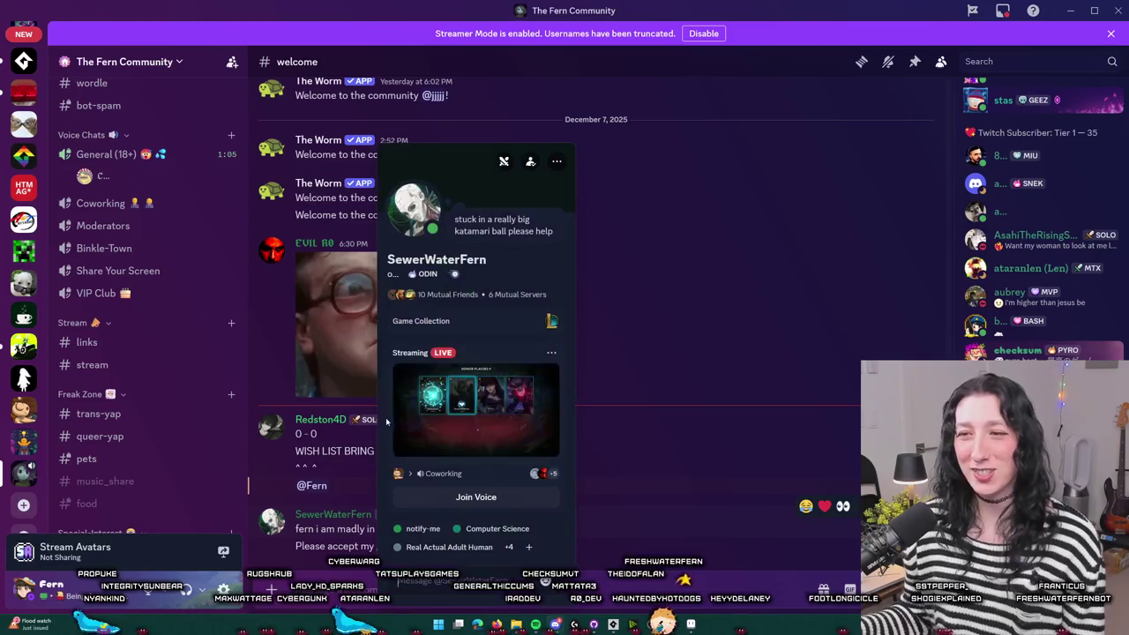
pyautogui.click(424, 213)
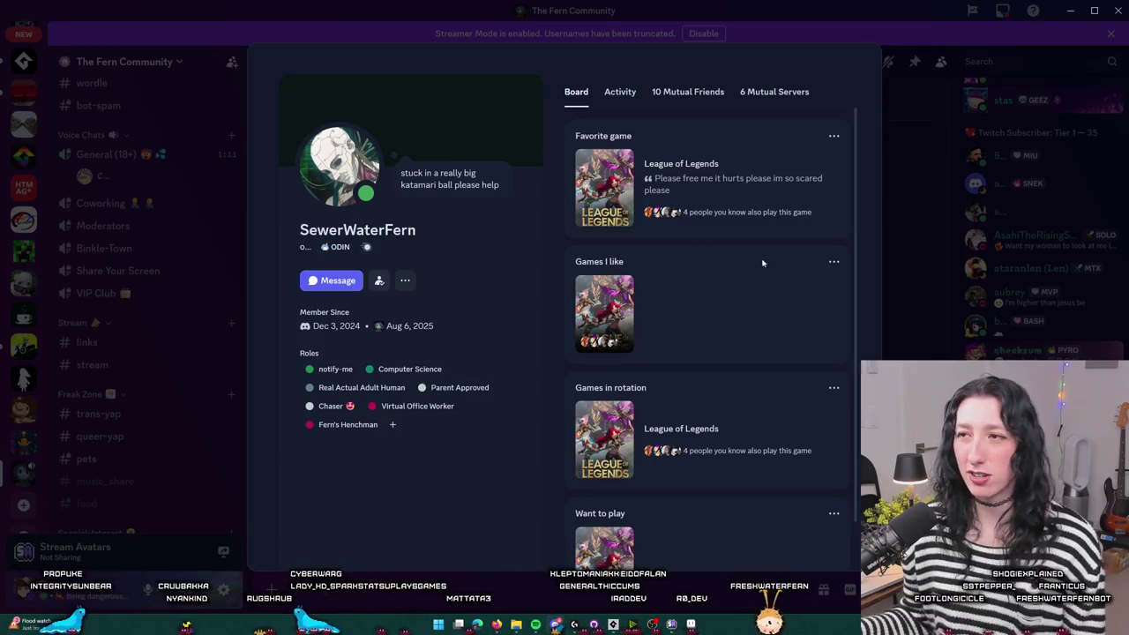
pyautogui.click(917, 232)
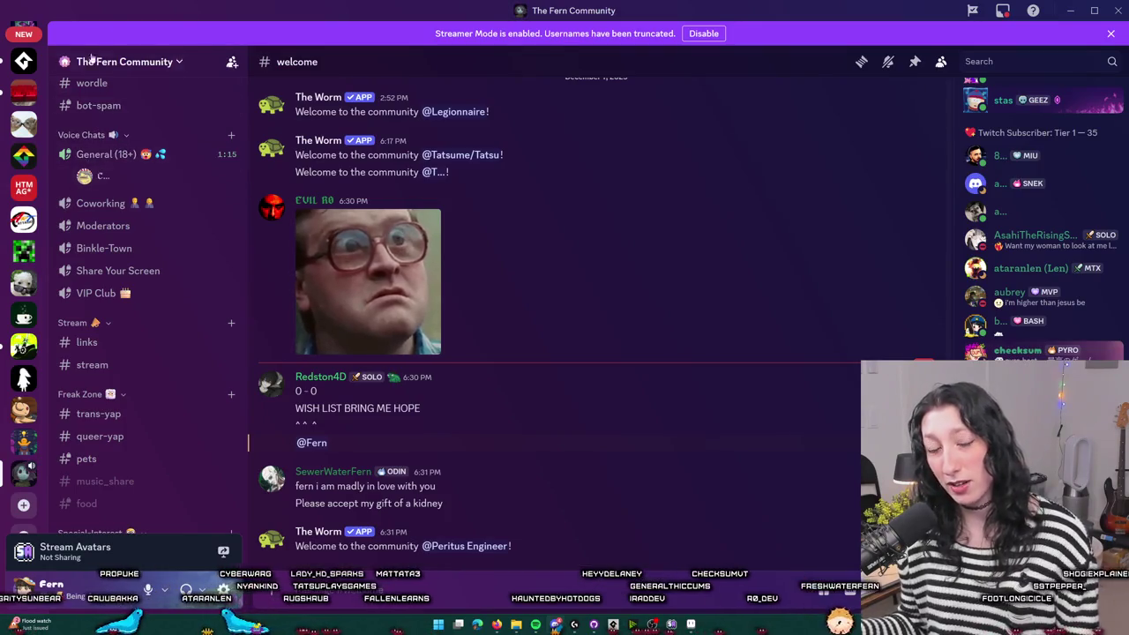
pyautogui.click(507, 546)
pyautogui.click(554, 445)
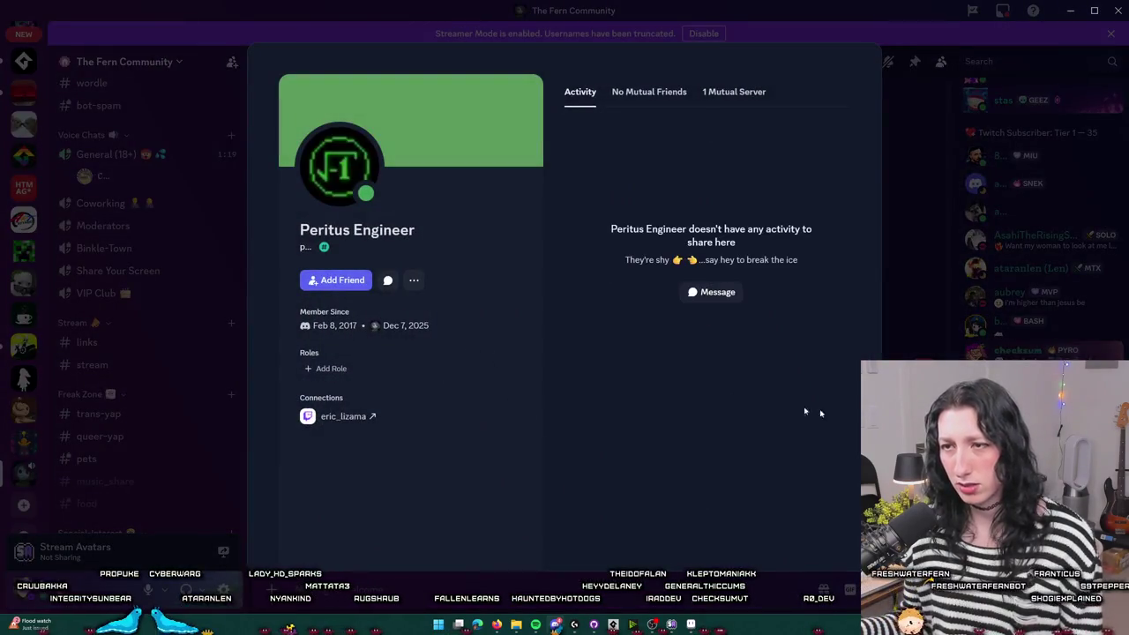
pyautogui.press('Escape')
# - Assign the member Real Actual Adult Human and Parent Approved roles, then return to GameMaker
pyautogui.rightClick(466, 544)
pyautogui.moveTo(456, 589)
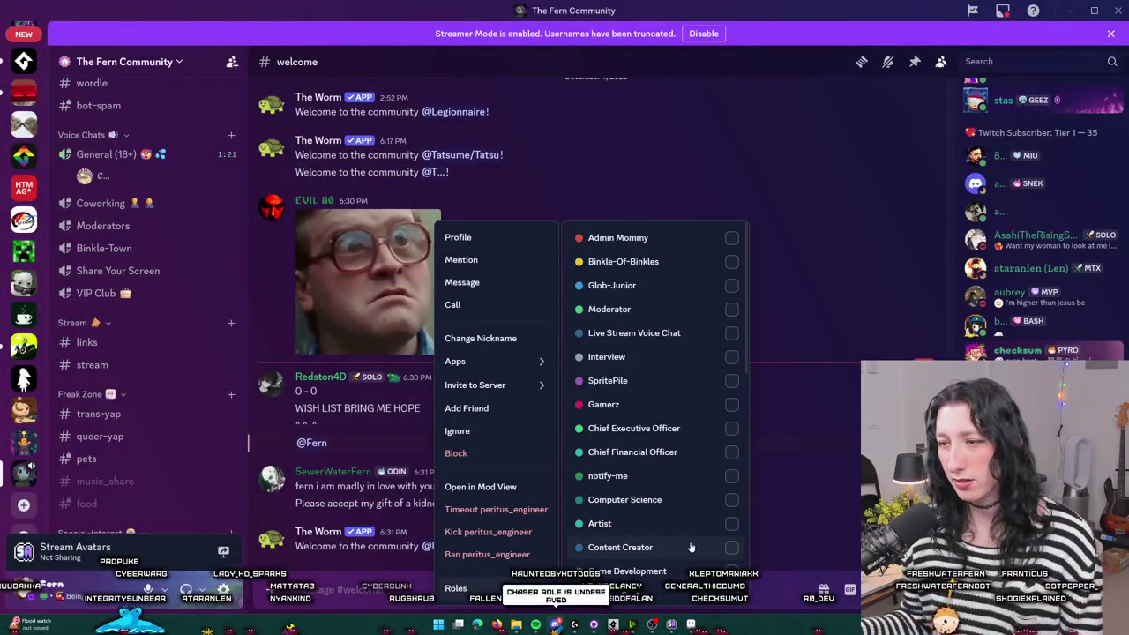
pyautogui.scroll(-3, 671, 445)
pyautogui.click(653, 489)
pyautogui.click(645, 535)
pyautogui.press('Escape')
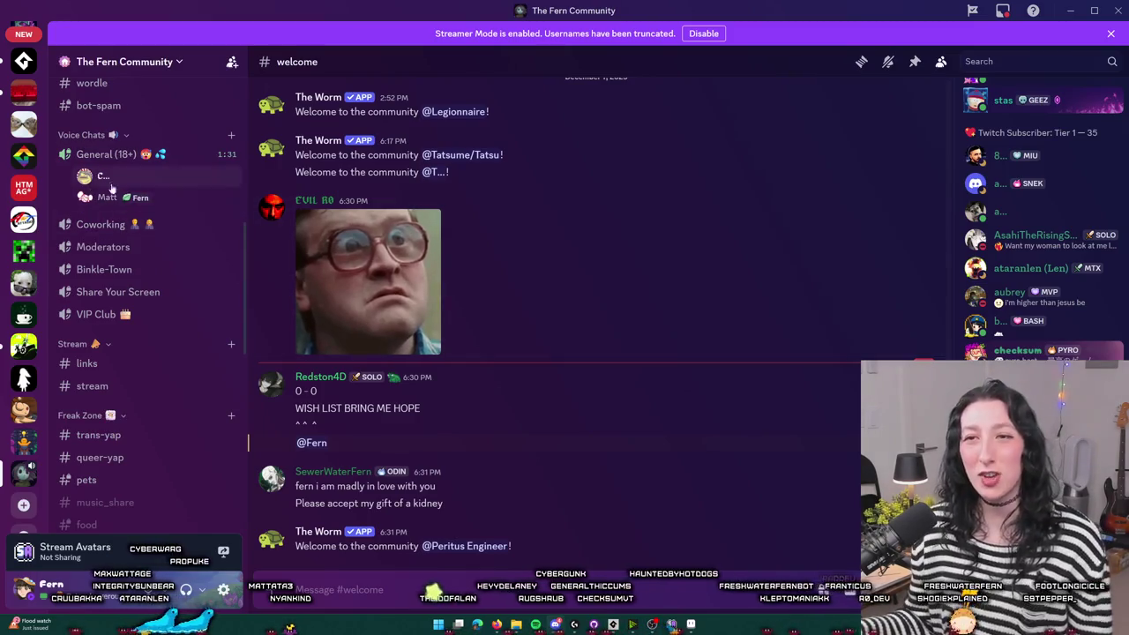
pyautogui.scroll(2, 164, 176)
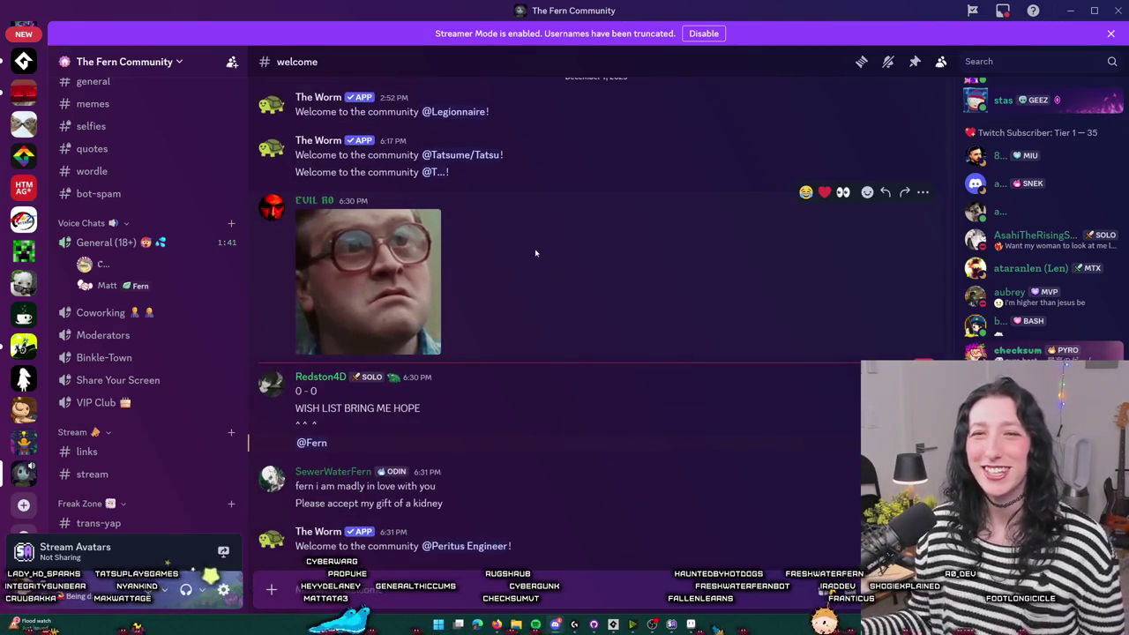
pyautogui.click(1069, 10)
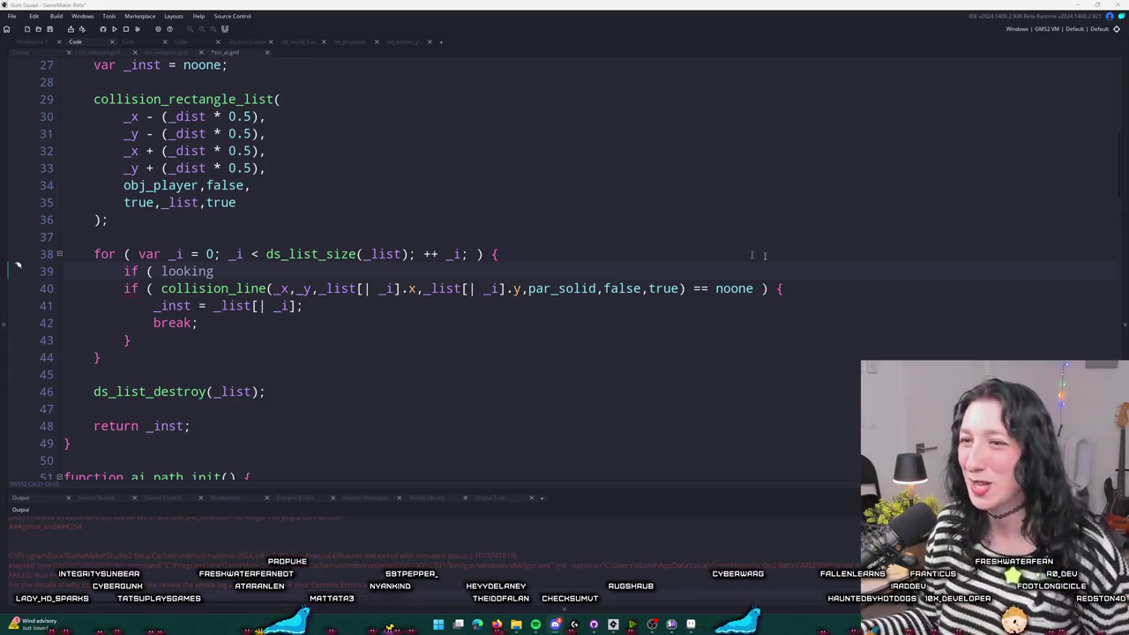
# - Complete the unfinished line 39 condition as looking_direction
pyautogui.click(331, 274)
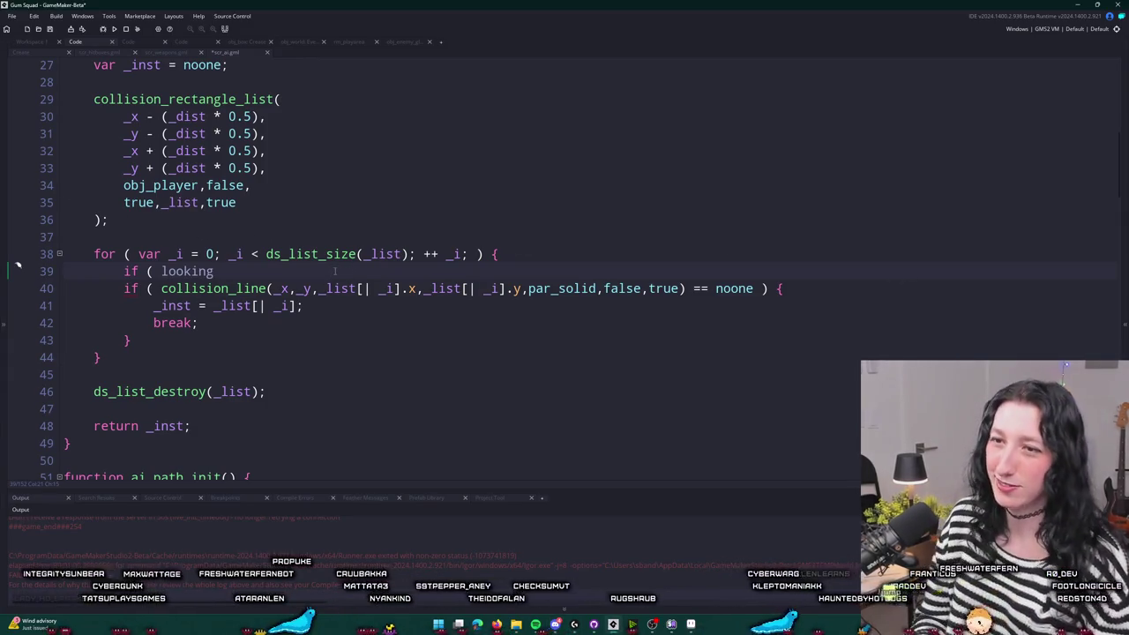
pyautogui.write('_directionk')
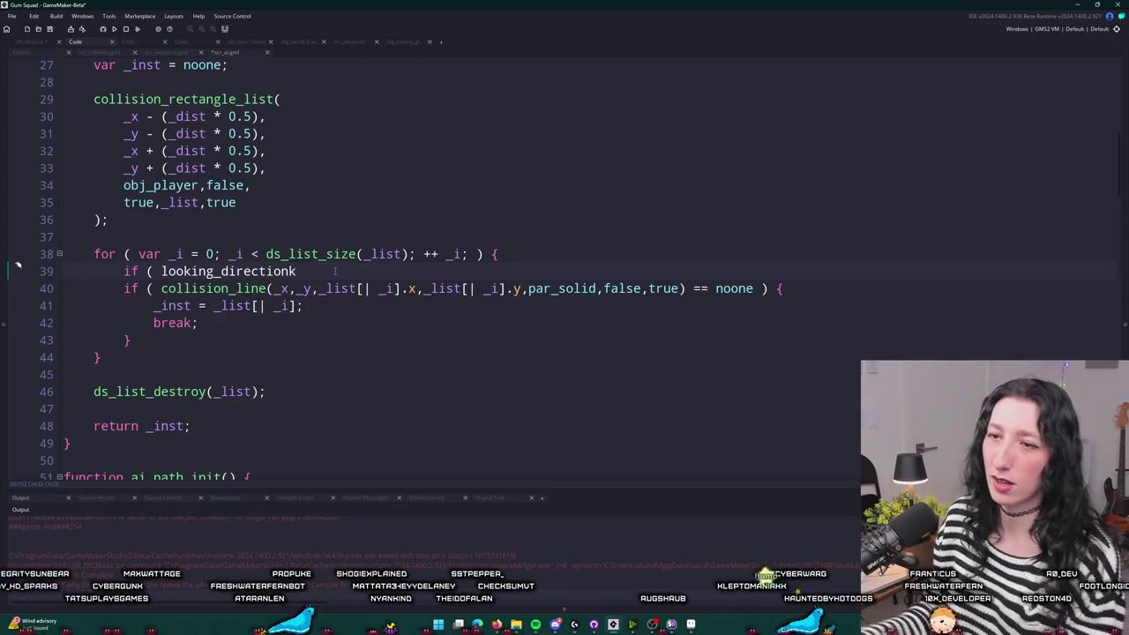
pyautogui.press('BackSpace')
pyautogui.scroll(1, 352, 101)
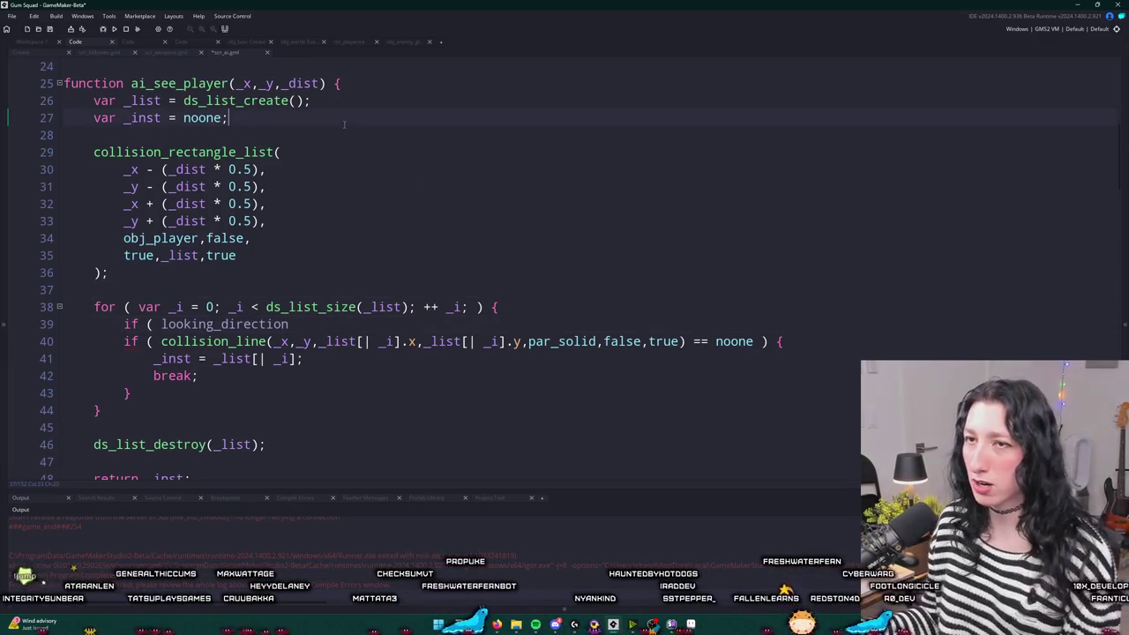
# - Declare var _dir and set it to point_direction toward each listed instance's x and y
pyautogui.press('Return')
pyautogui.write('var _dir;')
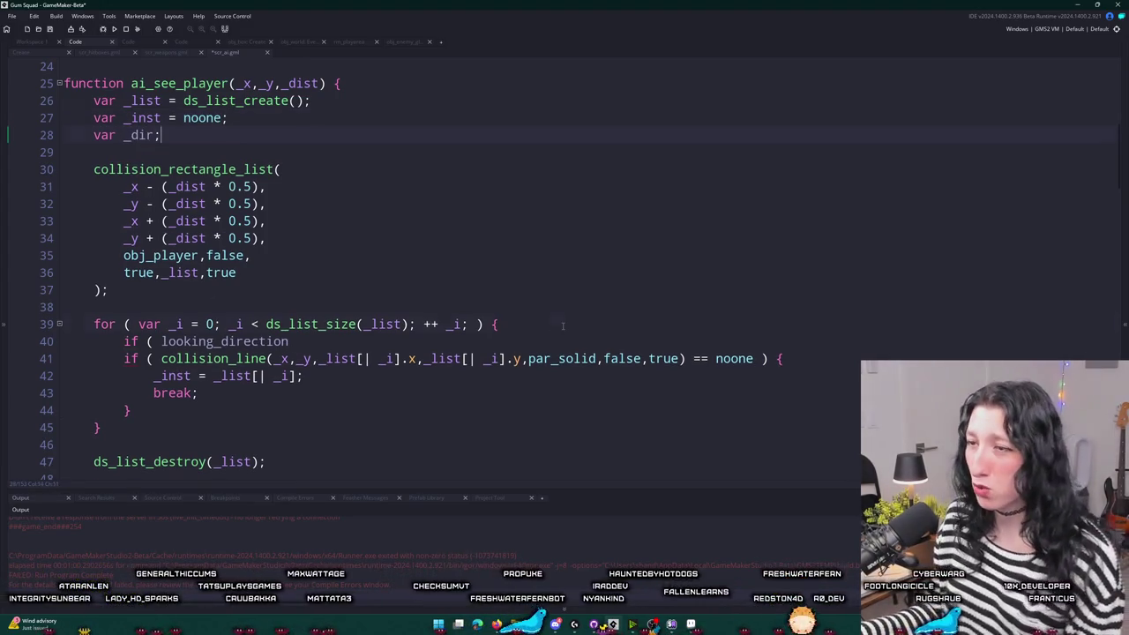
pyautogui.press('Return')
pyautogui.press('BackSpace')
pyautogui.write('ir -=')
pyautogui.press('BackSpace')
pyautogui.write('= point')
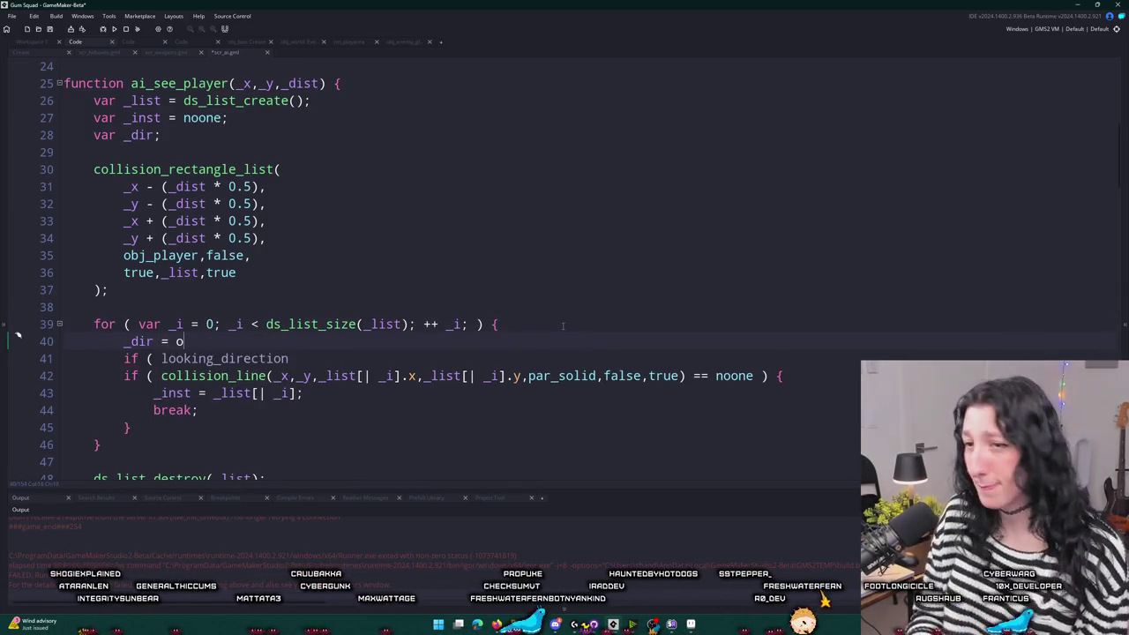
pyautogui.write('_directi')
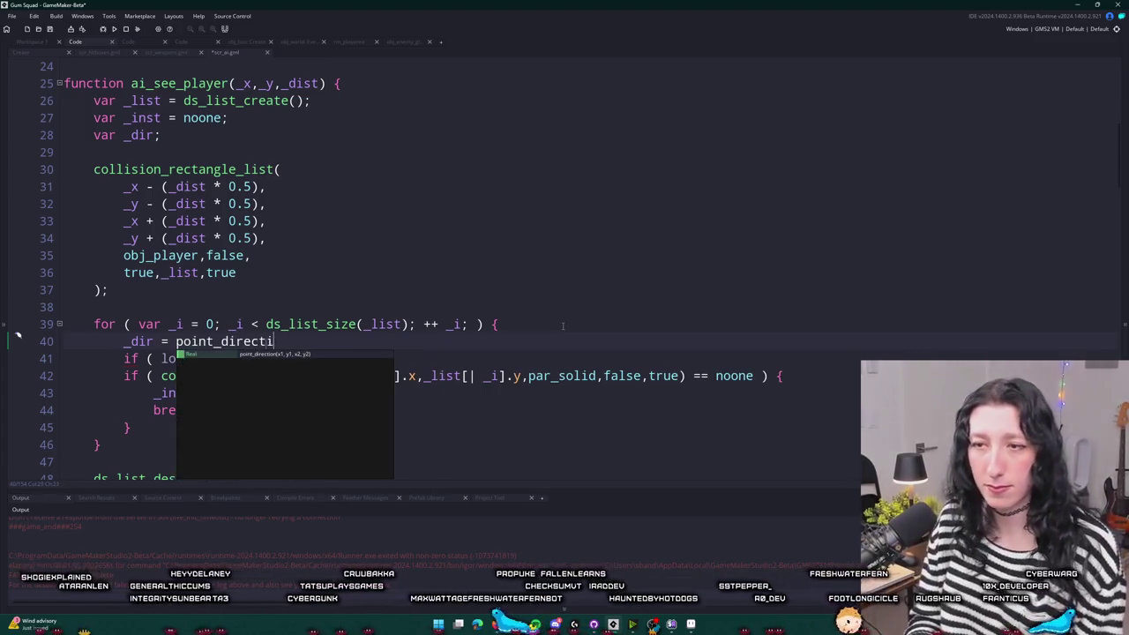
pyautogui.press('Return')
pyautogui.write('(fov')
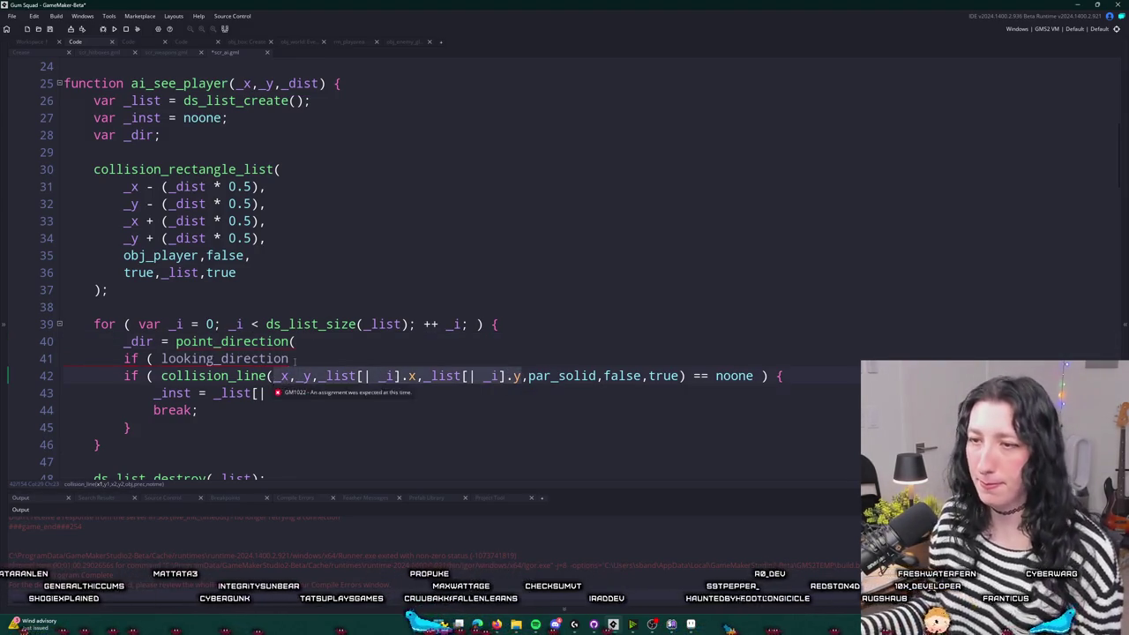
pyautogui.write('_x,_y,_list[| _i].x,_list[| _i].y);')
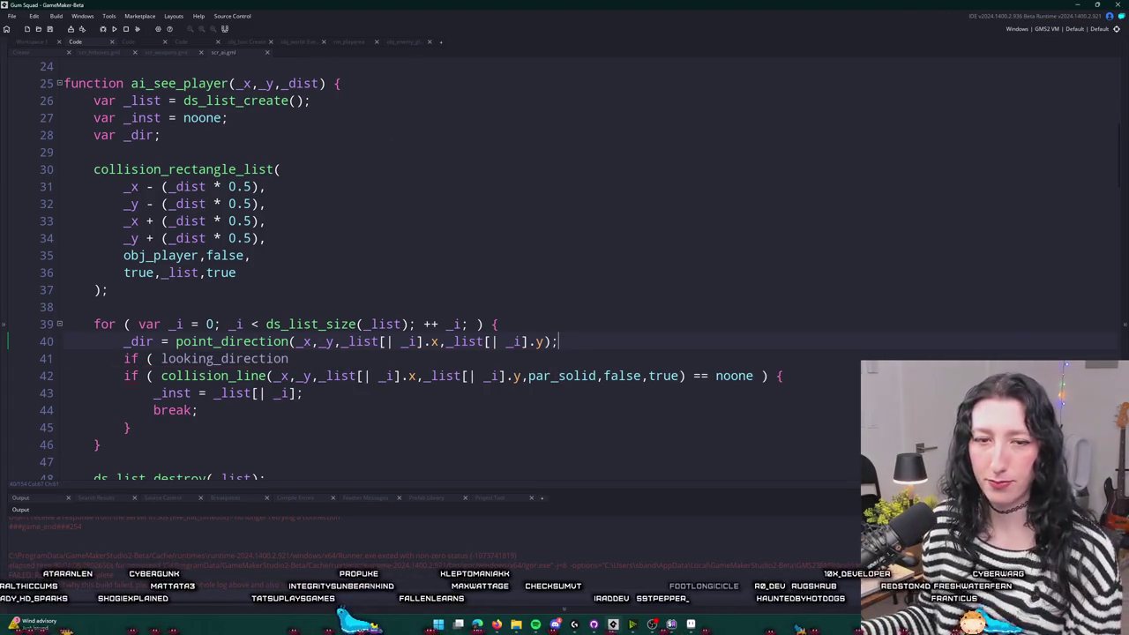
# - Change the condition to angle_difference(looking_direction,_dir) < fov * 0.5
pyautogui.press('Home')
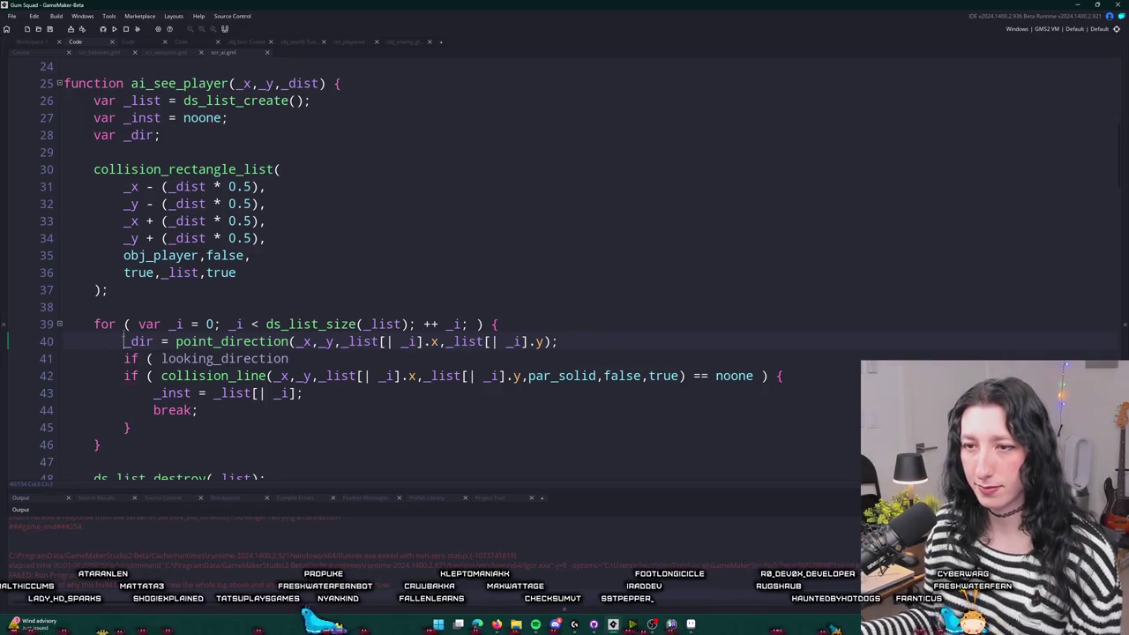
pyautogui.press('Down')
pyautogui.press('End')
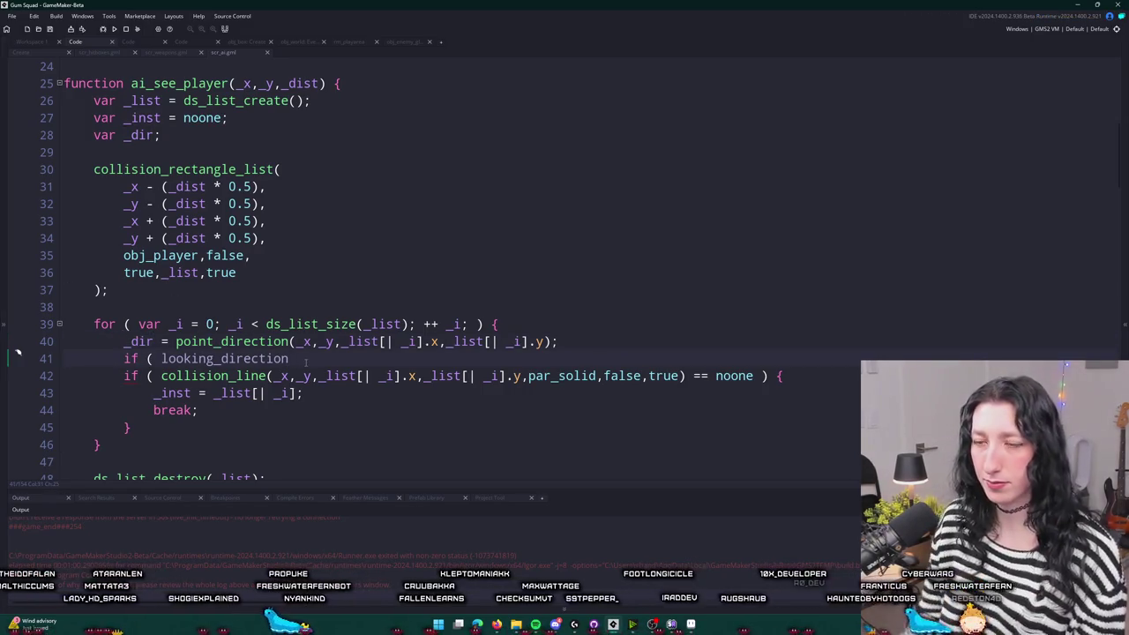
pyautogui.press('BackSpace')
pyautogui.press('BackSpace')
pyautogui.press('BackSpace')
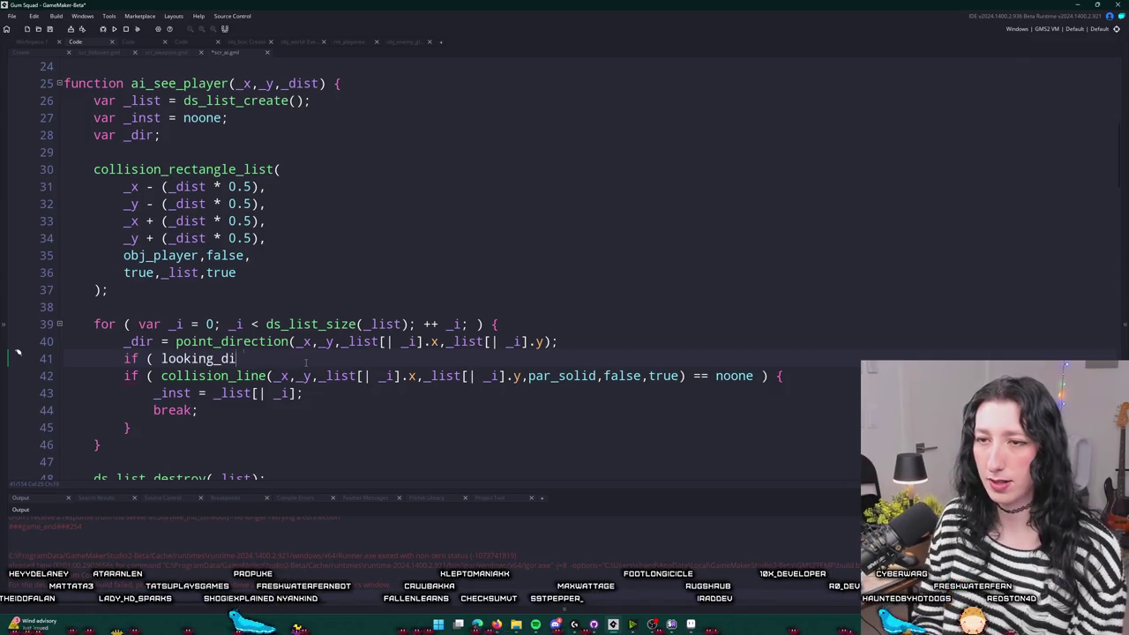
pyautogui.press('BackSpace')
pyautogui.press('BackSpace')
pyautogui.press('BackSpace')
pyautogui.write('angle_')
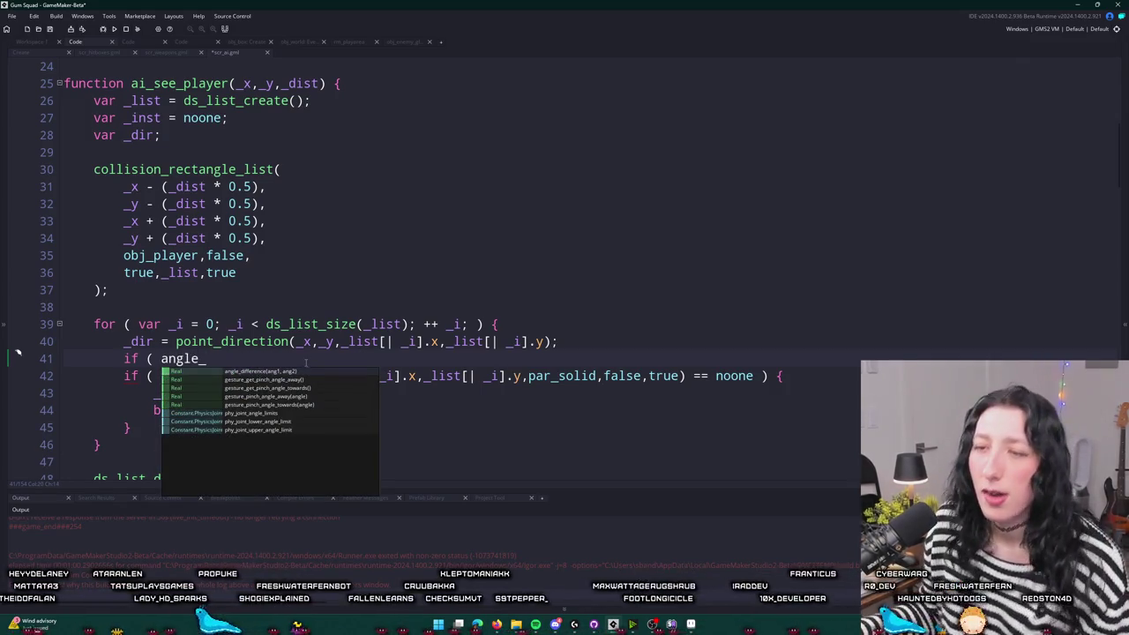
pyautogui.press('Return')
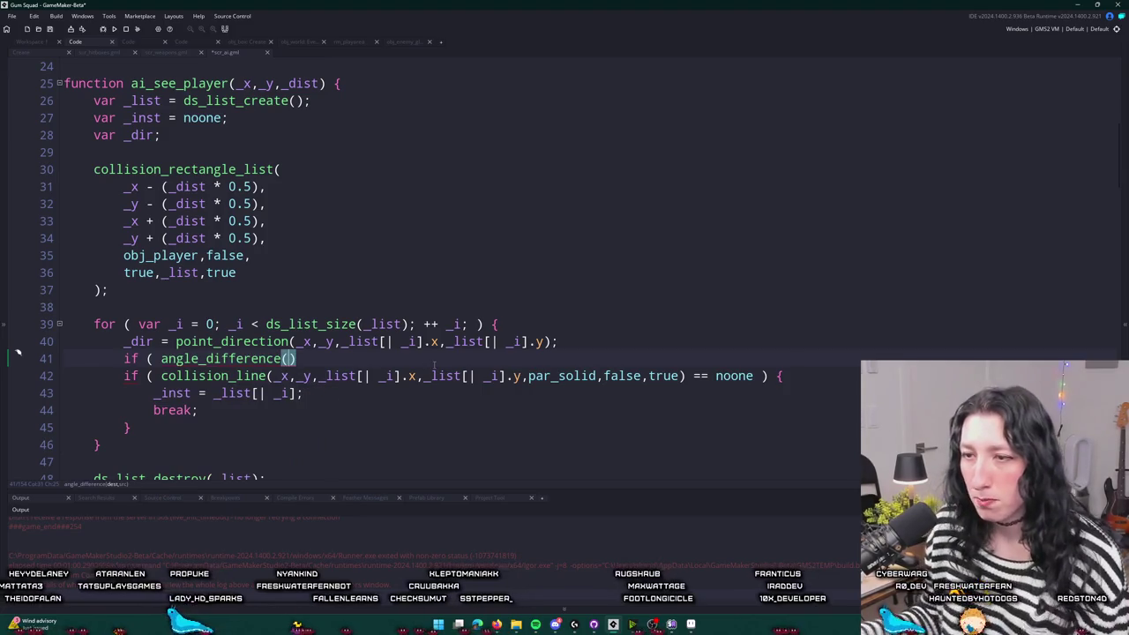
pyautogui.write('looking_dir')
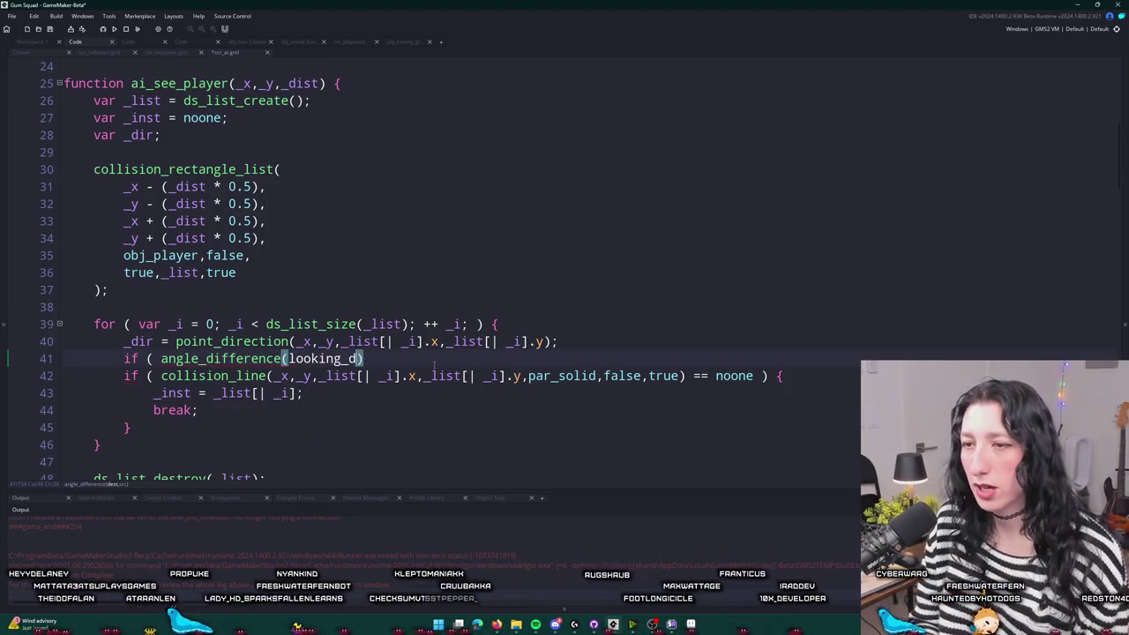
pyautogui.write('ection,_dir')
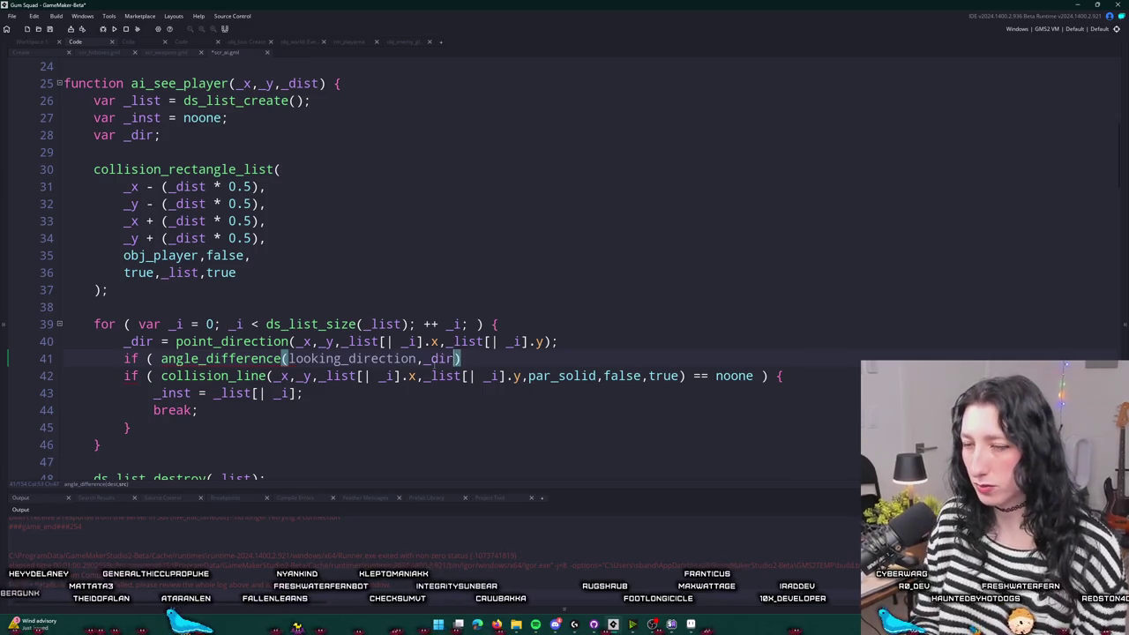
pyautogui.write(')')
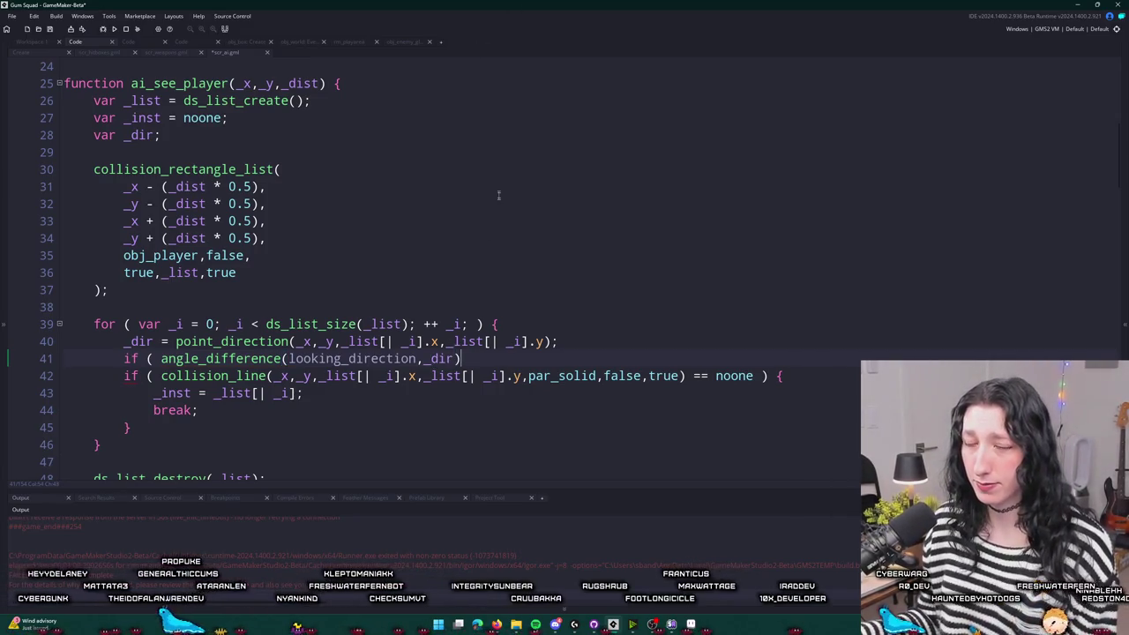
pyautogui.scroll(-1, 498, 195)
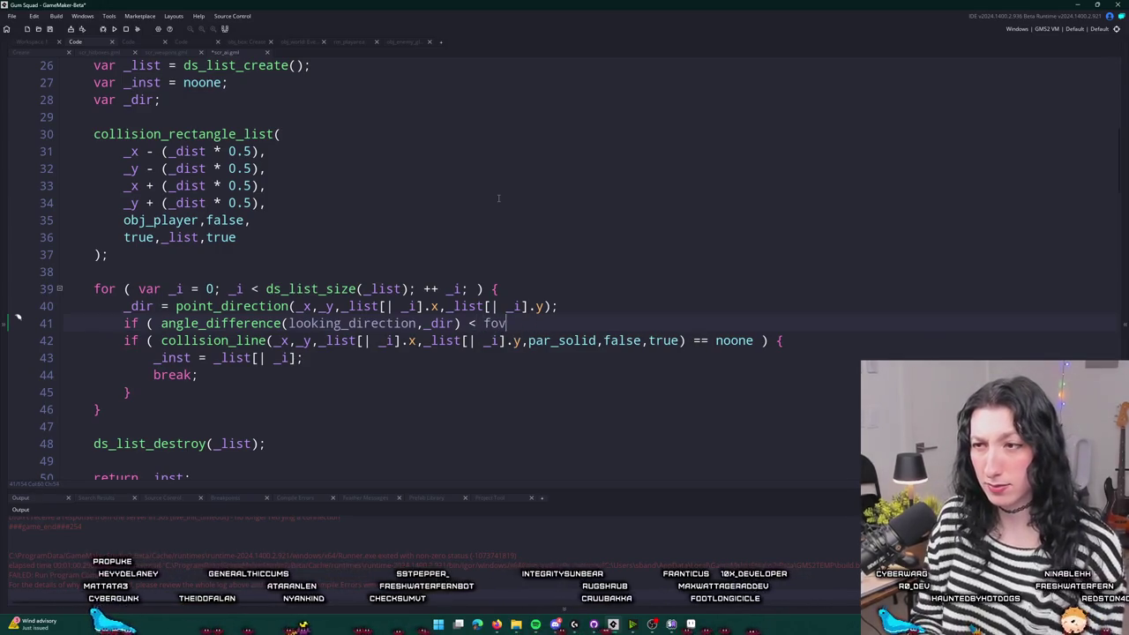
pyautogui.write('*')
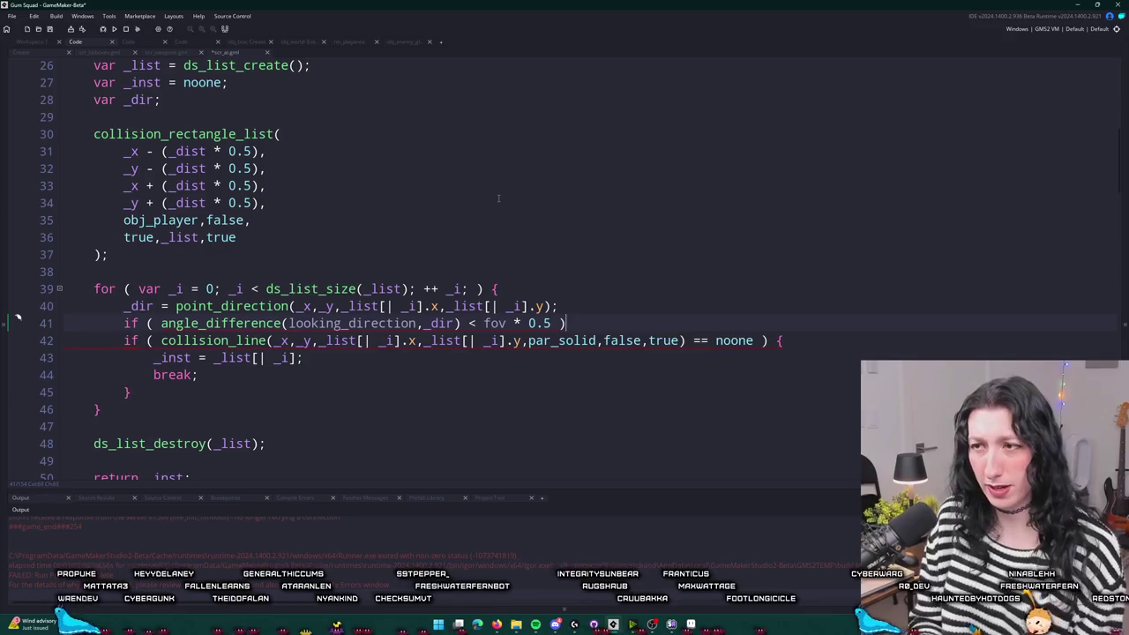
# - Nest the collision_line check inside the fov block, then open the glummer's Create event
pyautogui.click(227, 391)
pyautogui.press('Return')
pyautogui.write('}')
pyautogui.moveTo(132, 392); pyautogui.dragTo(123, 340)
pyautogui.press('Tab')
pyautogui.click(615, 329)
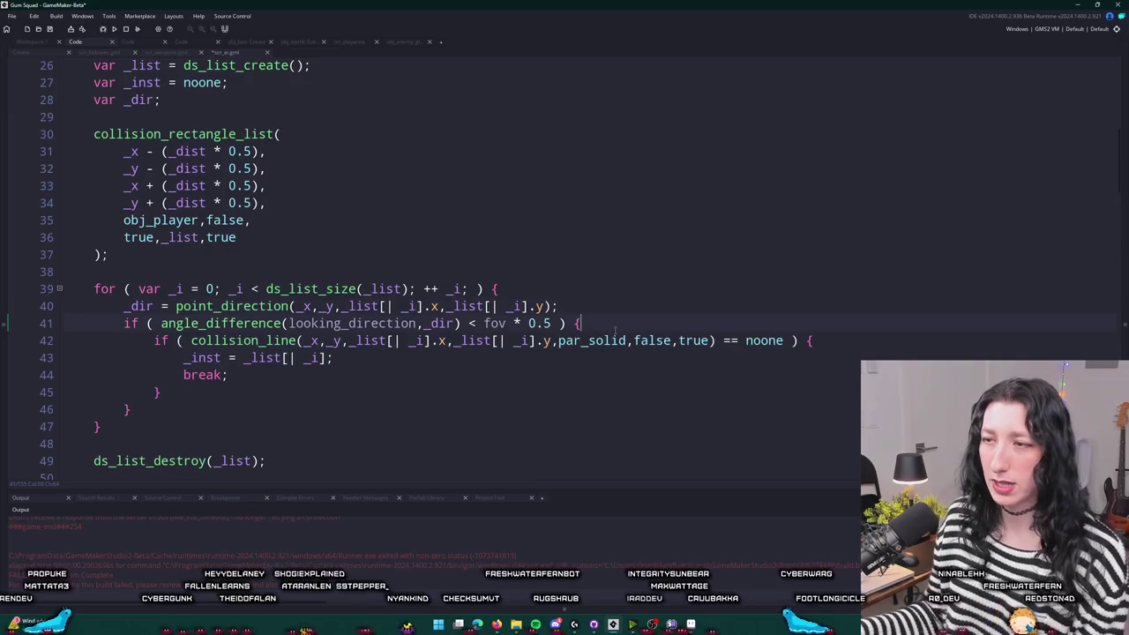
pyautogui.click(52, 57)
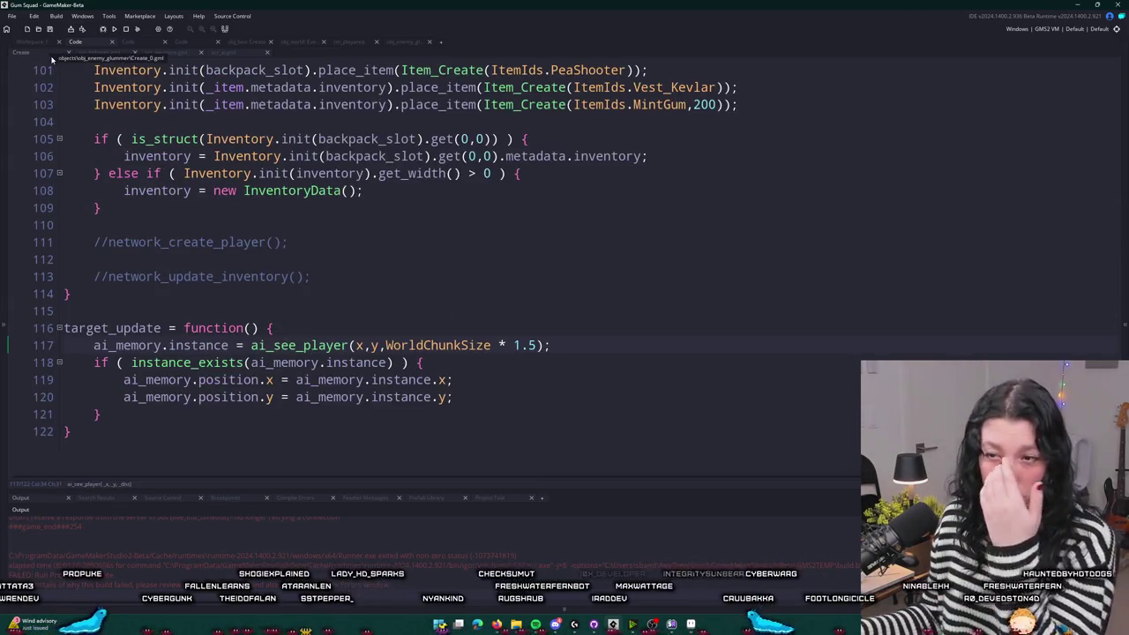
# - Find obj_enemy with the asset search and open its Create code
pyautogui.click(41, 41)
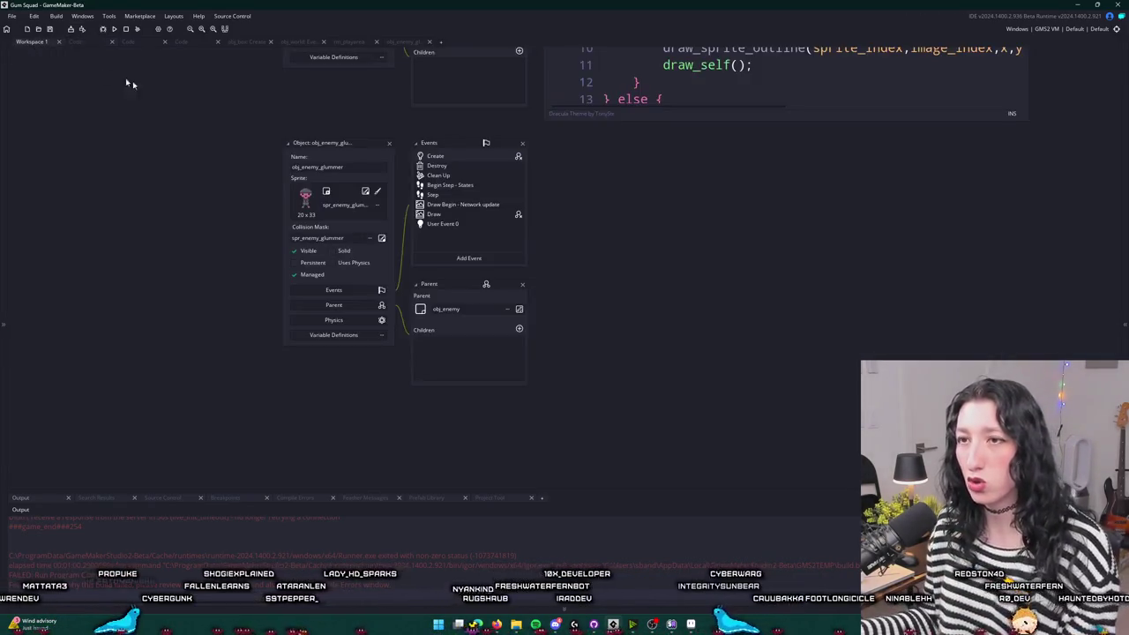
pyautogui.click(75, 42)
pyautogui.scroll(5, 353, 176)
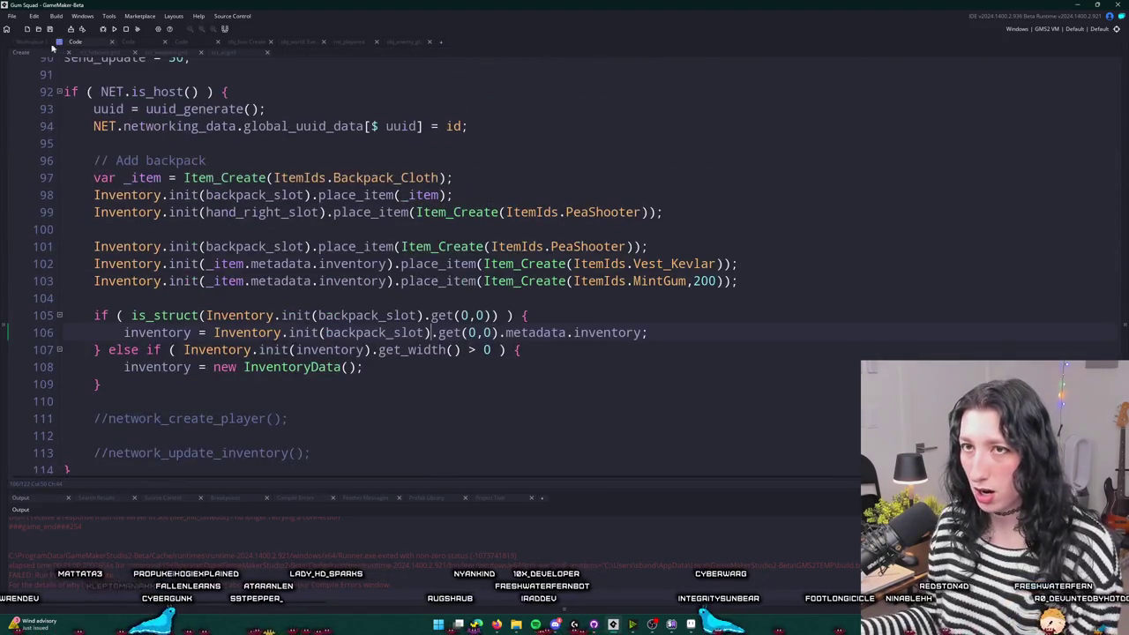
pyautogui.click(41, 40)
pyautogui.hotkey('ctrl', 't')
pyautogui.write('gl')
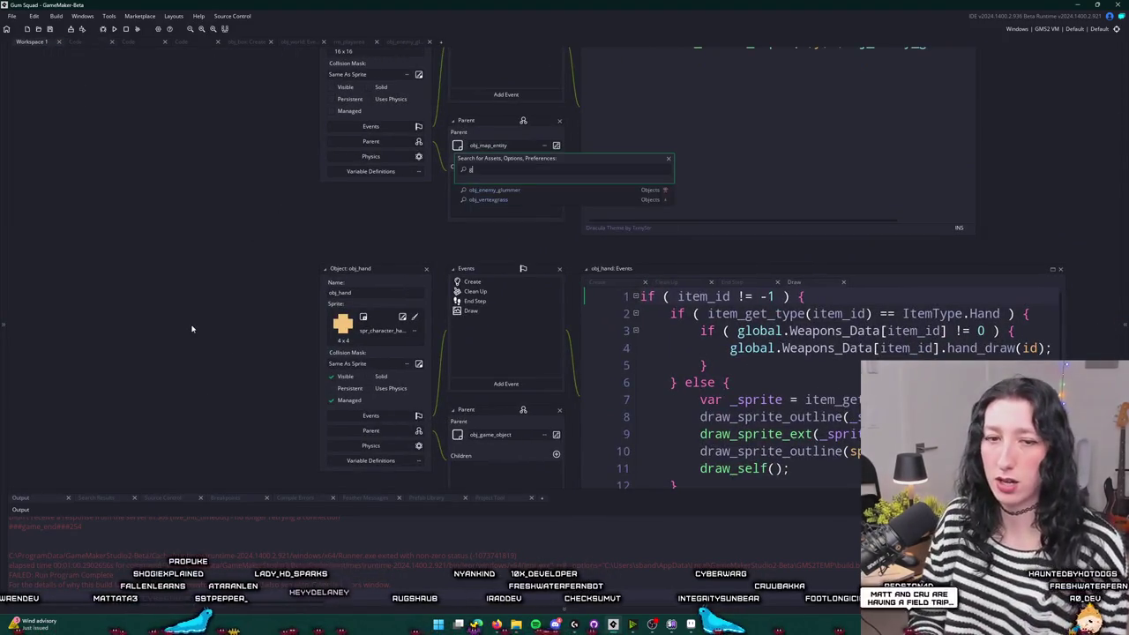
pyautogui.press('Down')
pyautogui.press('Down')
pyautogui.press('Up')
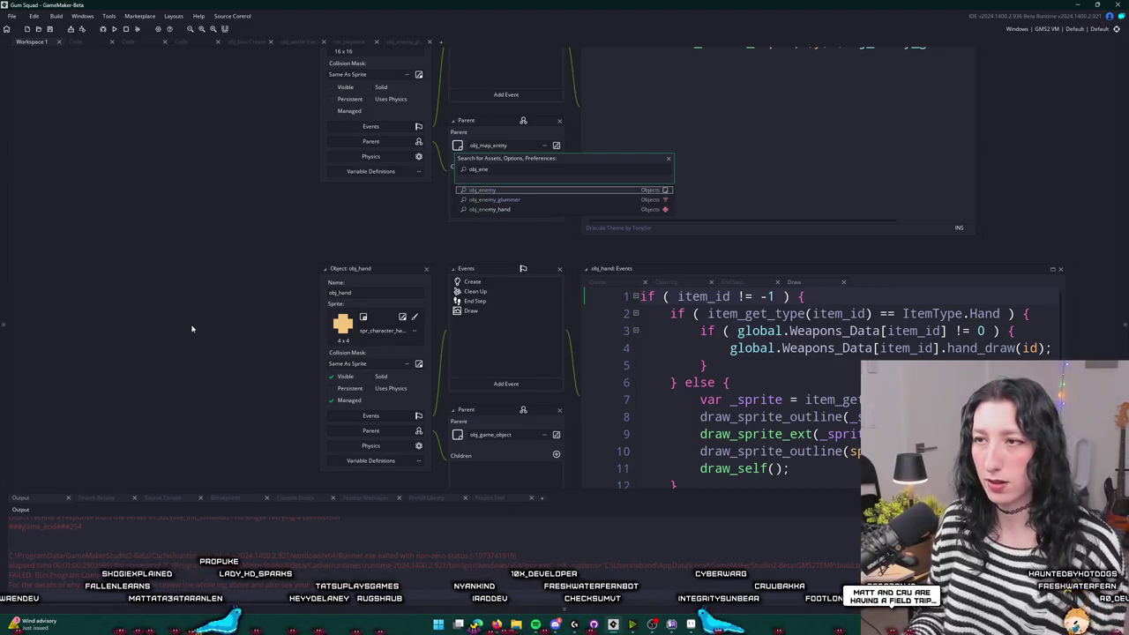
pyautogui.press('Down')
pyautogui.press('Up')
pyautogui.press('Up')
pyautogui.press('Up')
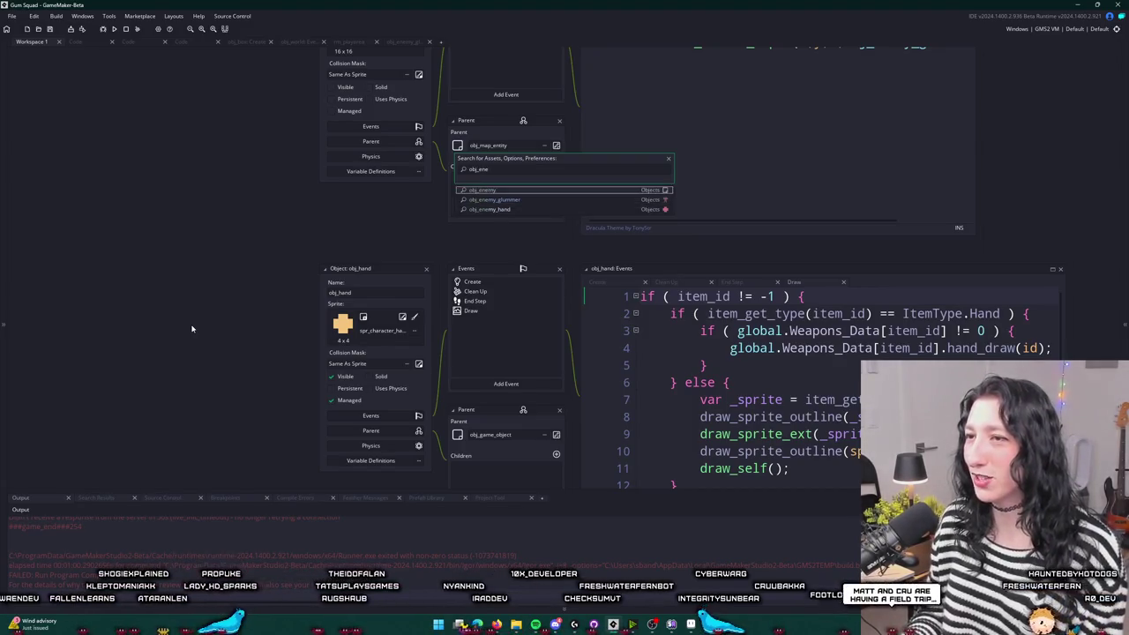
pyautogui.press('Return')
# - Change fov from 80 to 60, then build and run the game with F5
pyautogui.click(678, 284)
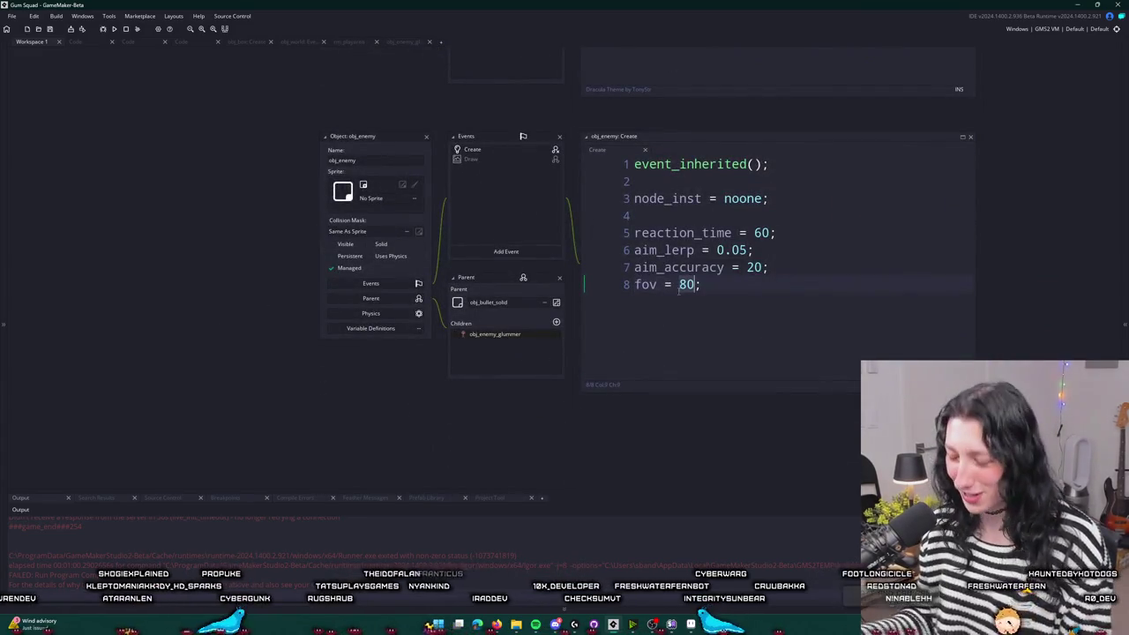
pyautogui.press('F5')
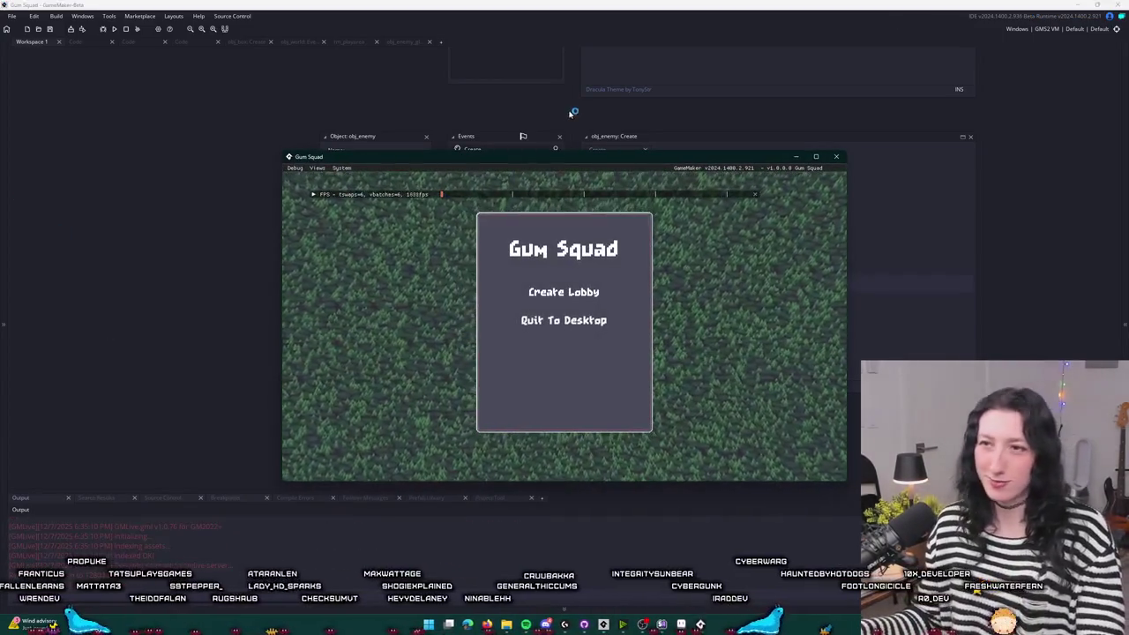
pyautogui.moveTo(538, 151); pyautogui.dragTo(551, 2)
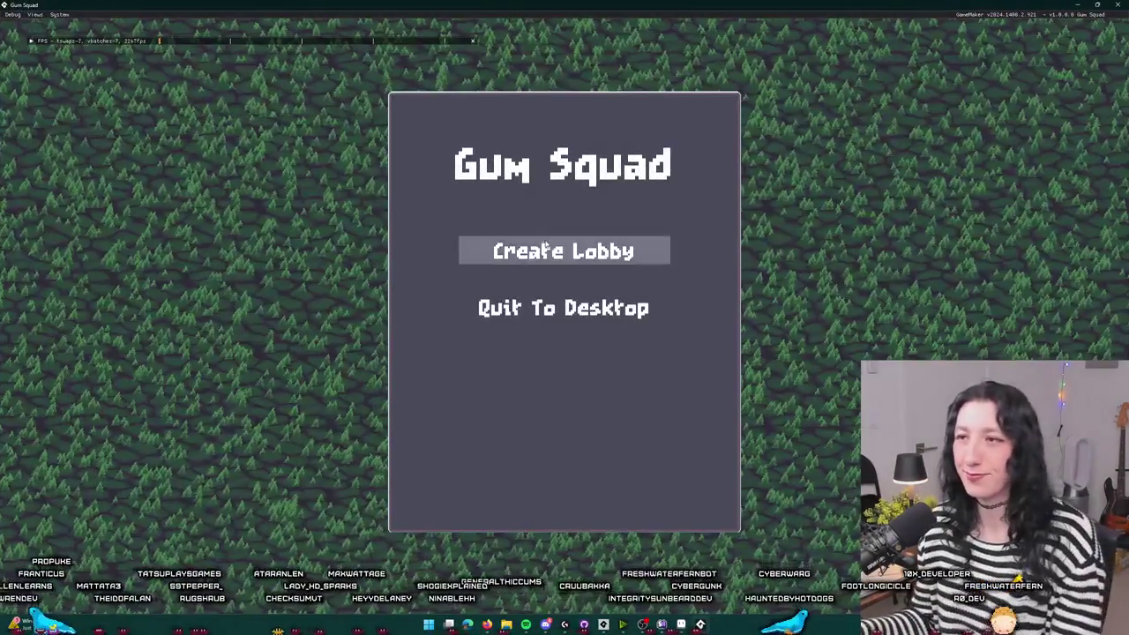
# - Create a lobby and walk the player around the table in the grey room
pyautogui.click(545, 244)
pyautogui.press('a')
pyautogui.press('d')
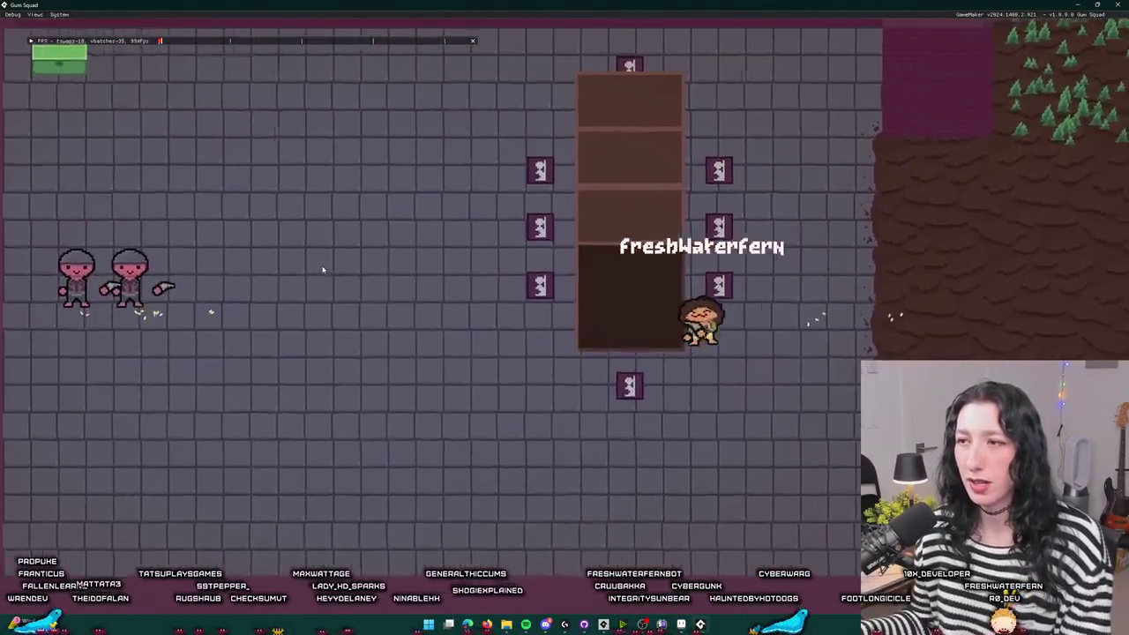
pyautogui.press('a')
pyautogui.press('s')
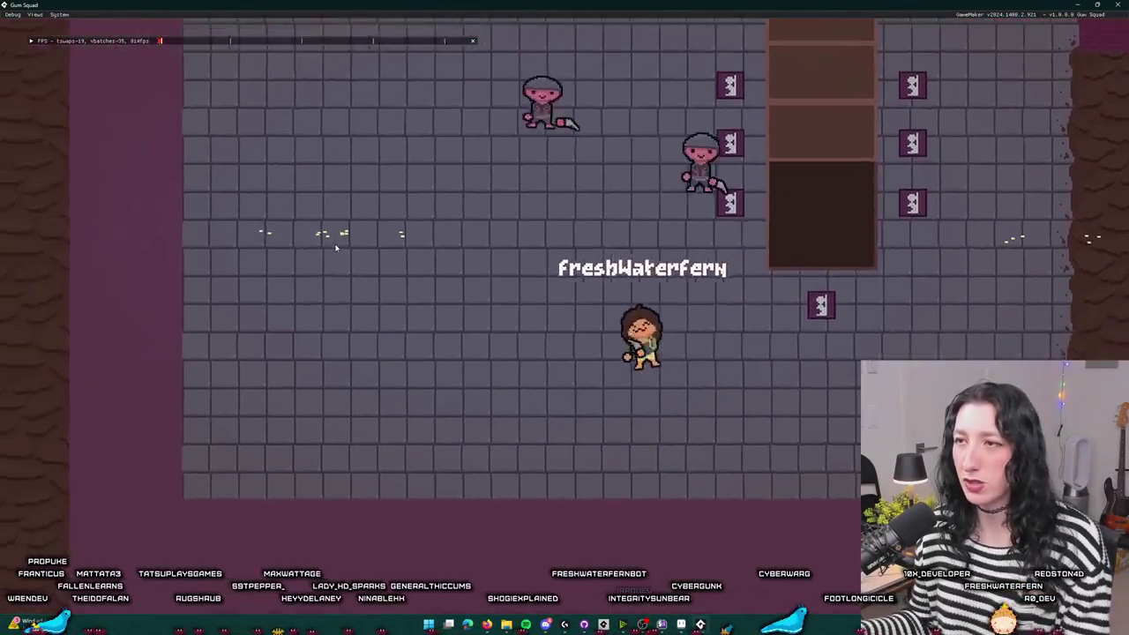
pyautogui.press('d')
pyautogui.press('a')
pyautogui.press('s')
pyautogui.press('d')
pyautogui.press('w')
pyautogui.press('a')
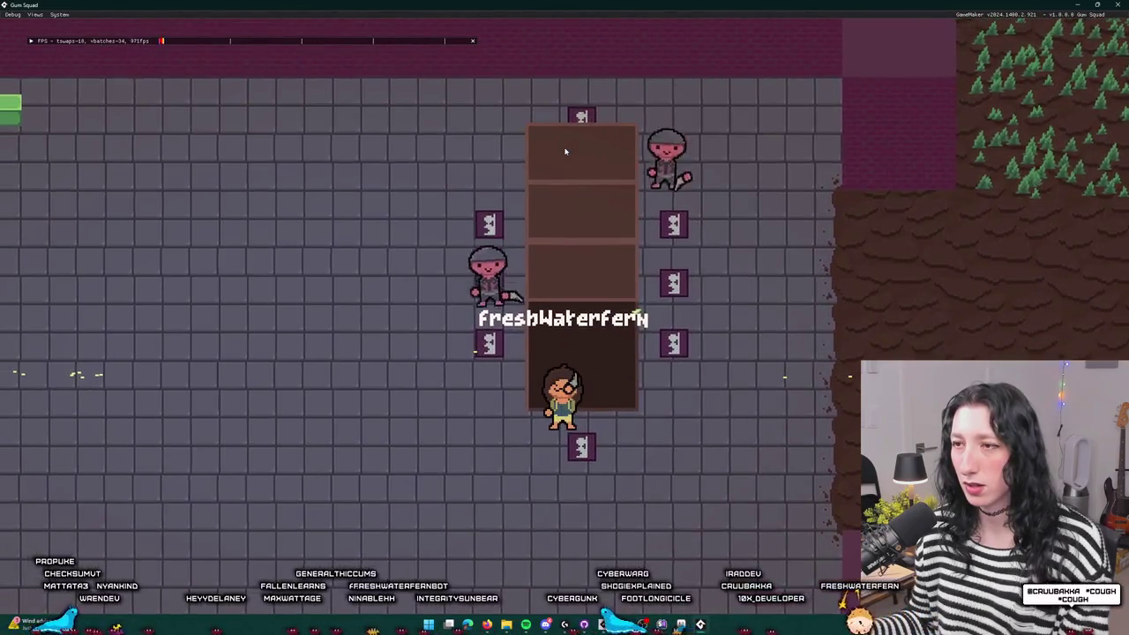
# - Walk onto the brown ground and back through the tiled room, then close the game
pyautogui.press('d')
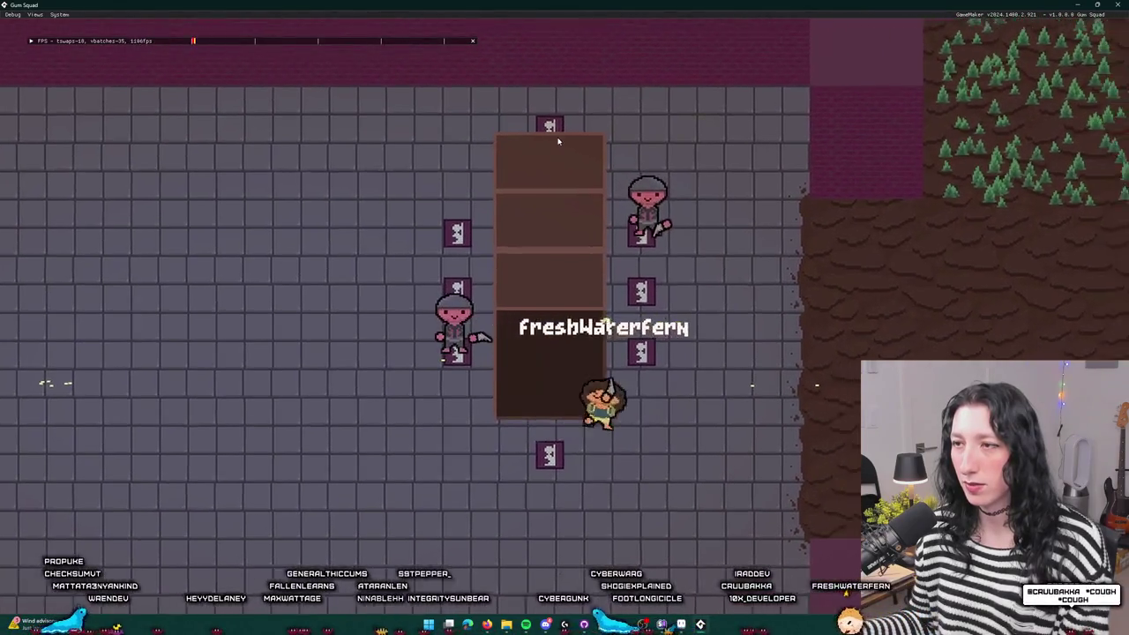
pyautogui.press('w')
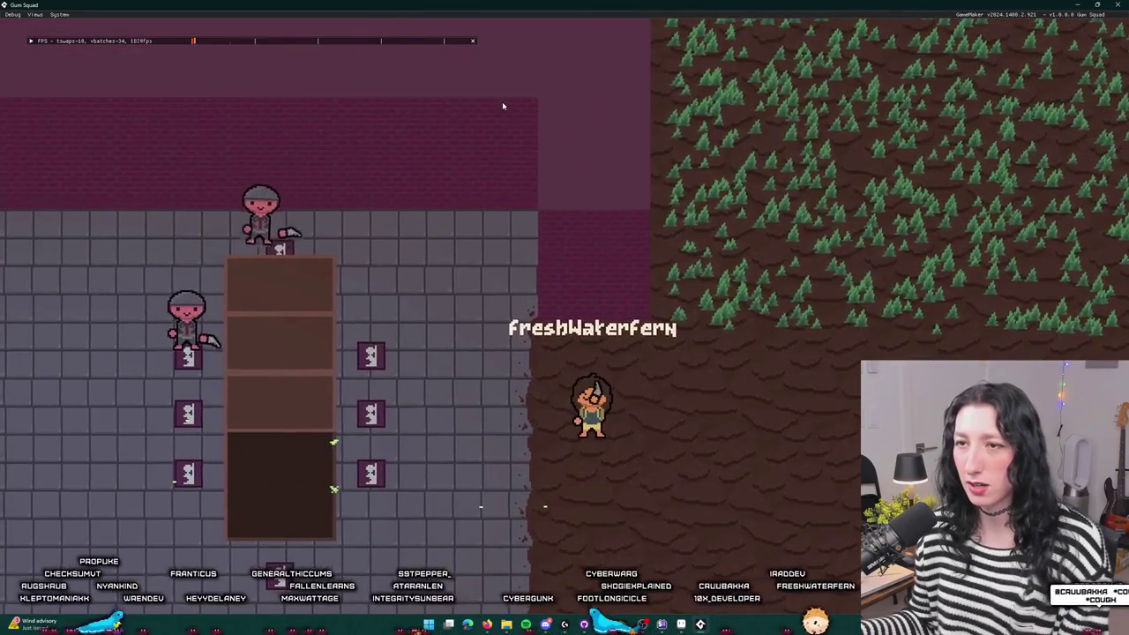
pyautogui.press('a')
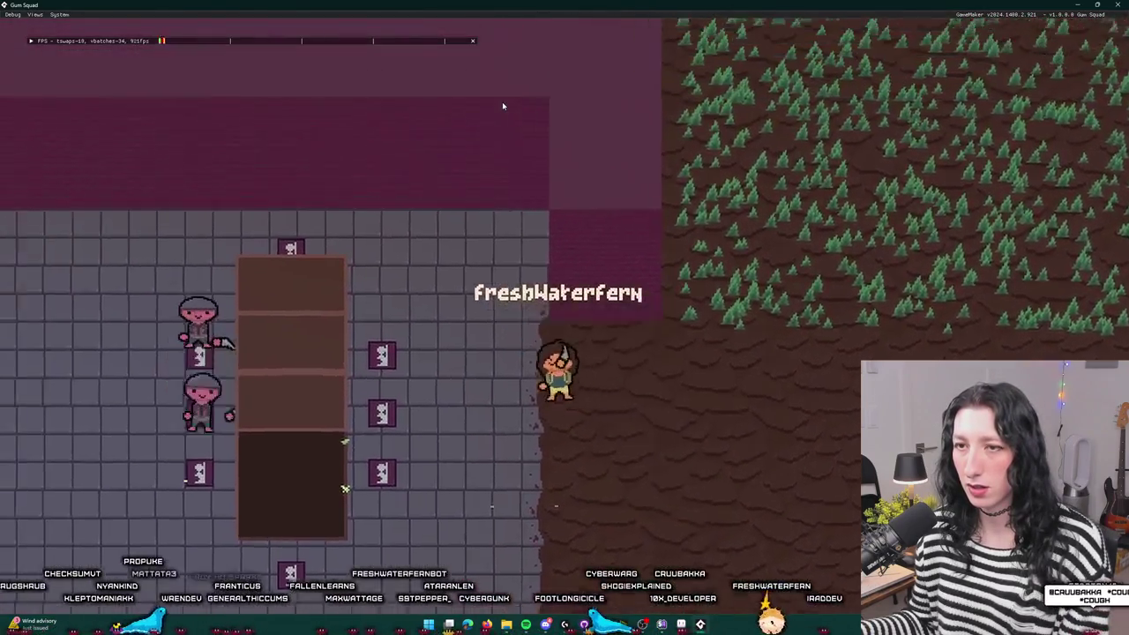
pyautogui.press('a')
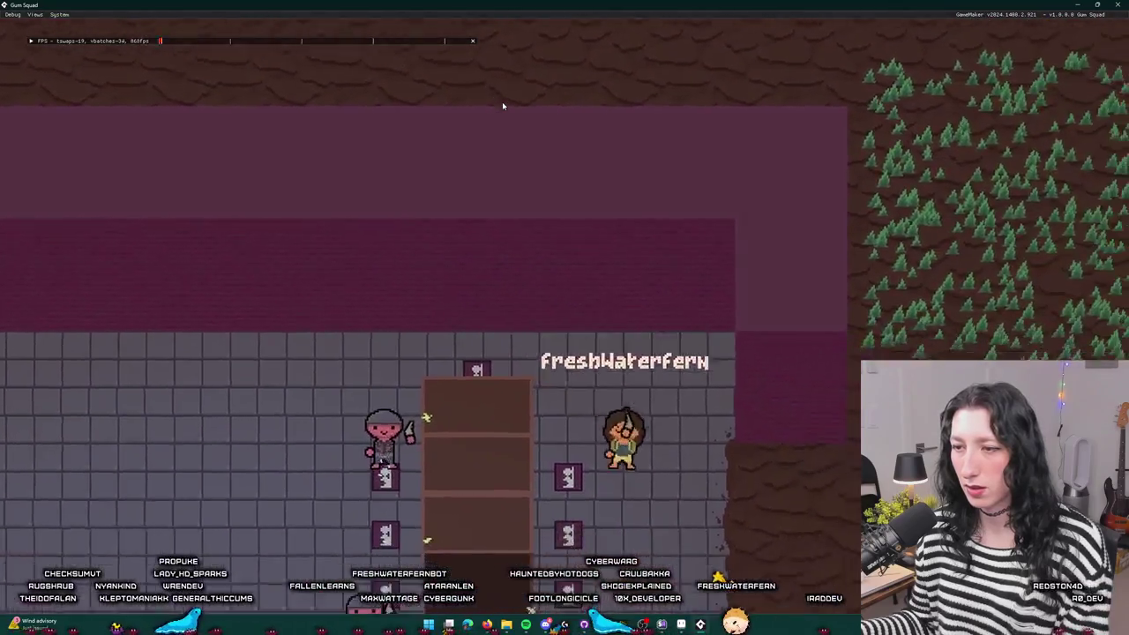
pyautogui.press('s')
pyautogui.press('a')
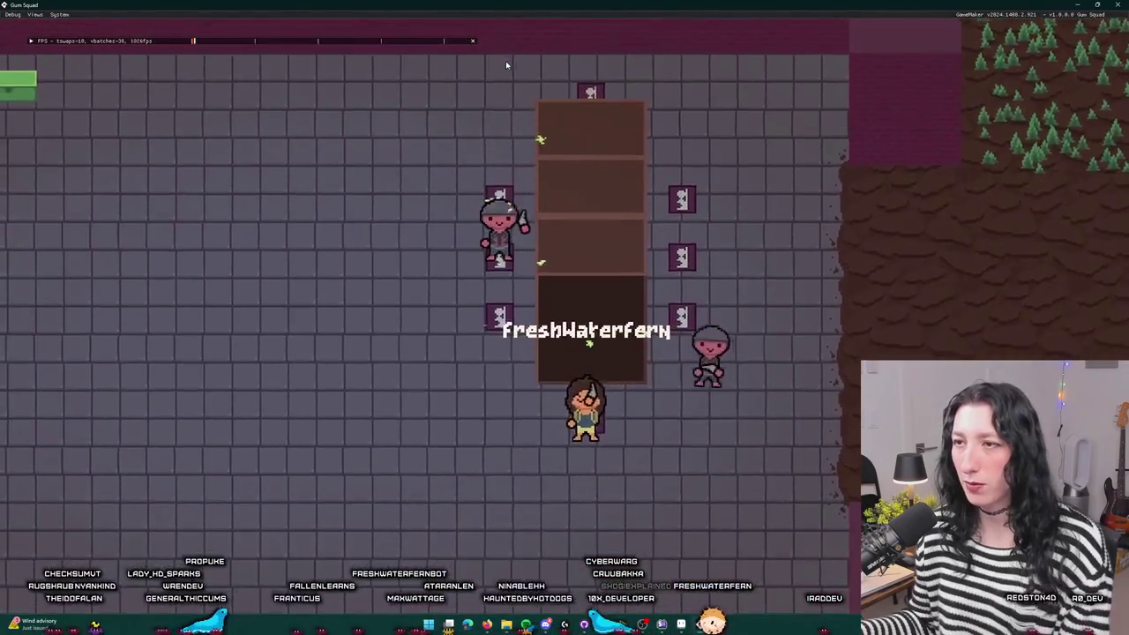
pyautogui.press('a')
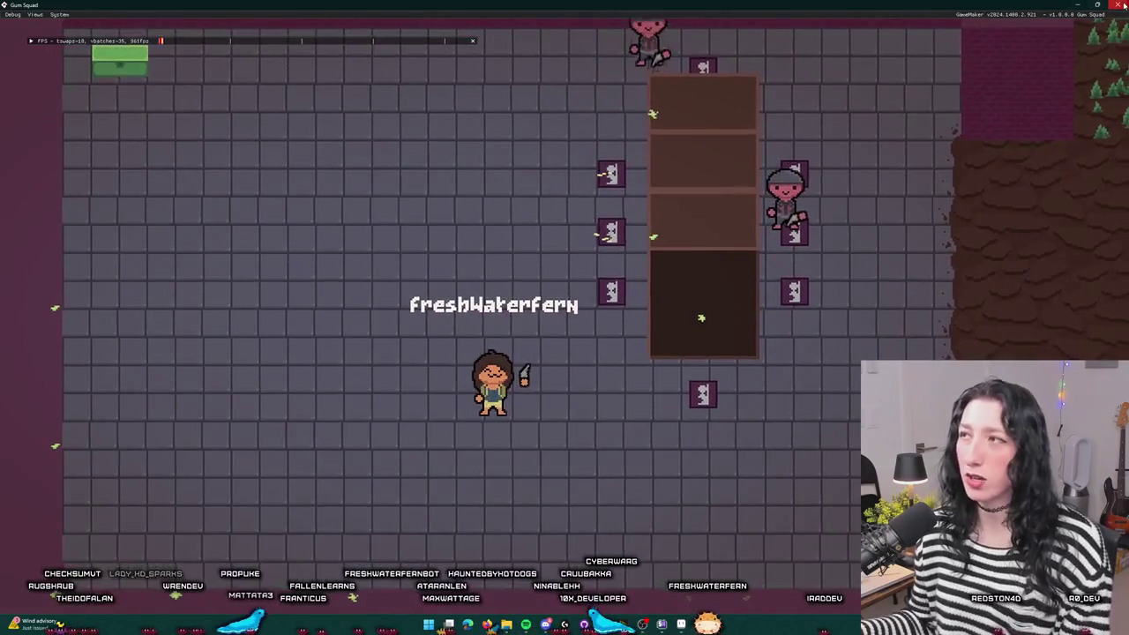
pyautogui.hotkey('alt', 'Tab')
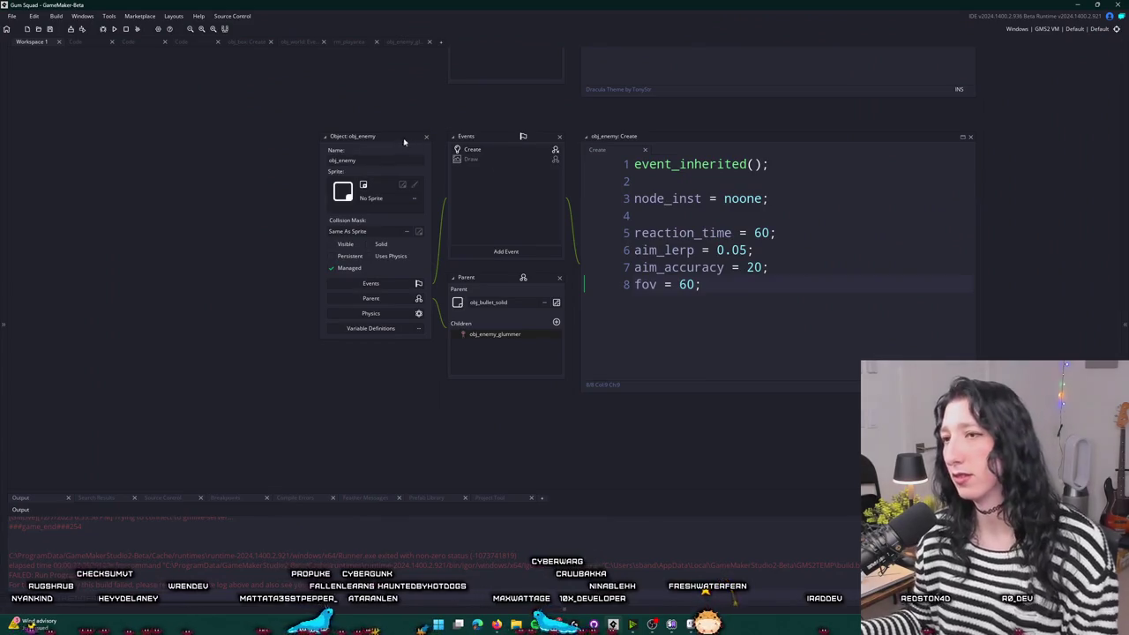
# - Search assets for 'scr_ai' and open the scr_ai script at the fov check
pyautogui.moveTo(574, 130)
pyautogui.mouseDown()
pyautogui.moveTo(520, 415)
pyautogui.moveTo(503, 340)
pyautogui.mouseUp()
pyautogui.click(402, 42)
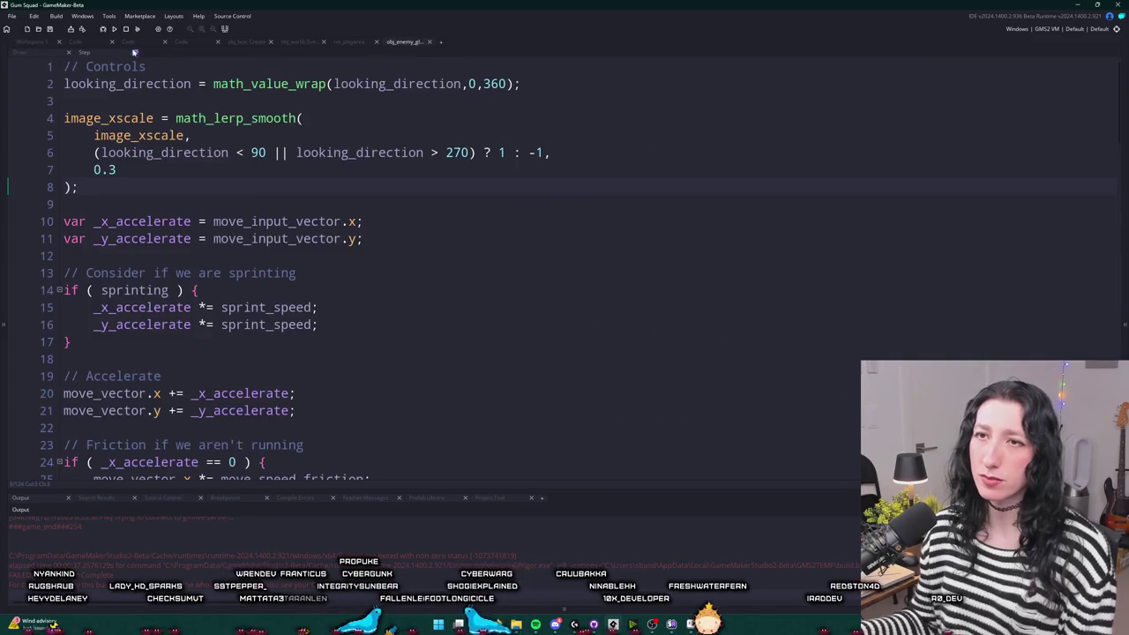
pyautogui.click(87, 41)
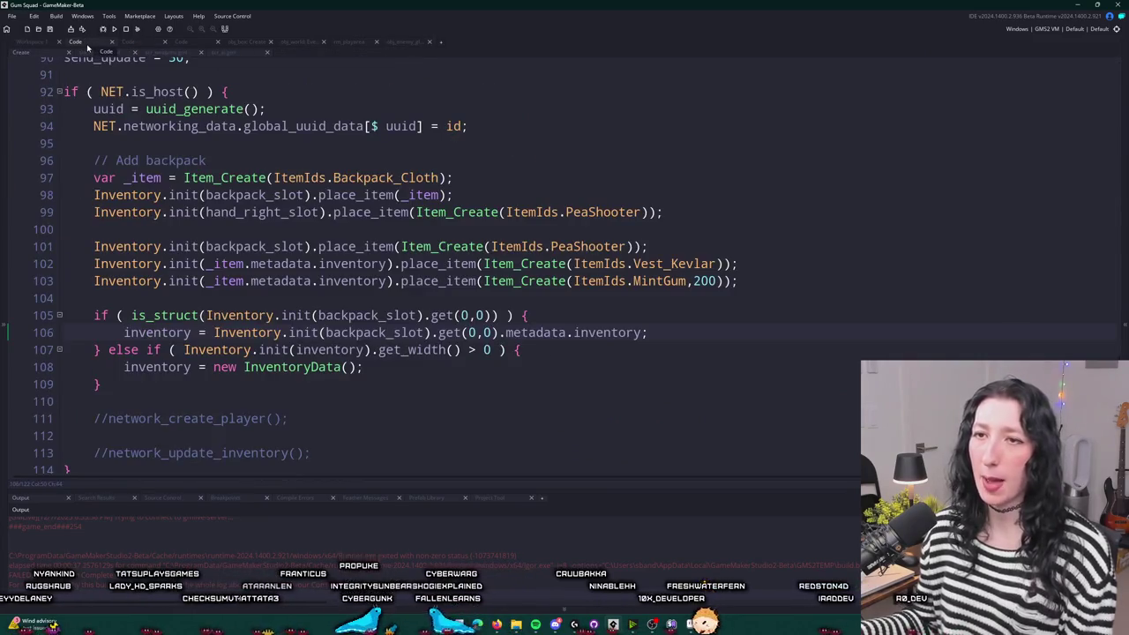
pyautogui.hotkey('ctrl', 't')
pyautogui.write('scr_ai')
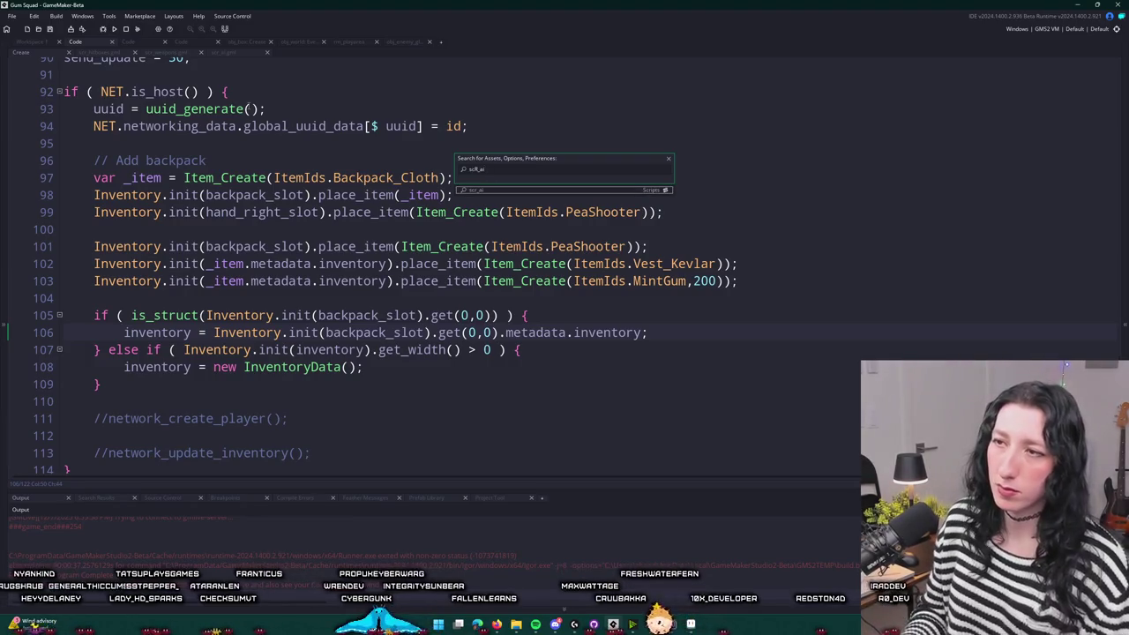
pyautogui.press('Return')
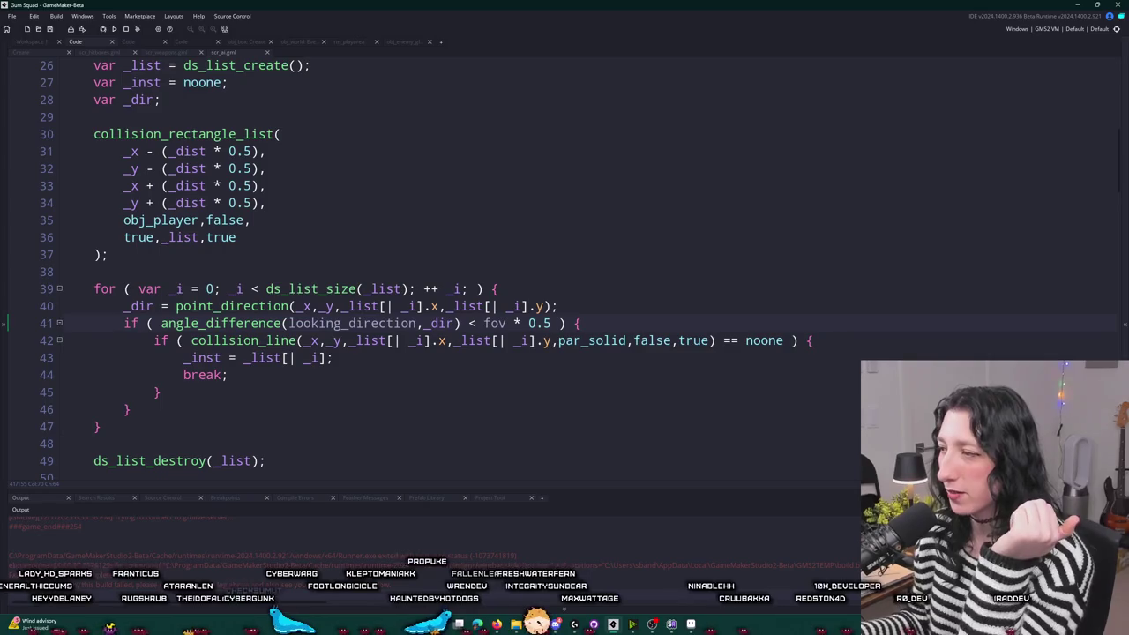
# - Inspect the angle_difference(looking_direction,_dir) fov check and its brackets in scr_ai
pyautogui.click(459, 323)
pyautogui.click(454, 323)
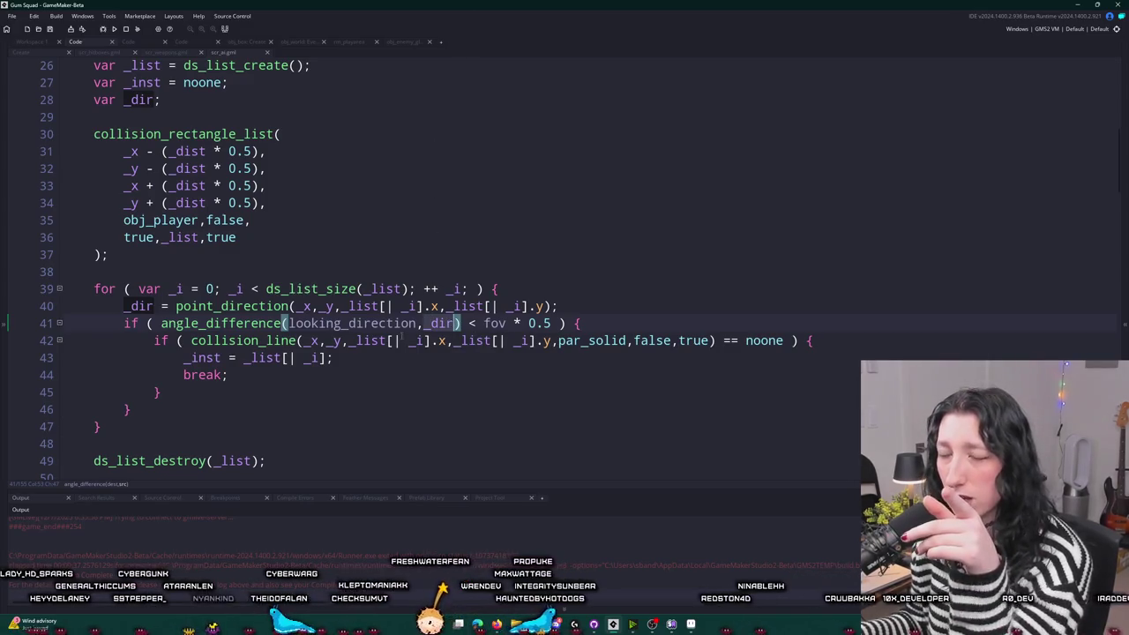
pyautogui.scroll(1, 401, 339)
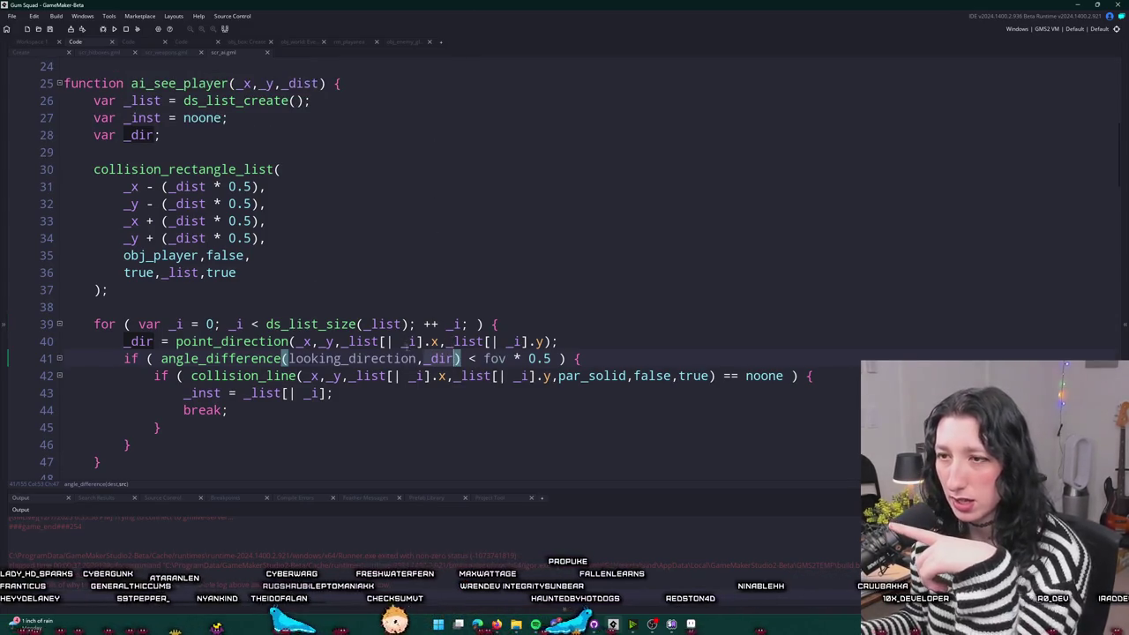
pyautogui.doubleClick(394, 358)
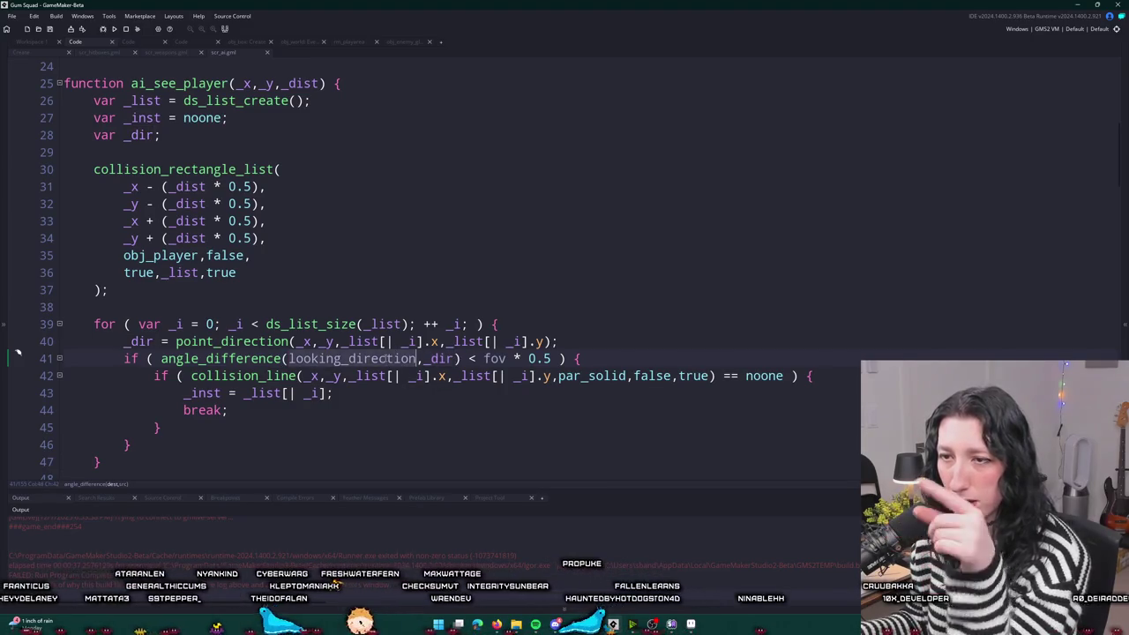
pyautogui.click(445, 358)
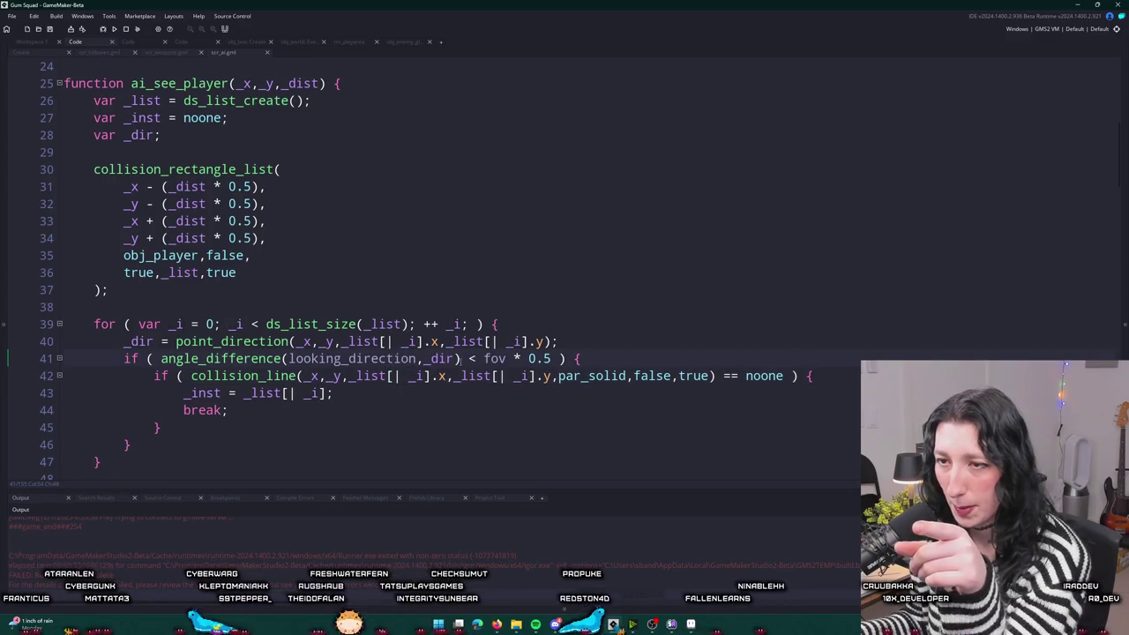
pyautogui.moveTo(169, 365)
pyautogui.scroll(-2, 169, 364)
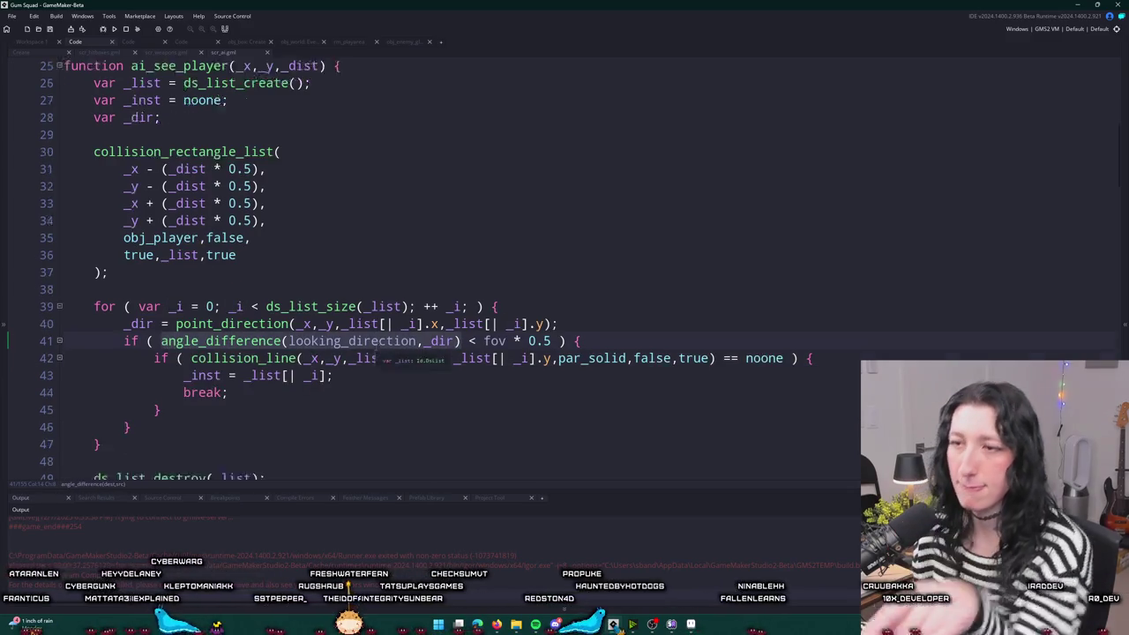
# - Add log(angle_difference(looking_direction,_dir)); below line 40 and rebuild with F5
pyautogui.click(614, 300)
pyautogui.press('Return')
pyautogui.write('log(')
pyautogui.write('angle_difference(looking_direction,_dir)')
pyautogui.press('F5')
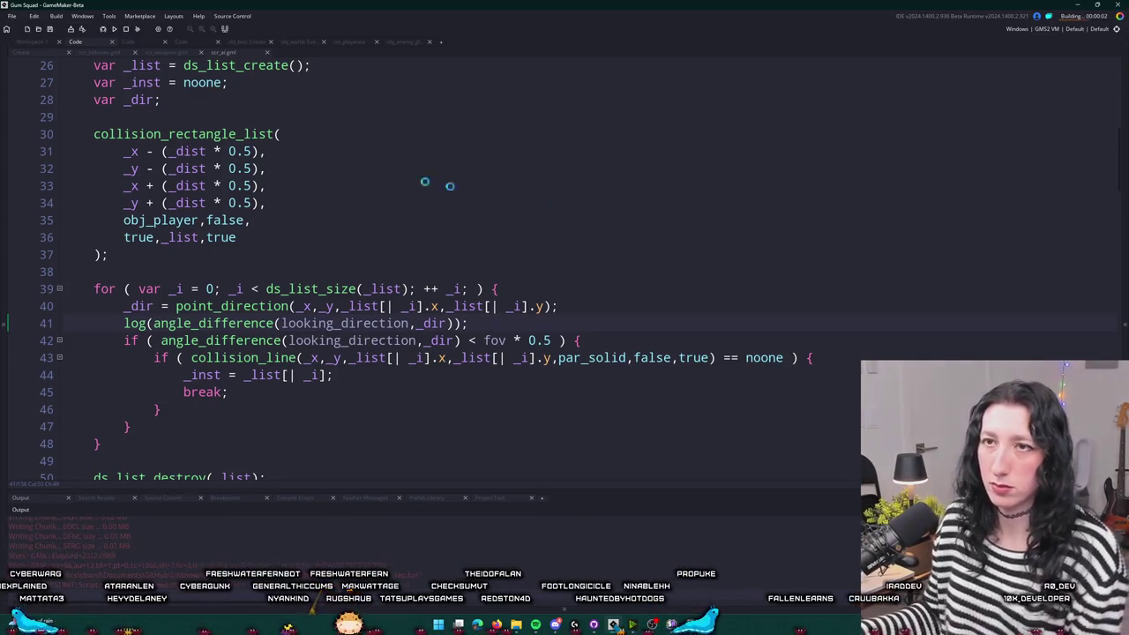
# - Delete the extra obj_spawn in rm_playarea and create a lobby in the relaunched game
pyautogui.click(159, 44)
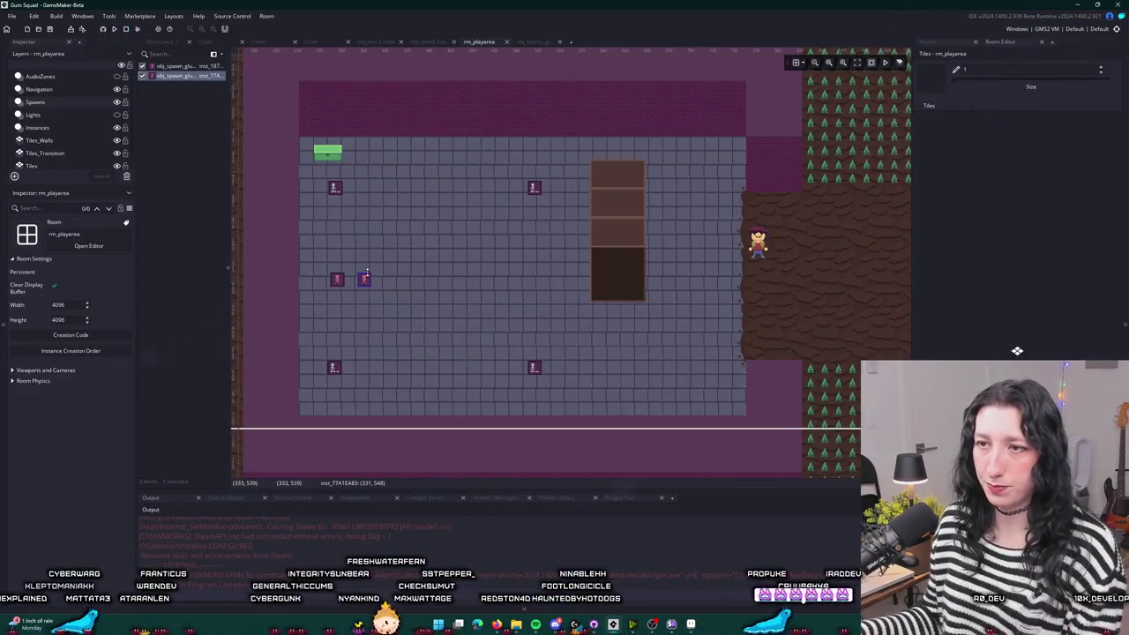
pyautogui.press('Delete')
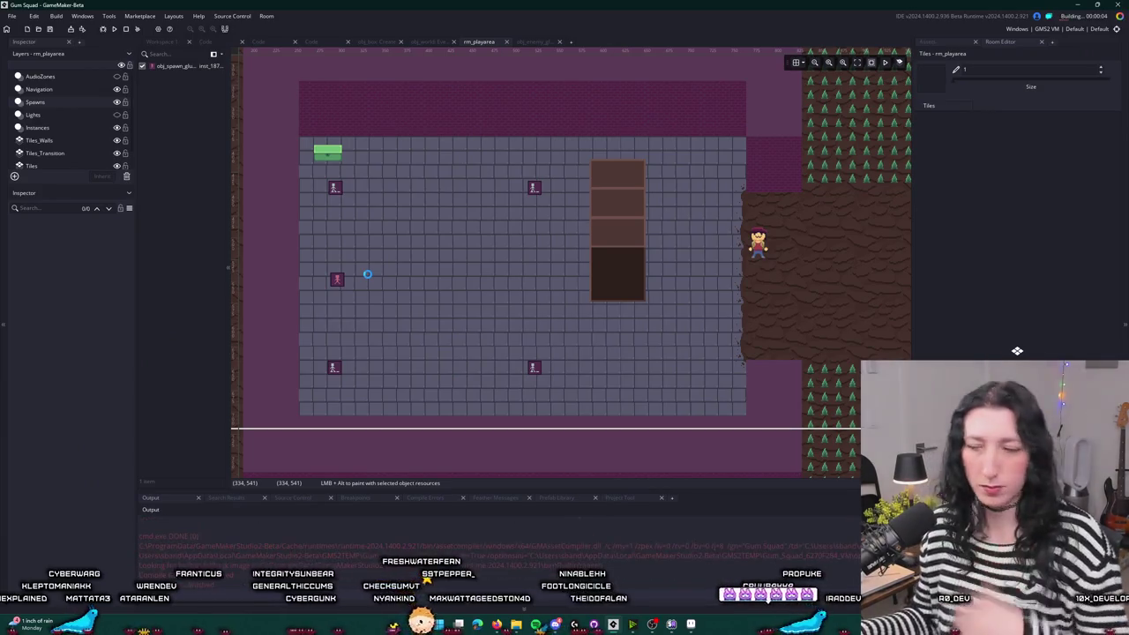
pyautogui.click(519, 41)
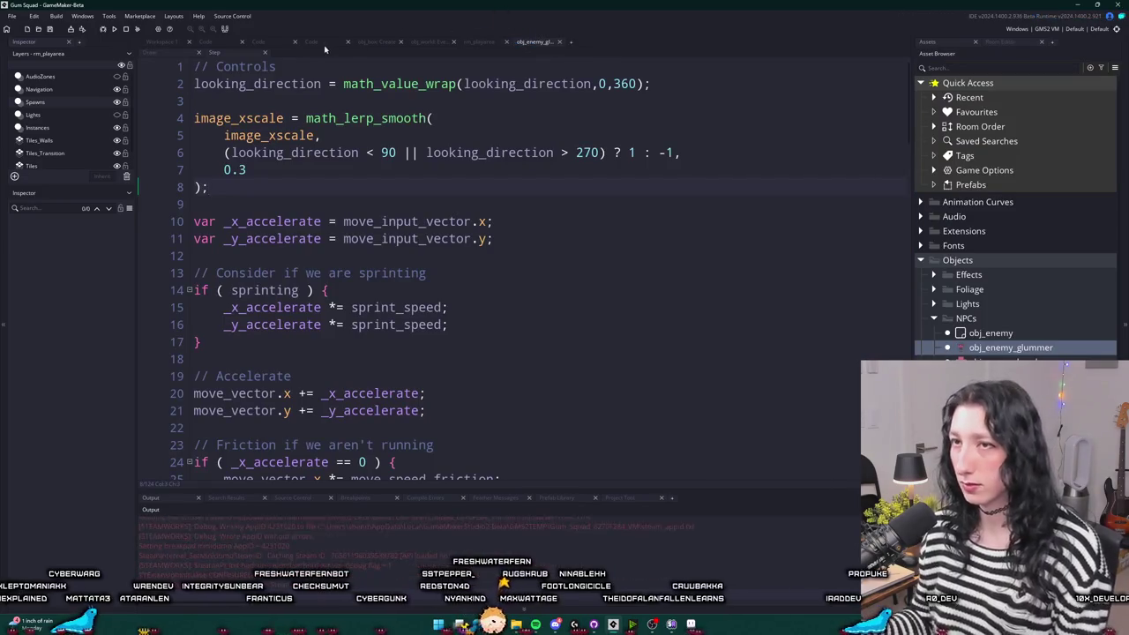
pyautogui.click(313, 41)
pyautogui.click(564, 292)
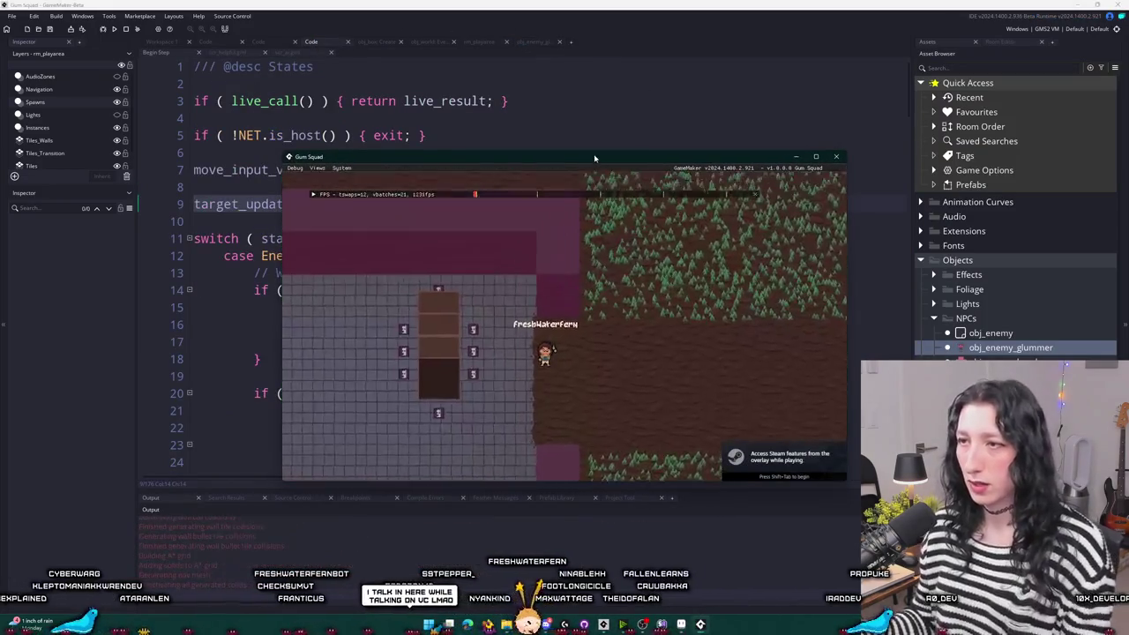
# - Maximize the game and walk the player around and above the bookshelf
pyautogui.doubleClick(594, 159)
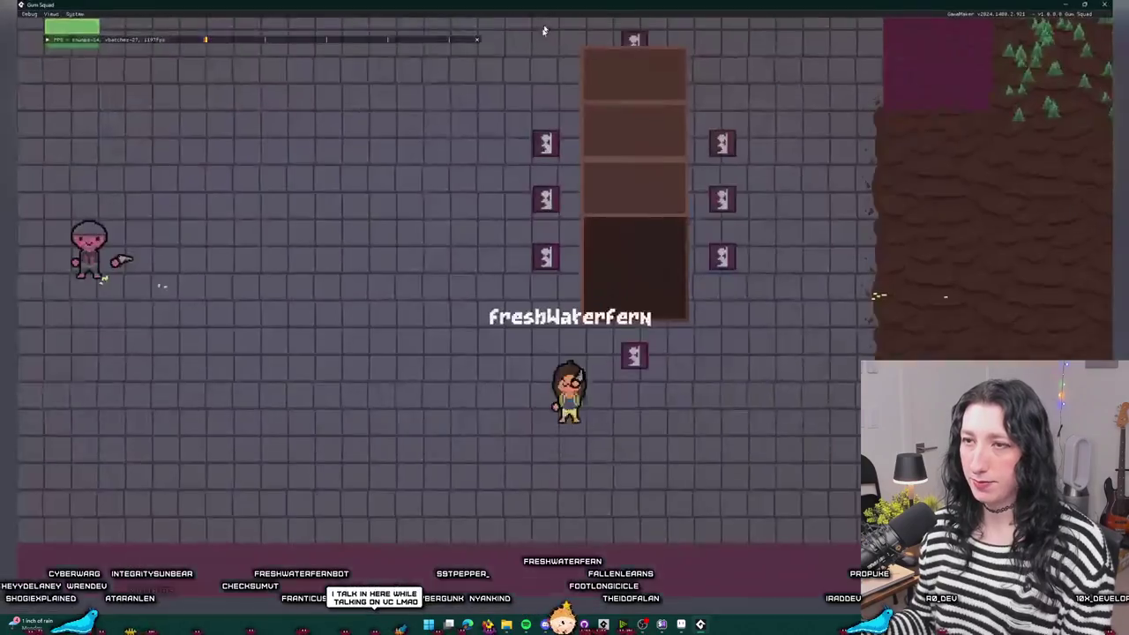
pyautogui.press('d')
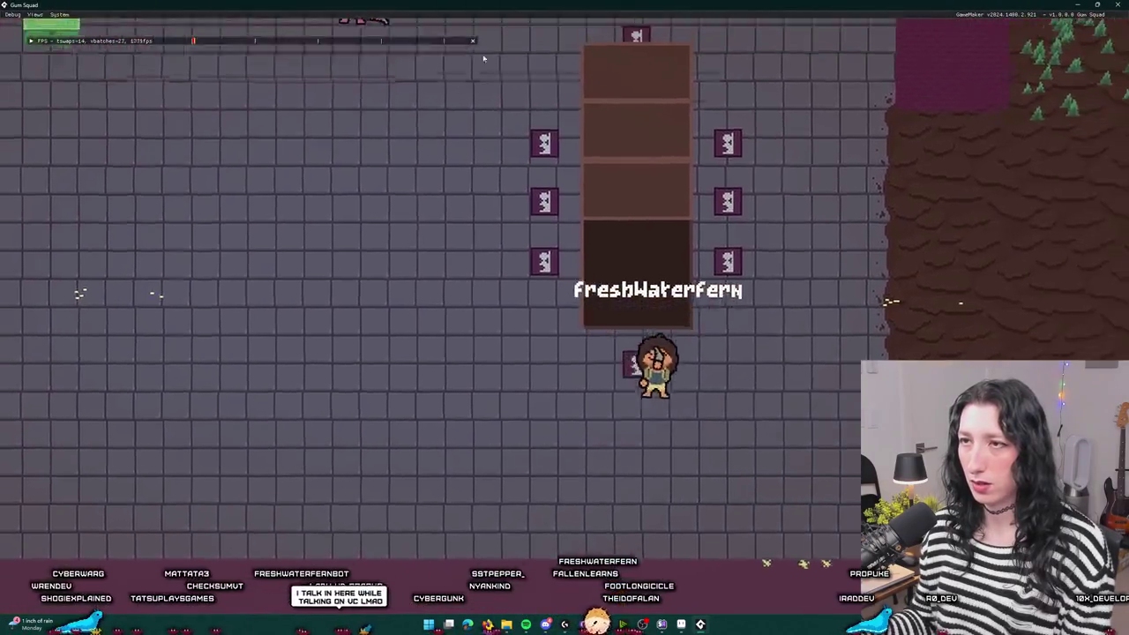
pyautogui.press('a')
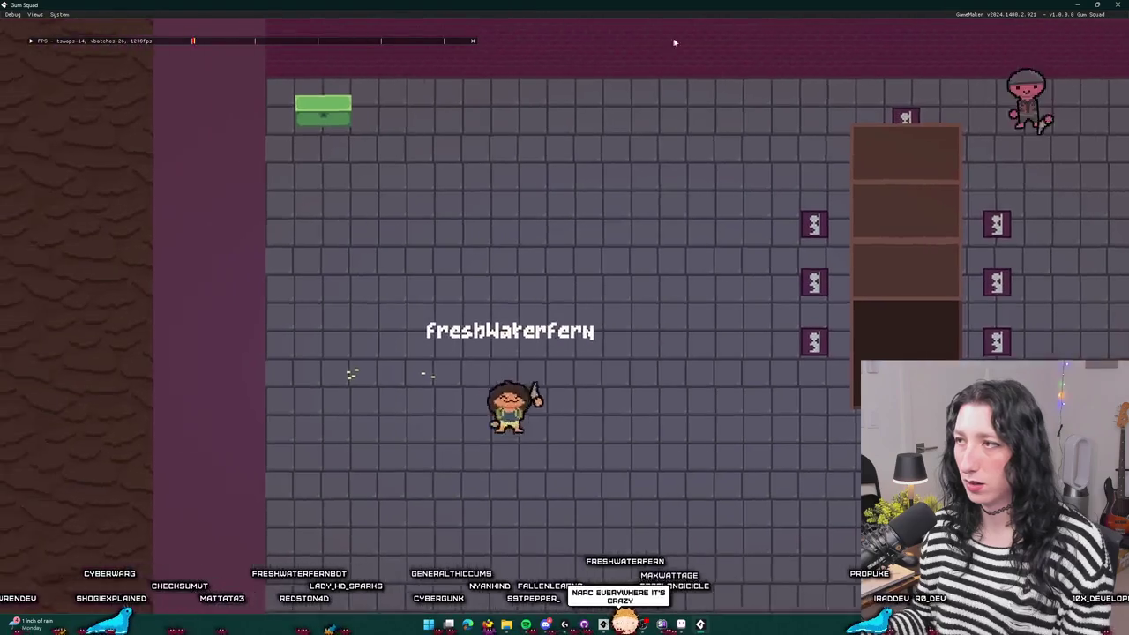
pyautogui.press('d')
pyautogui.press('w')
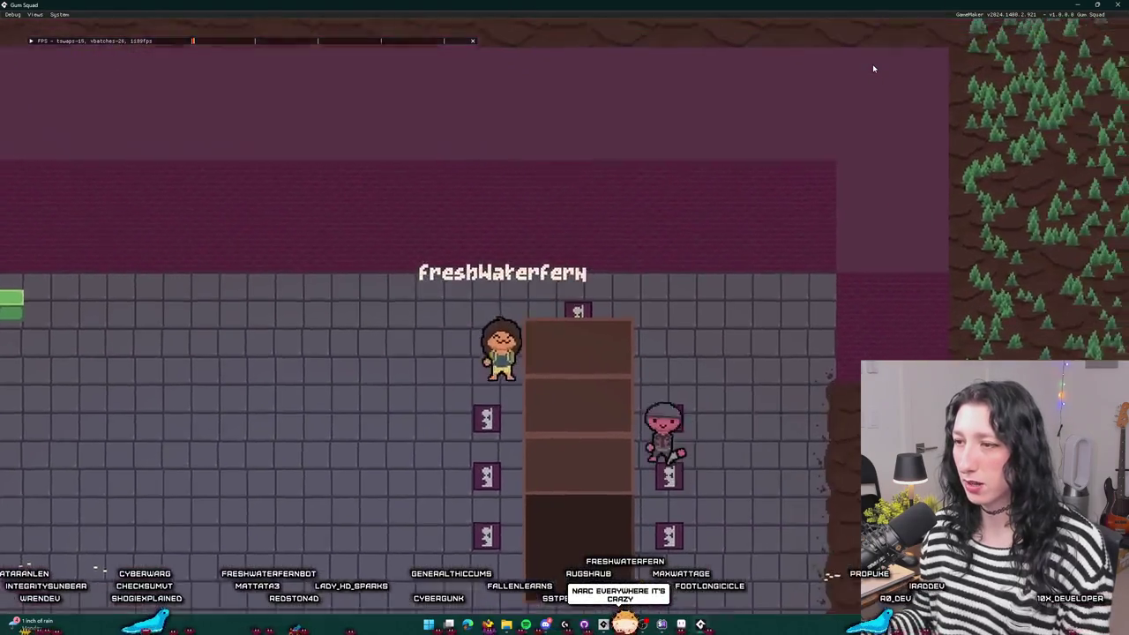
pyautogui.press('w')
pyautogui.press('d')
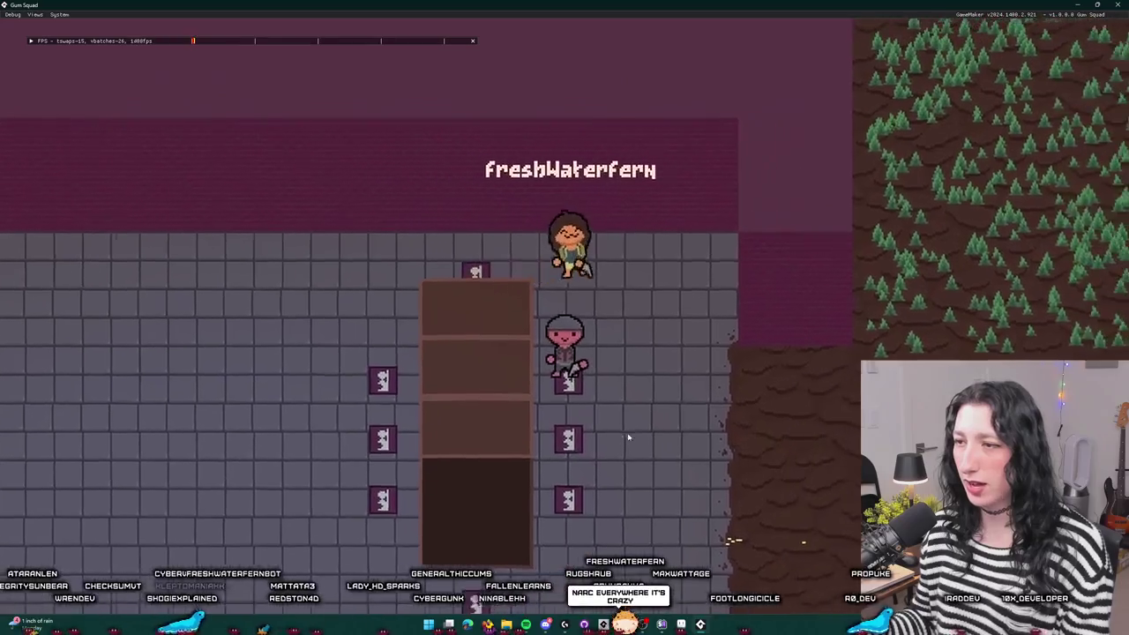
pyautogui.press('s')
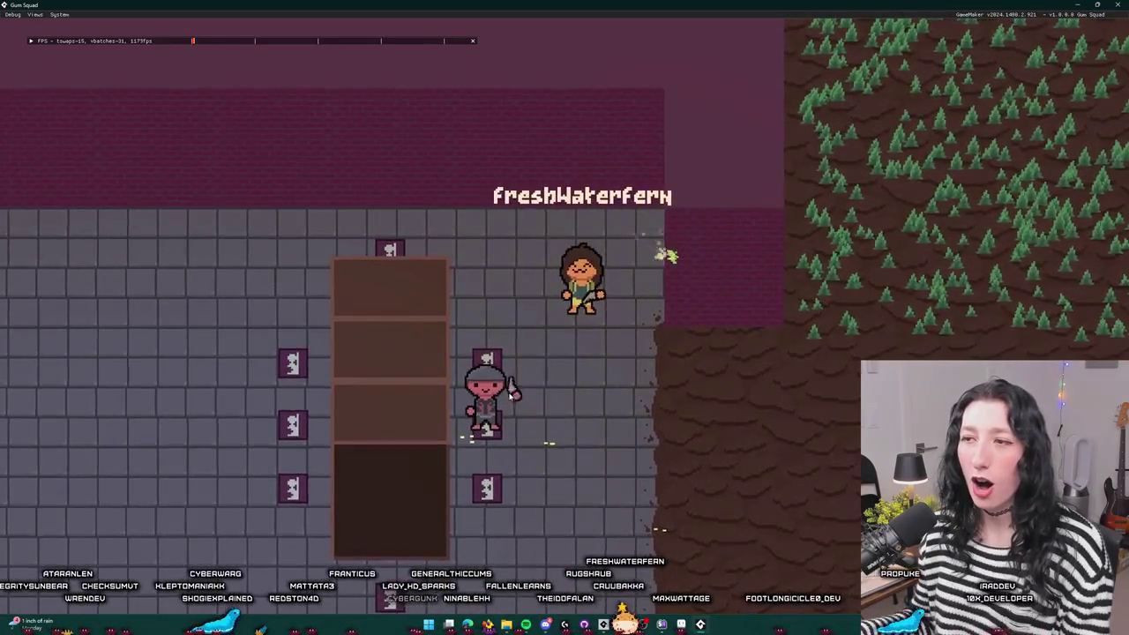
# - Shrink the game window, walk down and into the forest, then close the game
pyautogui.moveTo(598, 5); pyautogui.dragTo(597, 89)
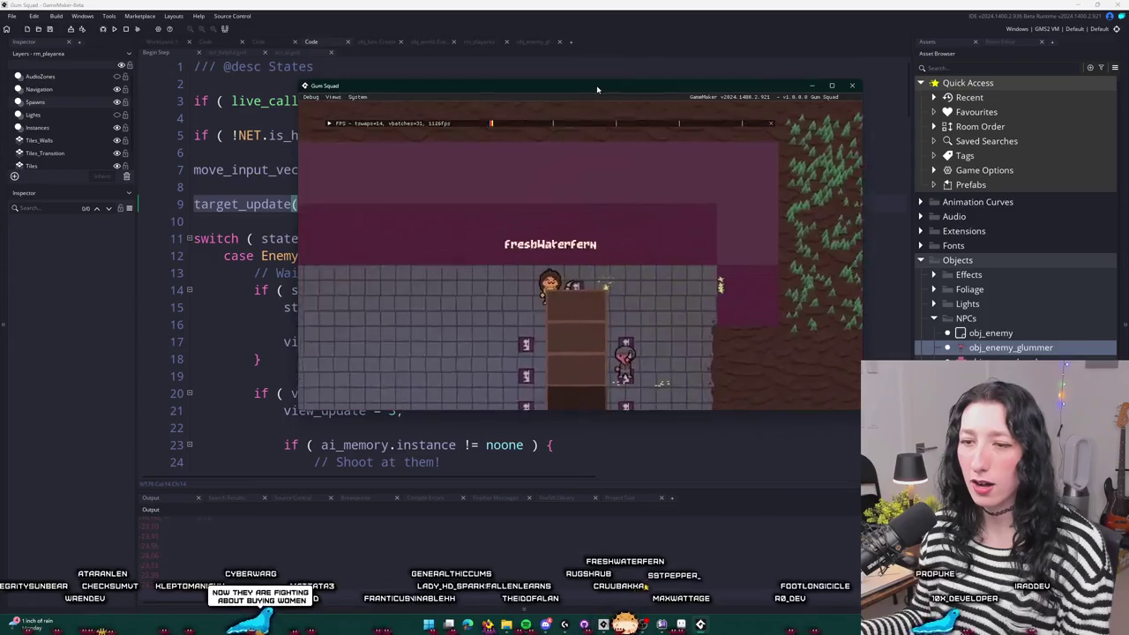
pyautogui.press('s')
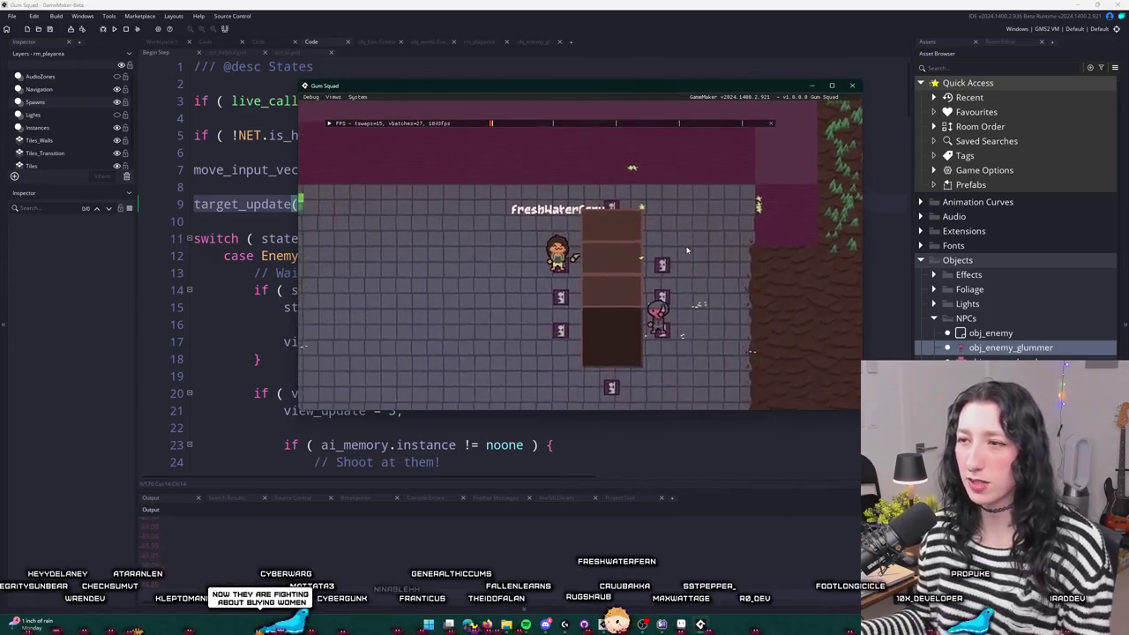
pyautogui.press('s')
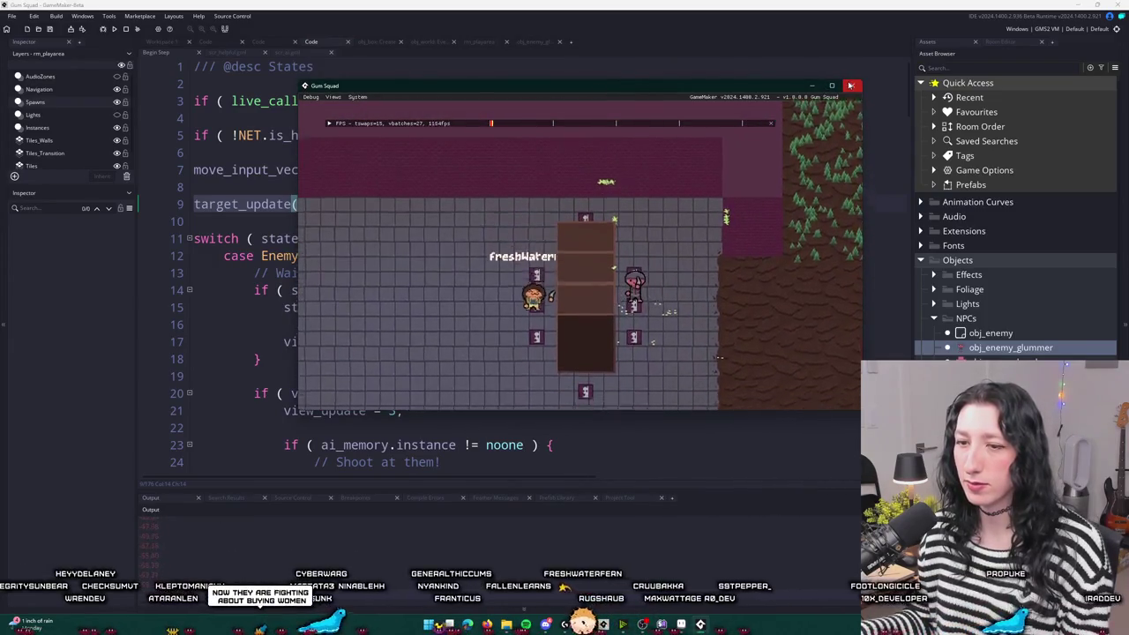
pyautogui.press('d')
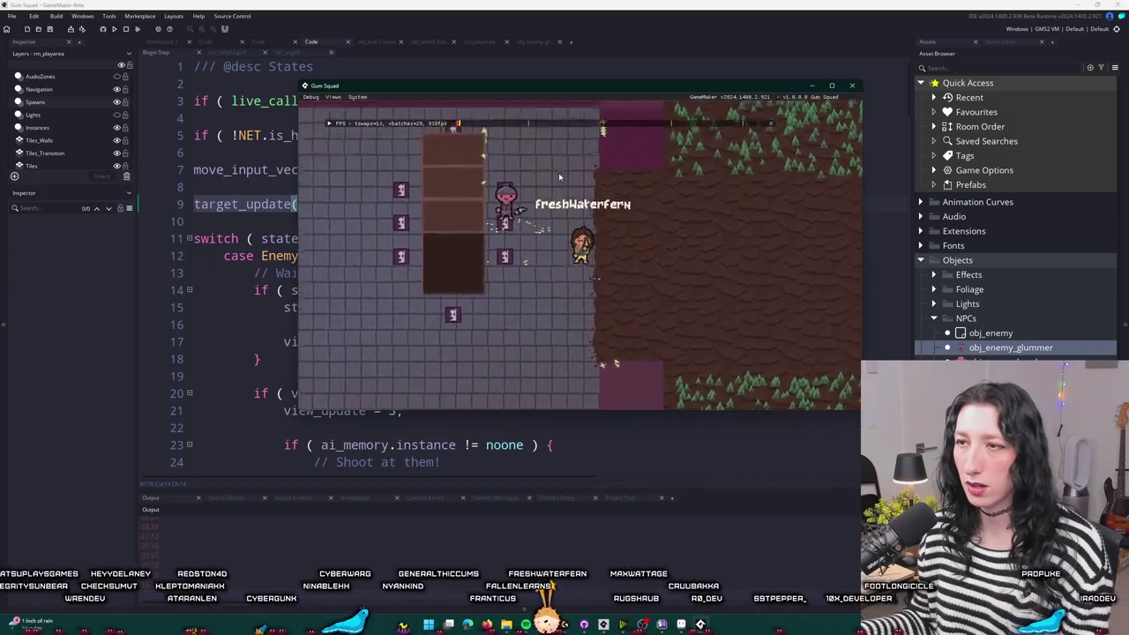
pyautogui.press('a')
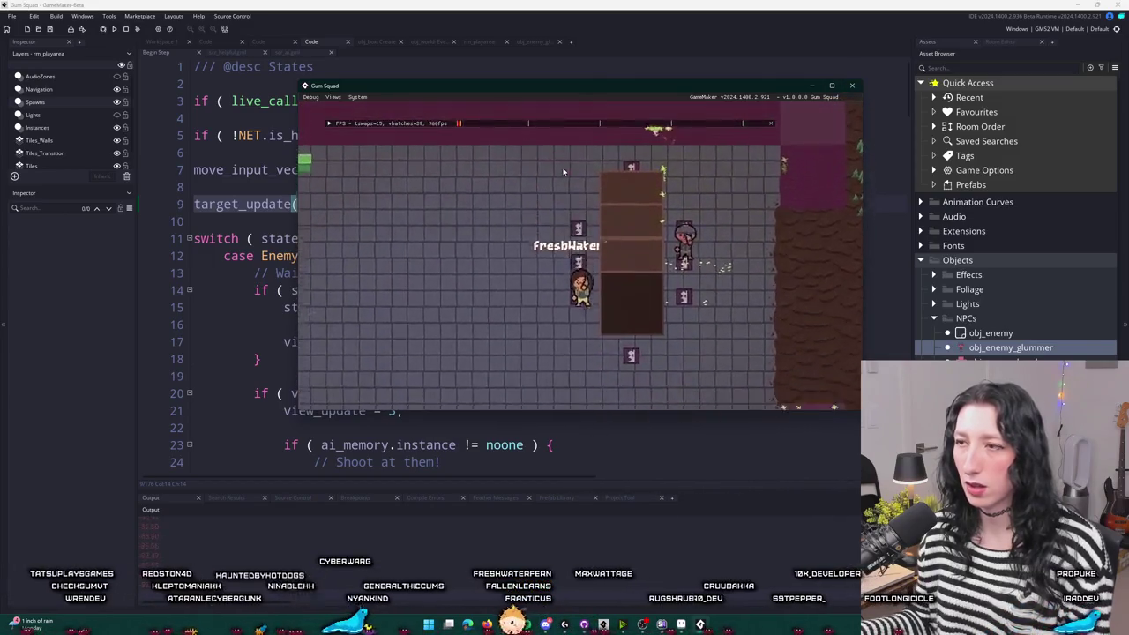
pyautogui.press('d')
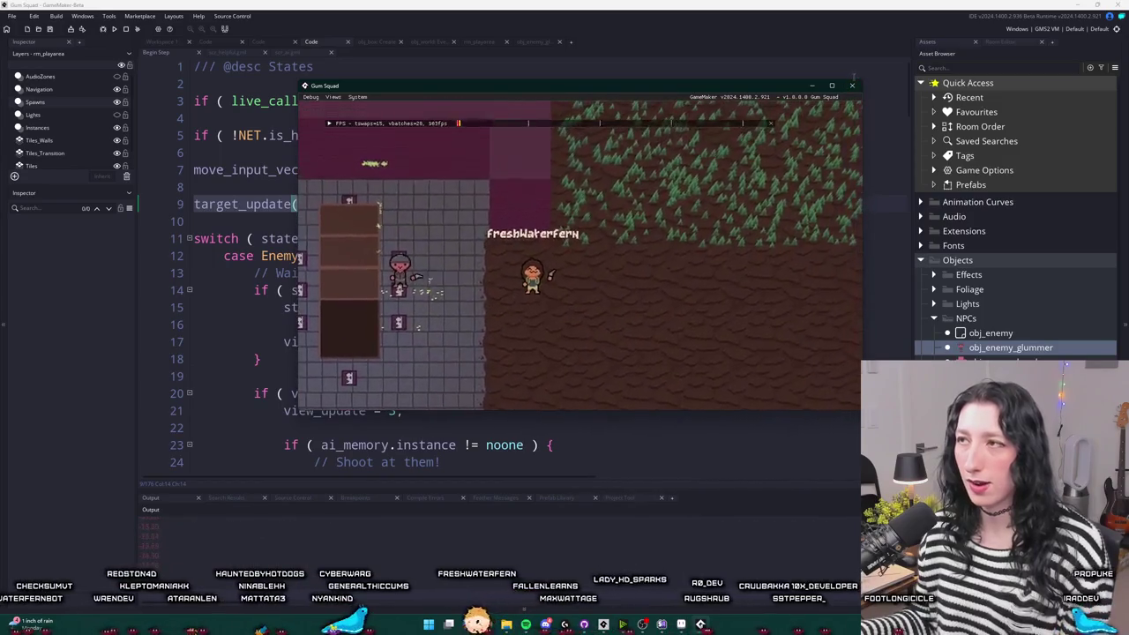
pyautogui.press('Escape')
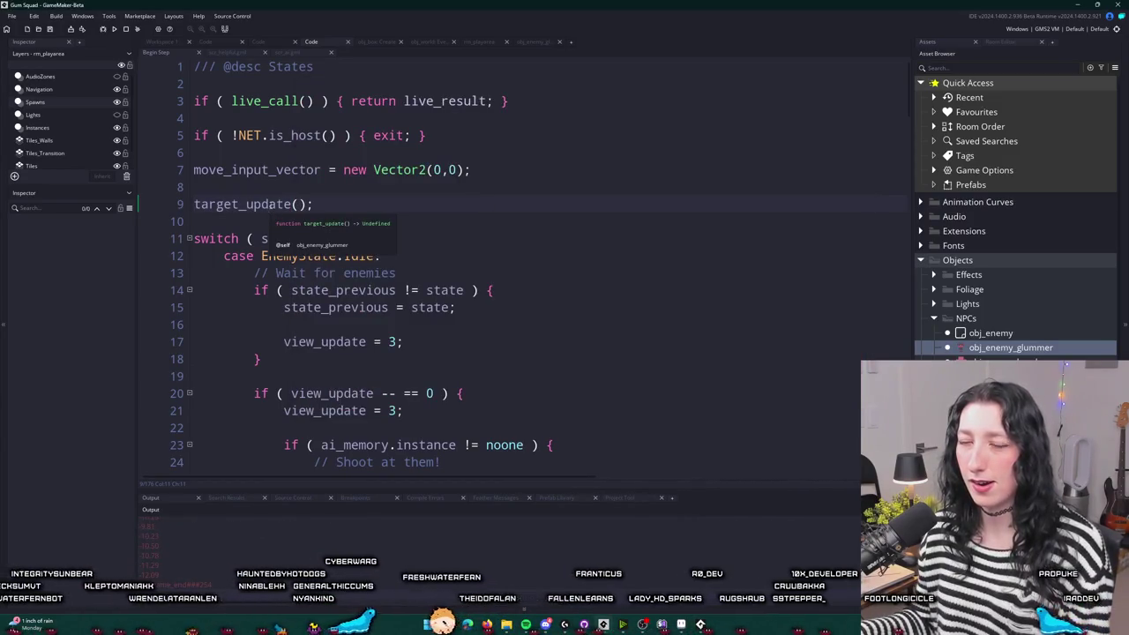
# - Delete the looking_direction math_value_wrap line from the enemy's Step code
pyautogui.click(169, 41)
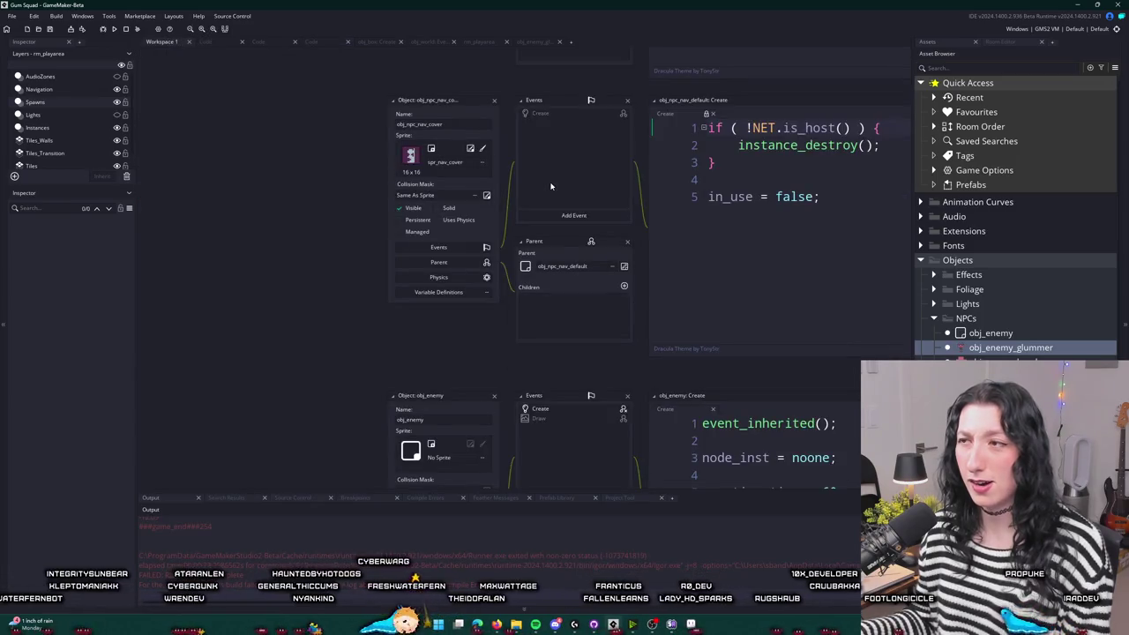
pyautogui.click(827, 230)
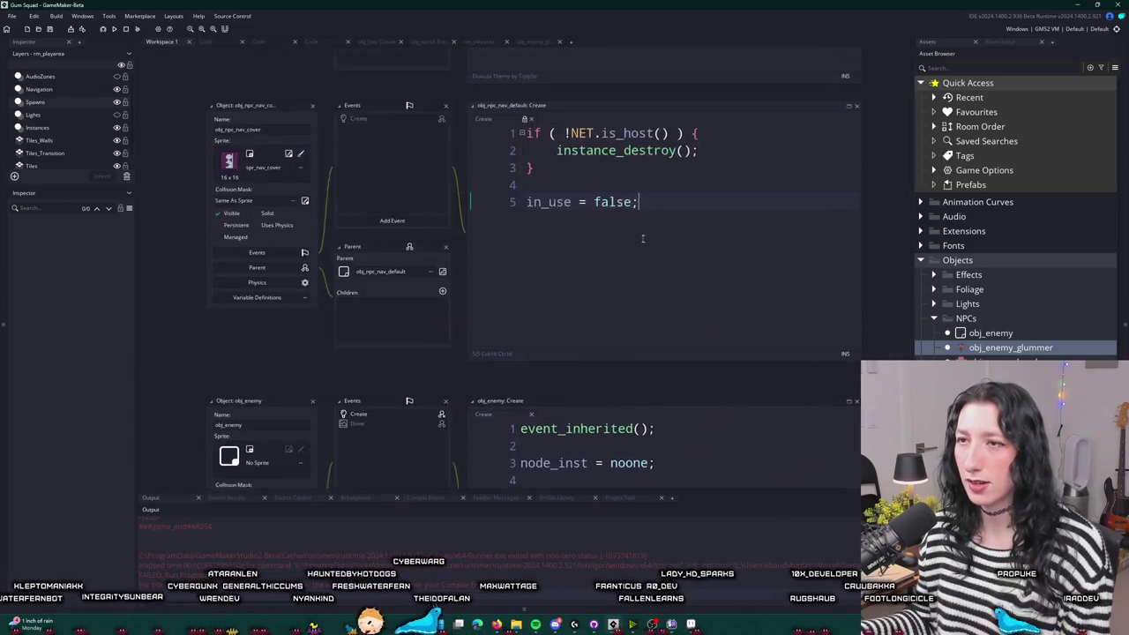
pyautogui.scroll(5, 370, 179)
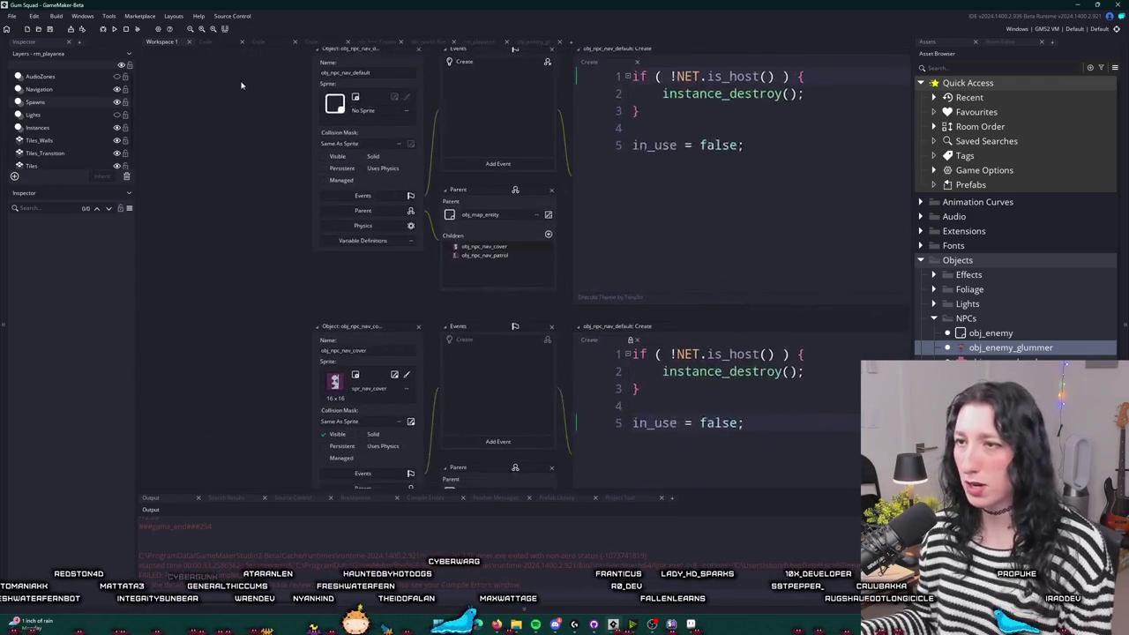
pyautogui.click(540, 41)
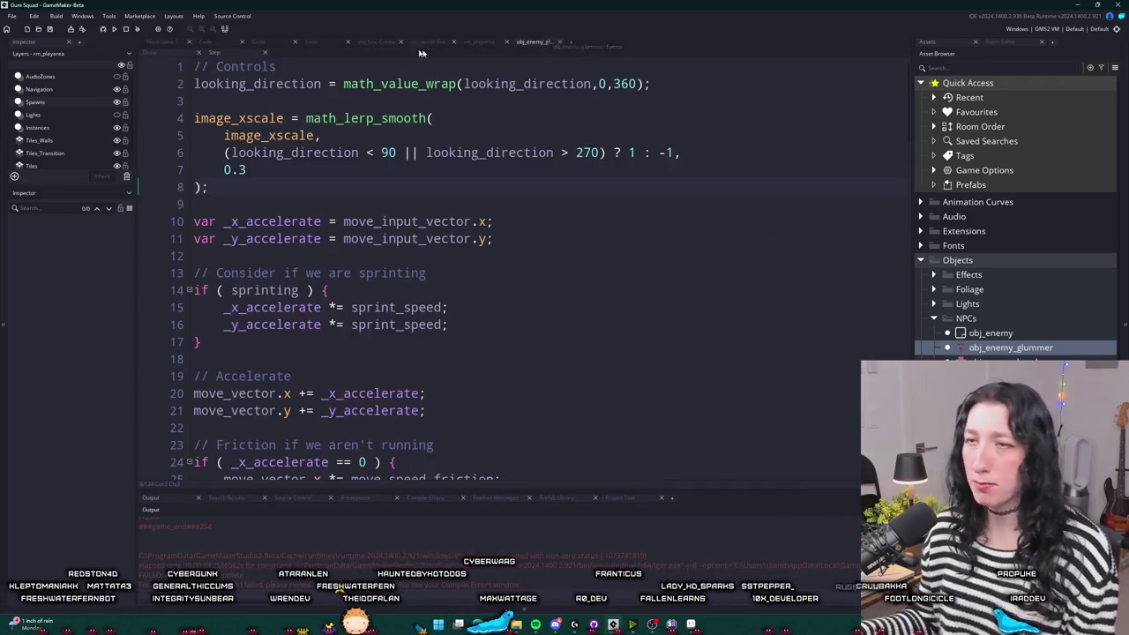
pyautogui.moveTo(652, 83); pyautogui.dragTo(195, 83)
pyautogui.hotkey('ctrl', 'c')
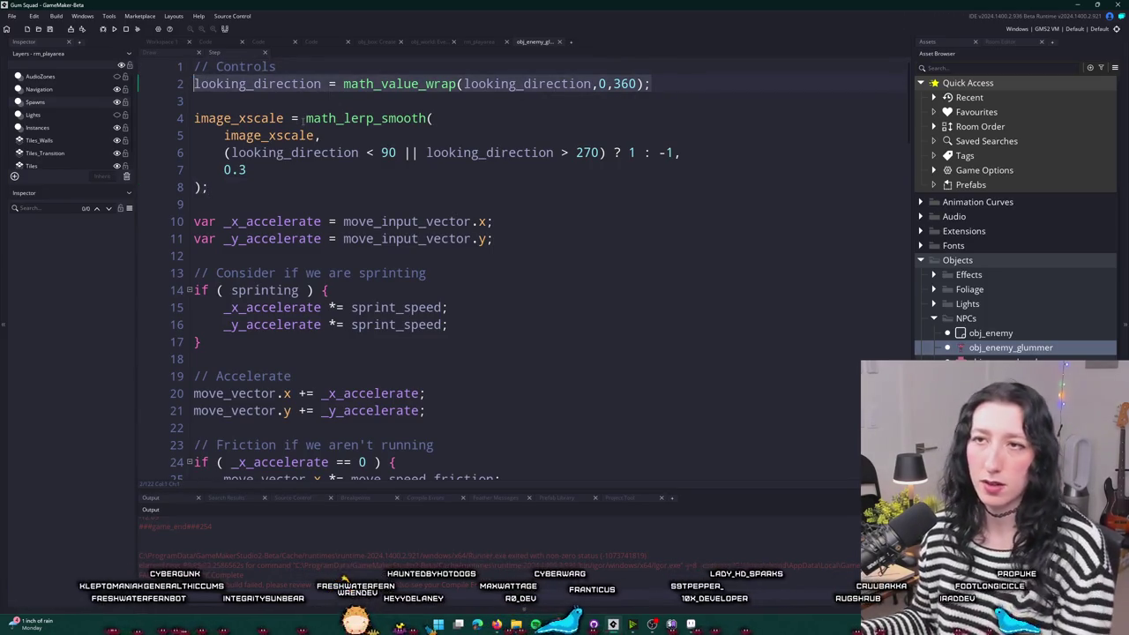
pyautogui.press('Delete')
pyautogui.press('Delete')
pyautogui.press('Delete')
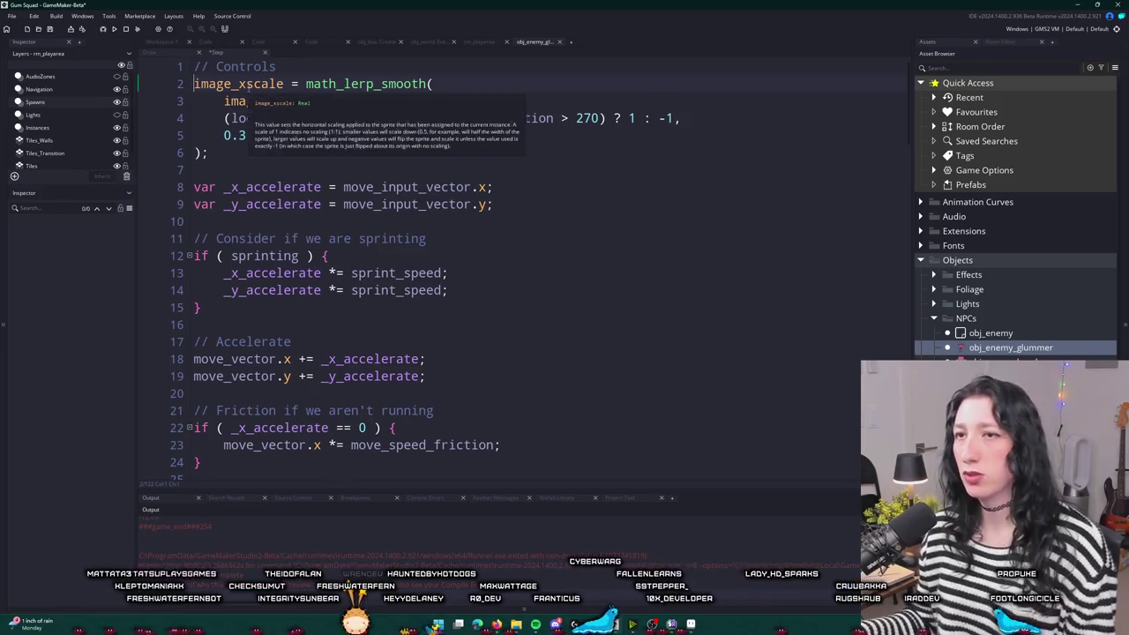
# - Open the obj_enemy_glummer object editor via the asset search for 'gl'
pyautogui.click(165, 46)
pyautogui.moveTo(251, 235)
pyautogui.mouseDown()
pyautogui.moveTo(283, 345)
pyautogui.moveTo(297, 242)
pyautogui.mouseUp()
pyautogui.hotkey('ctrl', 't')
pyautogui.write('glumme')
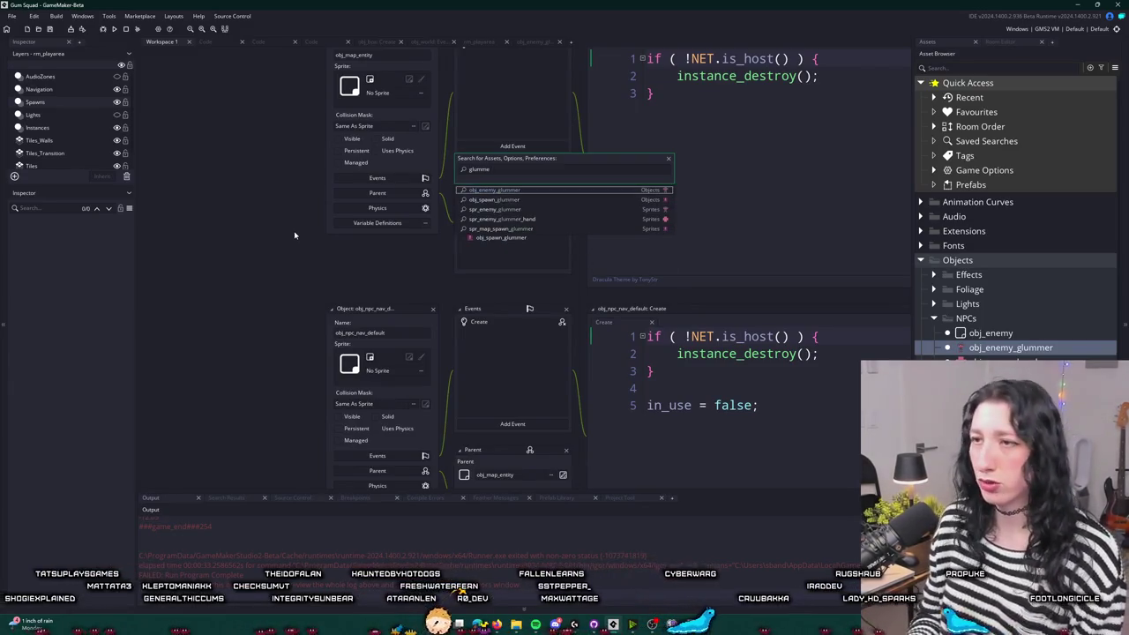
pyautogui.press('Return')
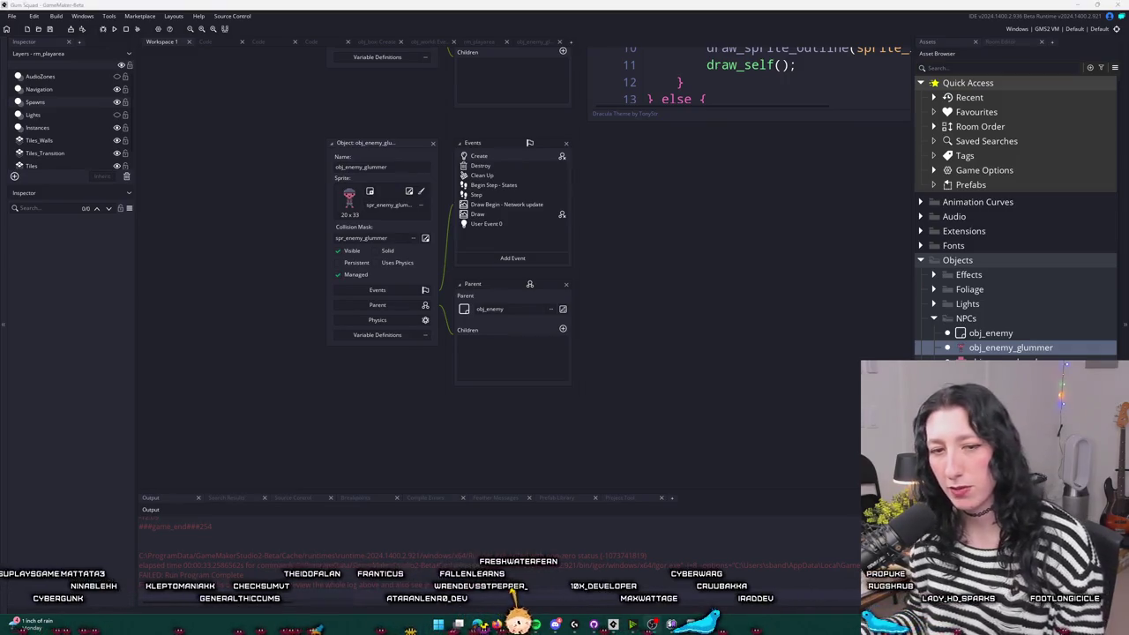
# - Paste the looking_direction wrap line as line 7 of Begin Step states, then run with F5
pyautogui.click(503, 185)
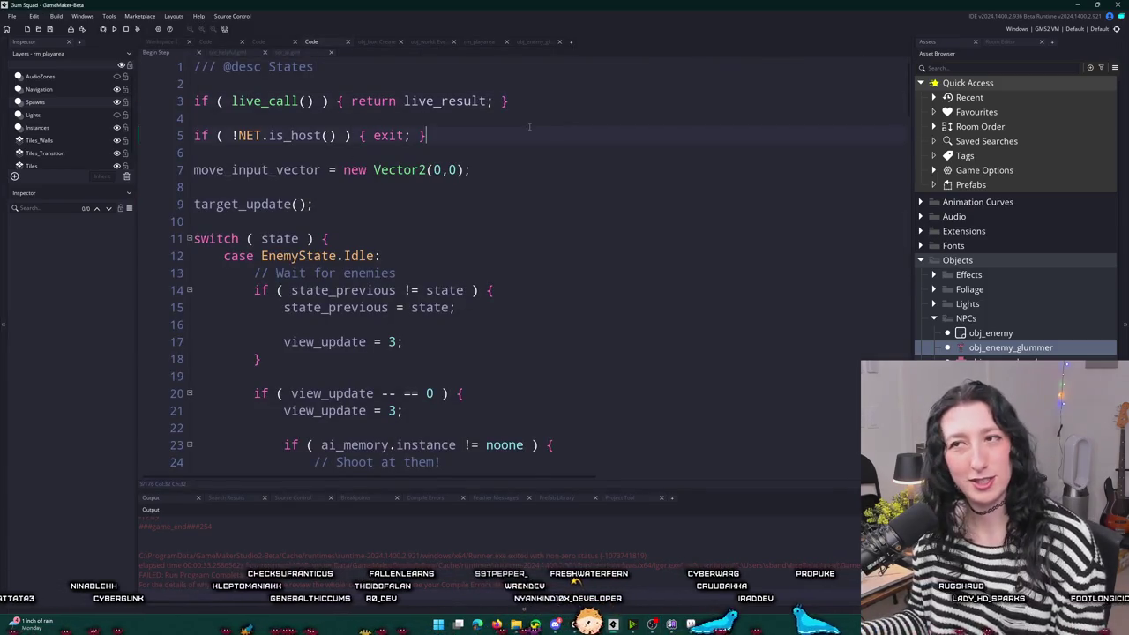
pyautogui.press('Return')
pyautogui.press('Return')
pyautogui.hotkey('ctrl', 'v')
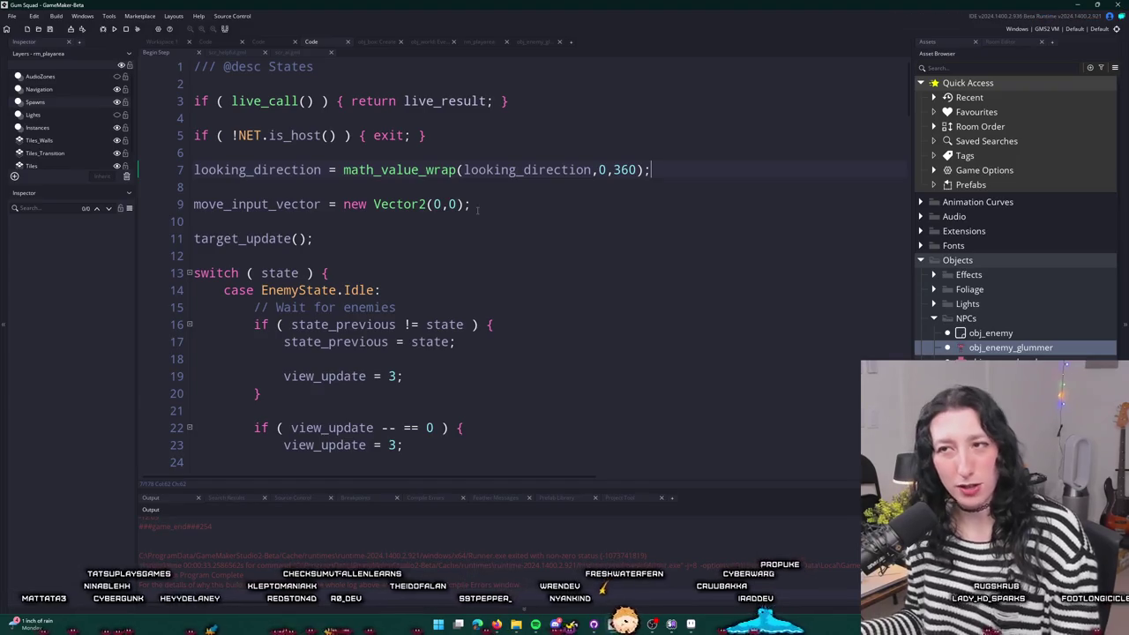
pyautogui.press('F5')
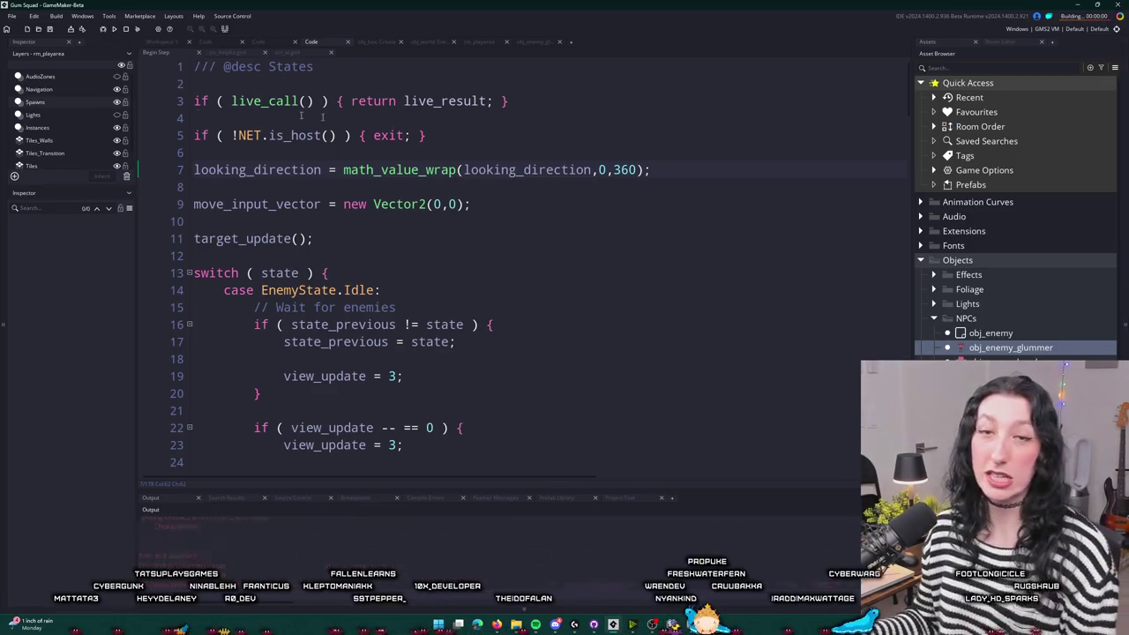
# - Start a lobby, check the Pea Shooter in the inventory, then close the running game
pyautogui.click(569, 290)
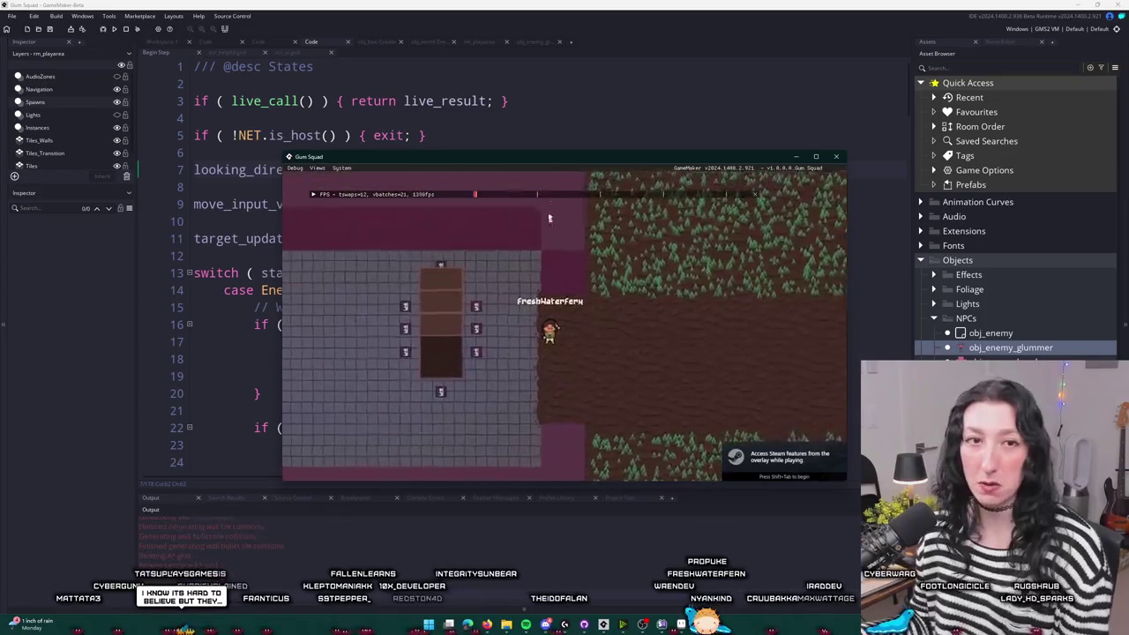
pyautogui.press('Tab')
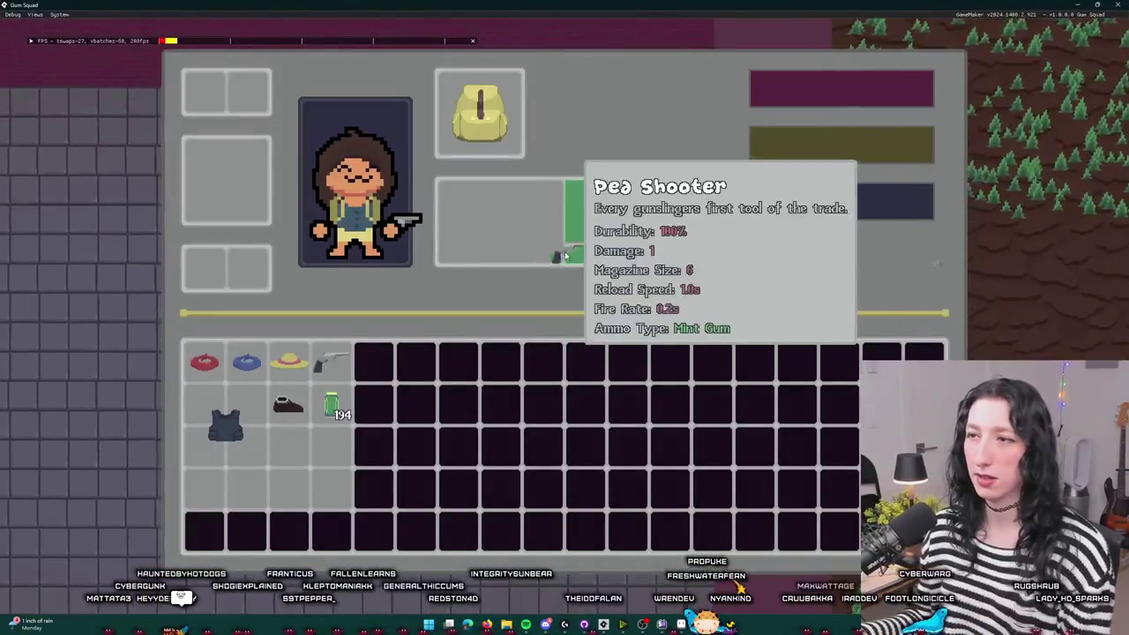
pyautogui.press('Tab')
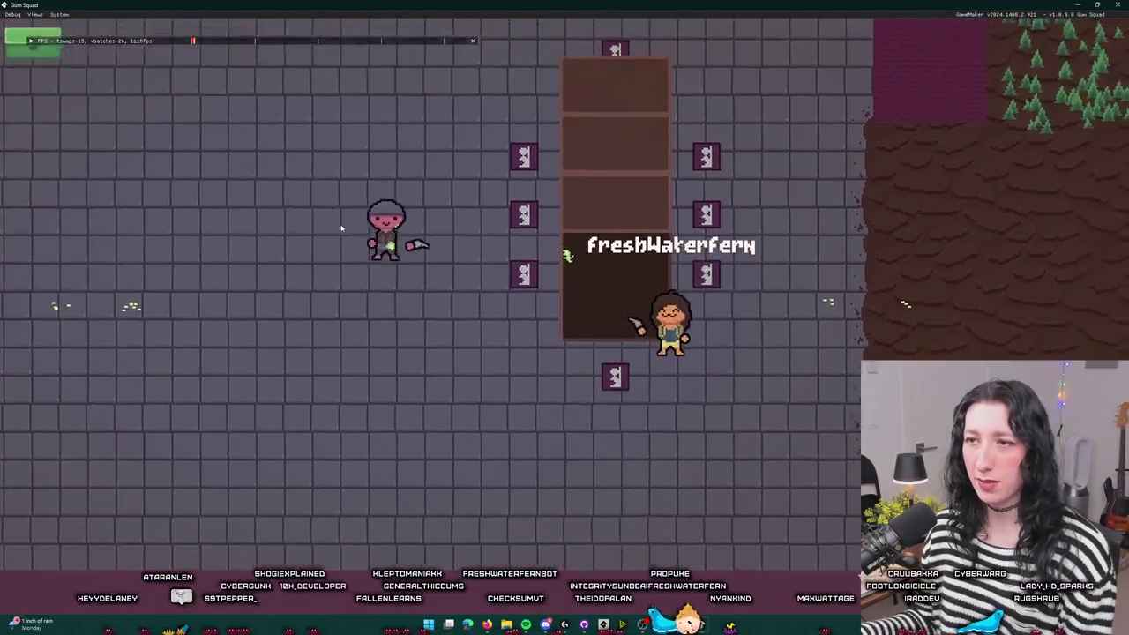
pyautogui.moveTo(657, 5); pyautogui.dragTo(657, 84)
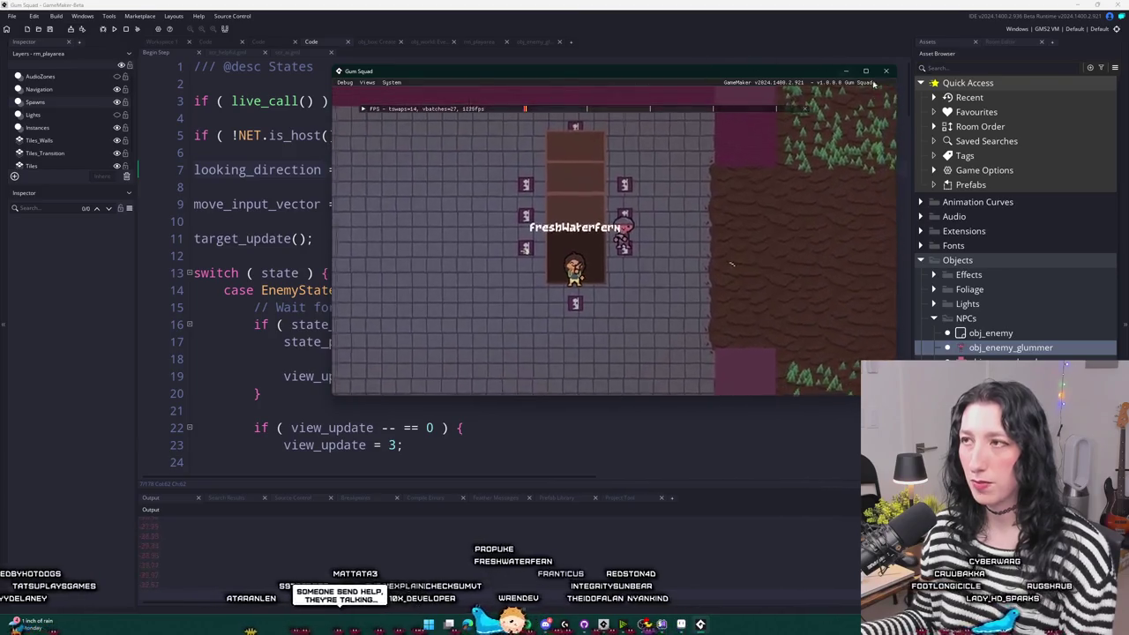
pyautogui.press('Escape')
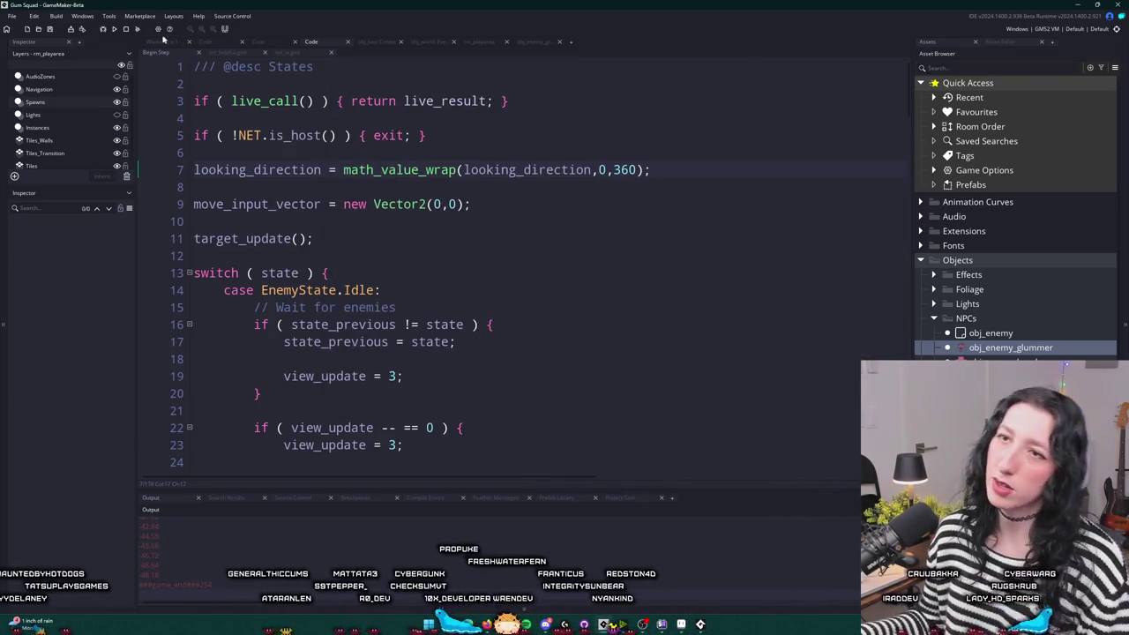
# - Open the scr_ai script and delete the angle_difference logging line
pyautogui.click(161, 42)
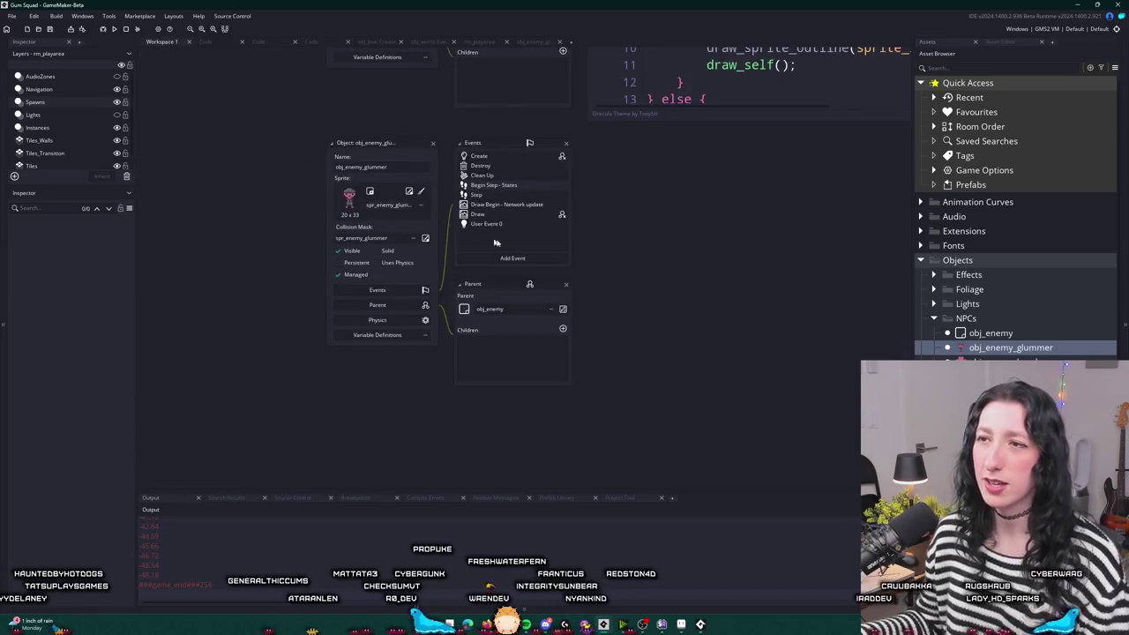
pyautogui.click(508, 194)
pyautogui.hotkey('ctrl', 't')
pyautogui.write('scr_a')
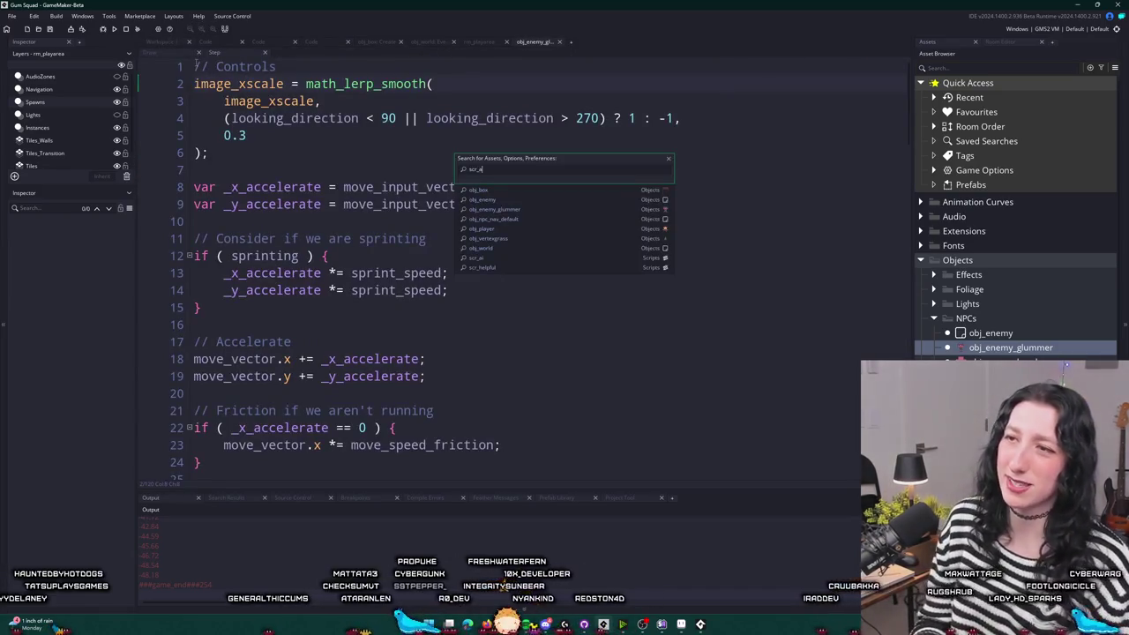
pyautogui.write('i')
pyautogui.press('Return')
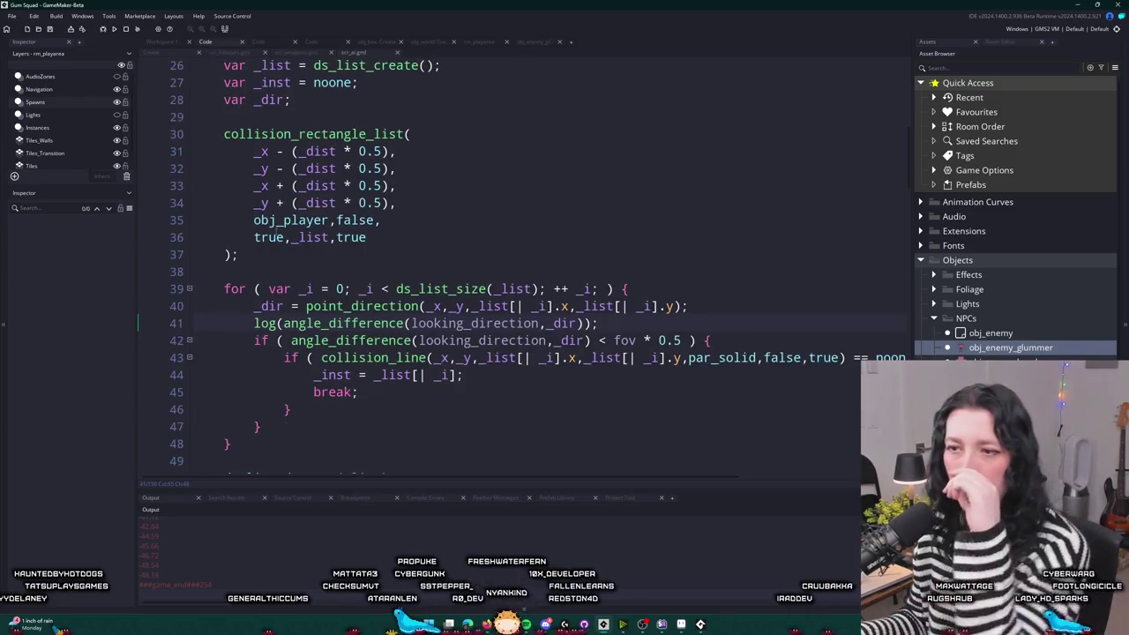
pyautogui.moveTo(354, 324)
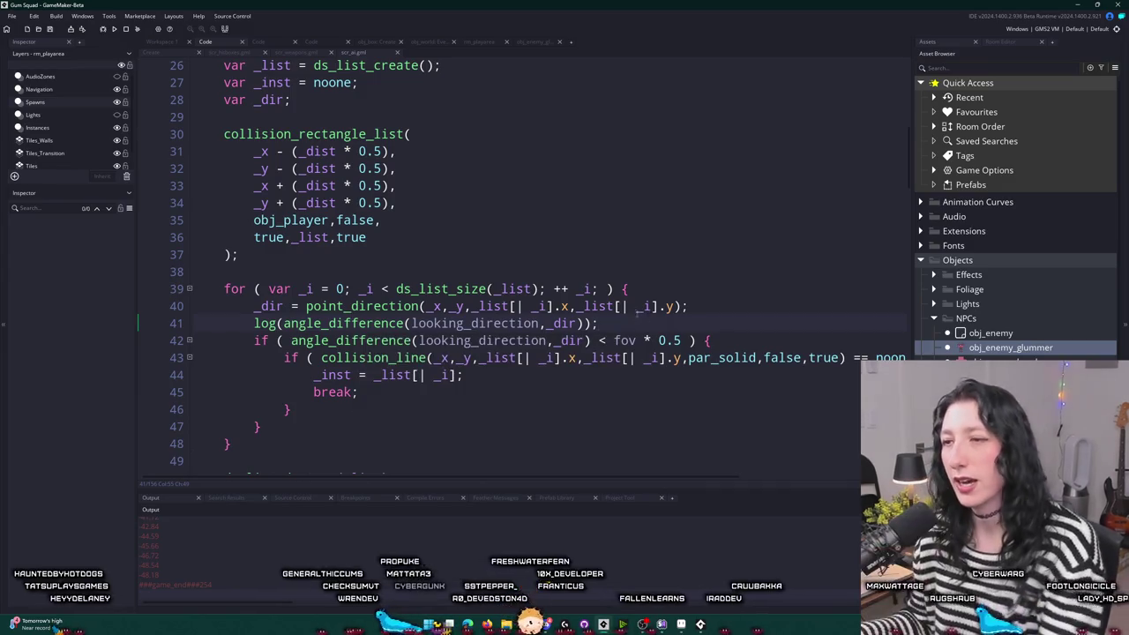
pyautogui.tripleClick(455, 322)
pyautogui.press('BackSpace')
pyautogui.press('BackSpace')
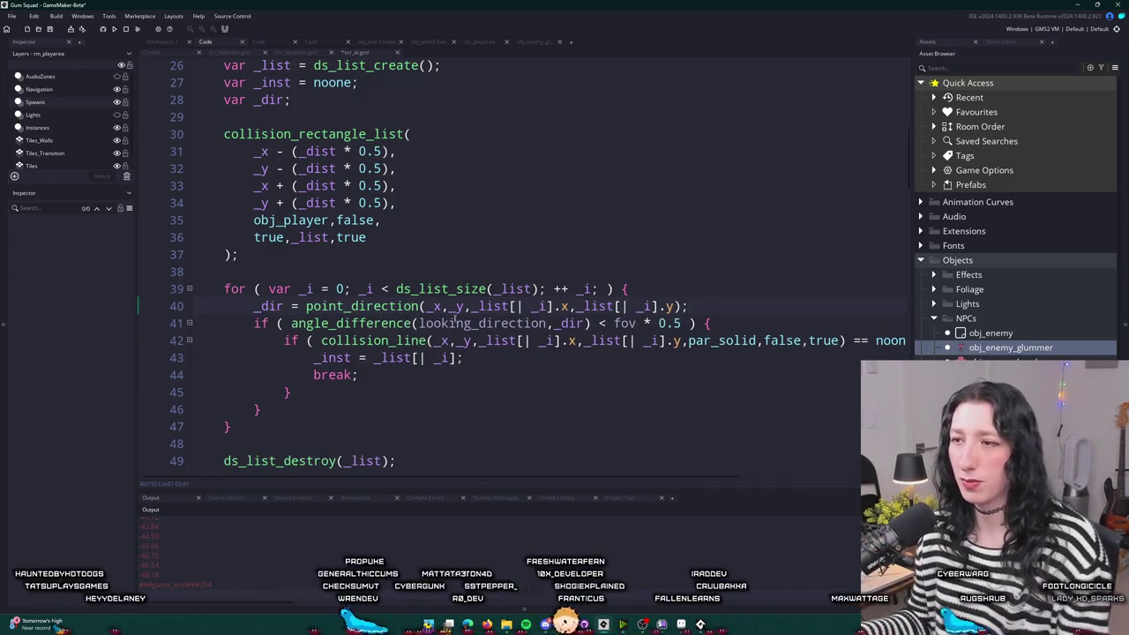
# - Wrap angle_difference on line 41 in abs(), then rebuild, stopping the old run
pyautogui.click(291, 323)
pyautogui.write('abs')
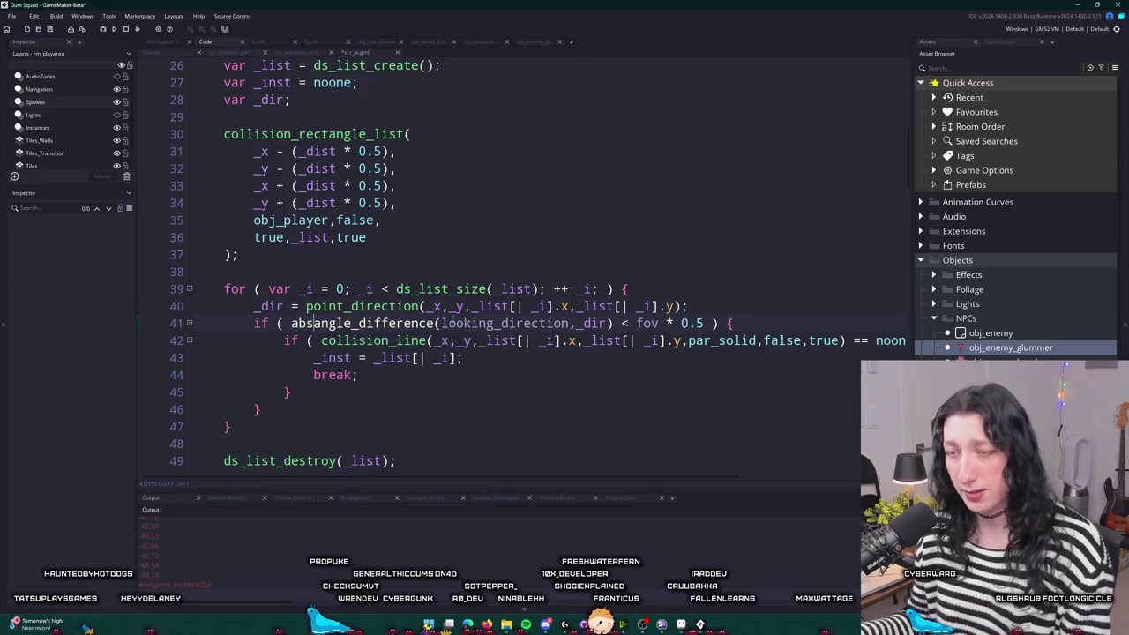
pyautogui.write('(')
pyautogui.click(621, 322)
pyautogui.write(')')
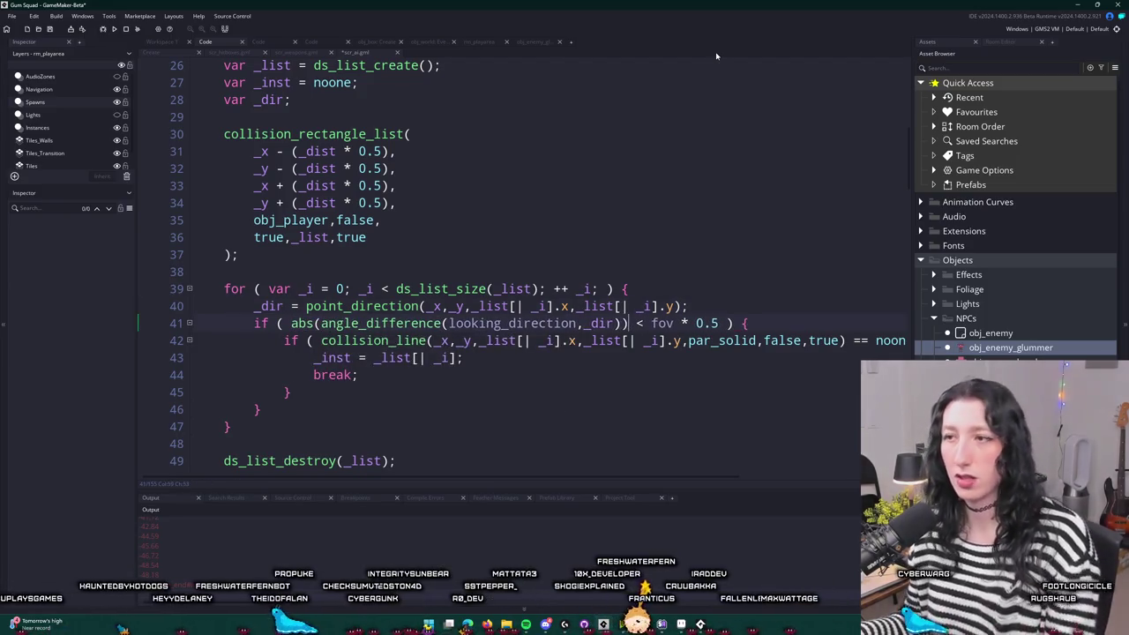
pyautogui.press('F5')
pyautogui.click(582, 327)
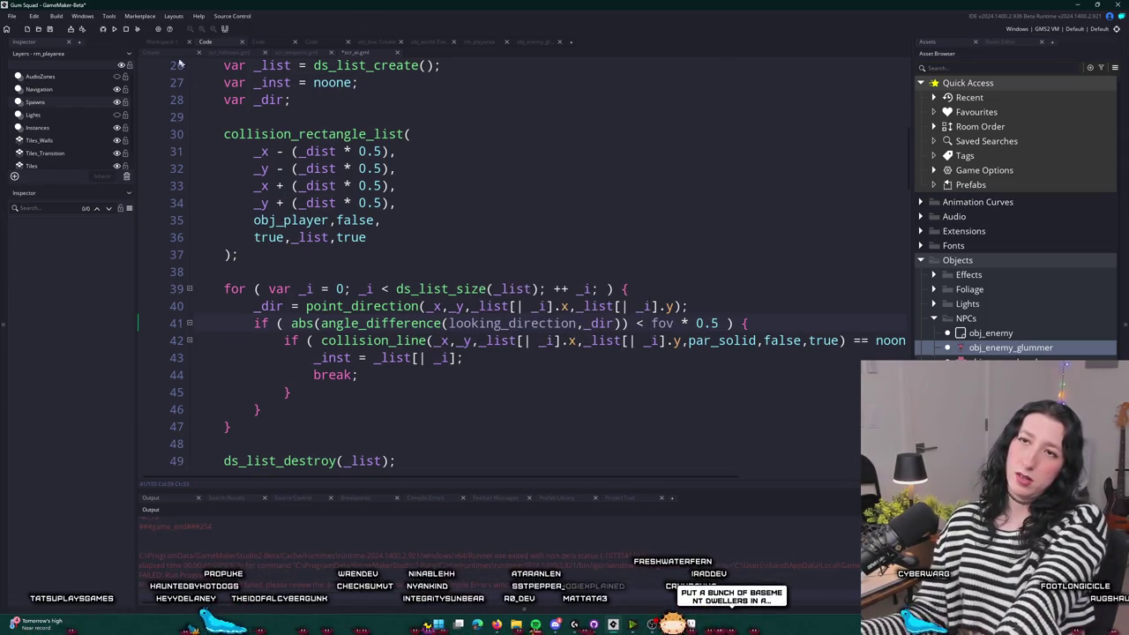
# - Build the game, create a lobby and check the Pea Shooter in the inventory
pyautogui.click(114, 29)
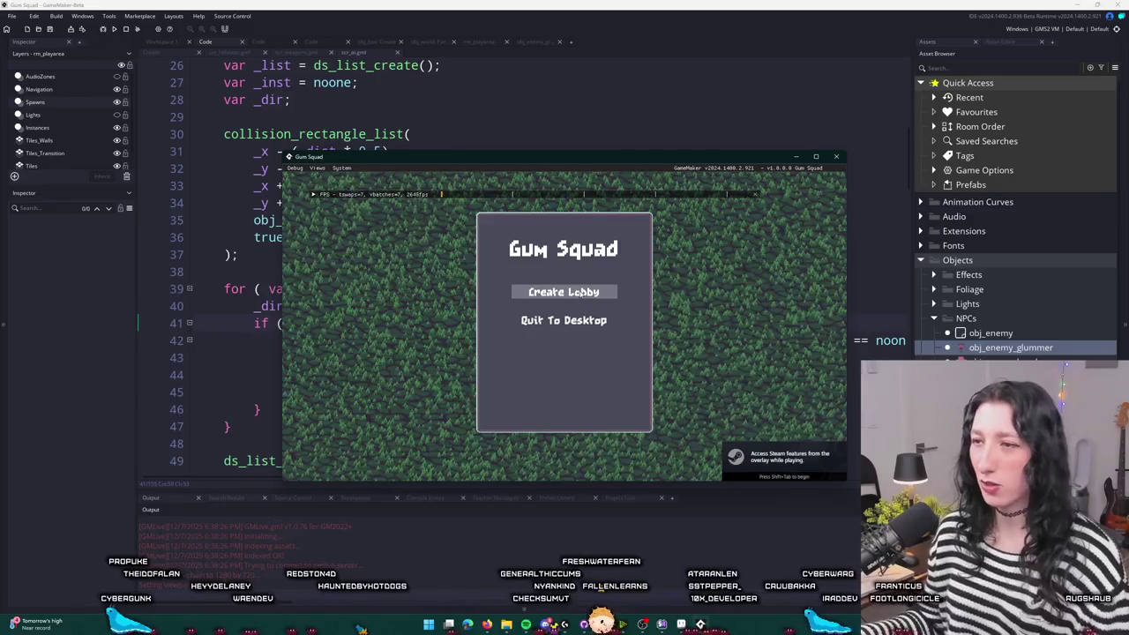
pyautogui.click(564, 292)
pyautogui.press('Tab')
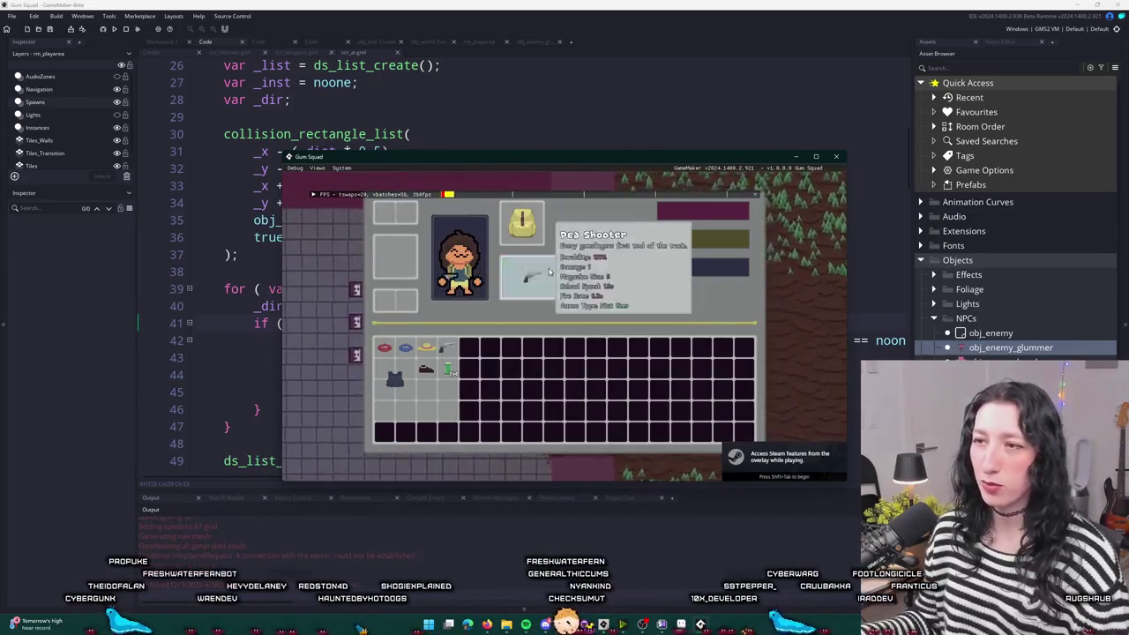
pyautogui.press('Tab')
# - Walk the player fullscreen around the wardrobe to test the enemy's spotting and chase, then leave the game
pyautogui.press('w')
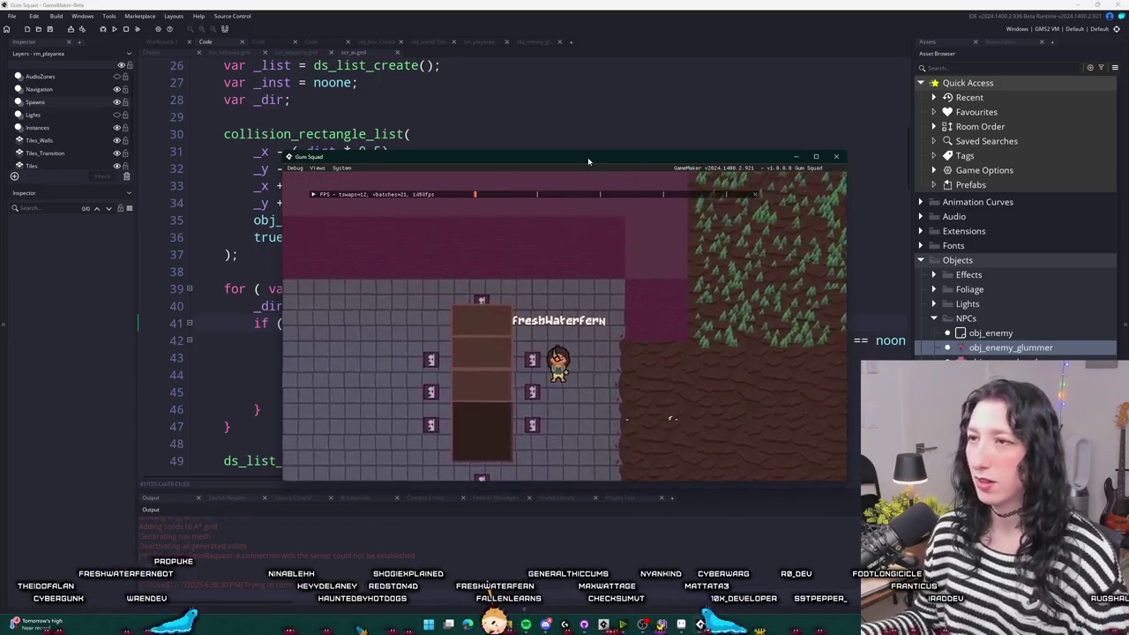
pyautogui.hotkey('alt', 'Return')
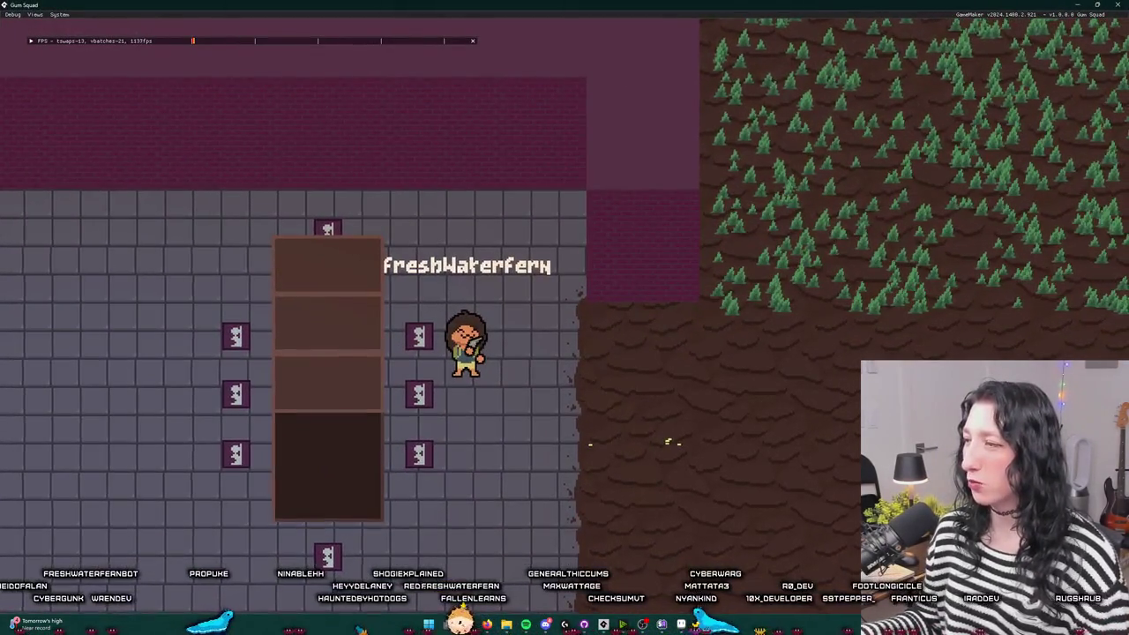
pyautogui.press('s')
pyautogui.press('a')
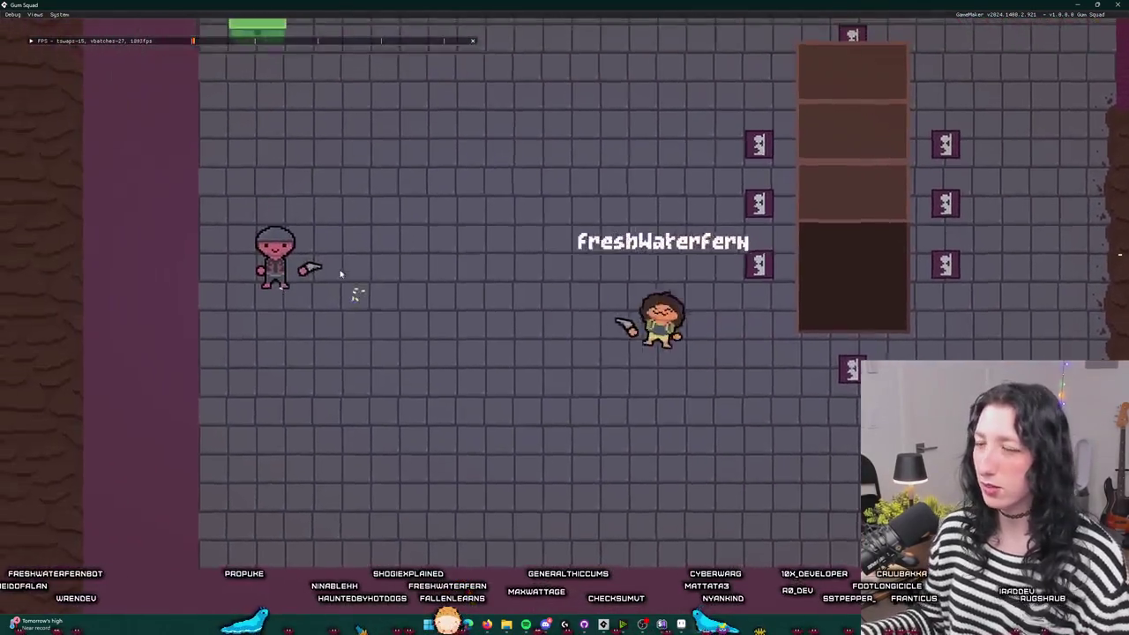
pyautogui.press('w')
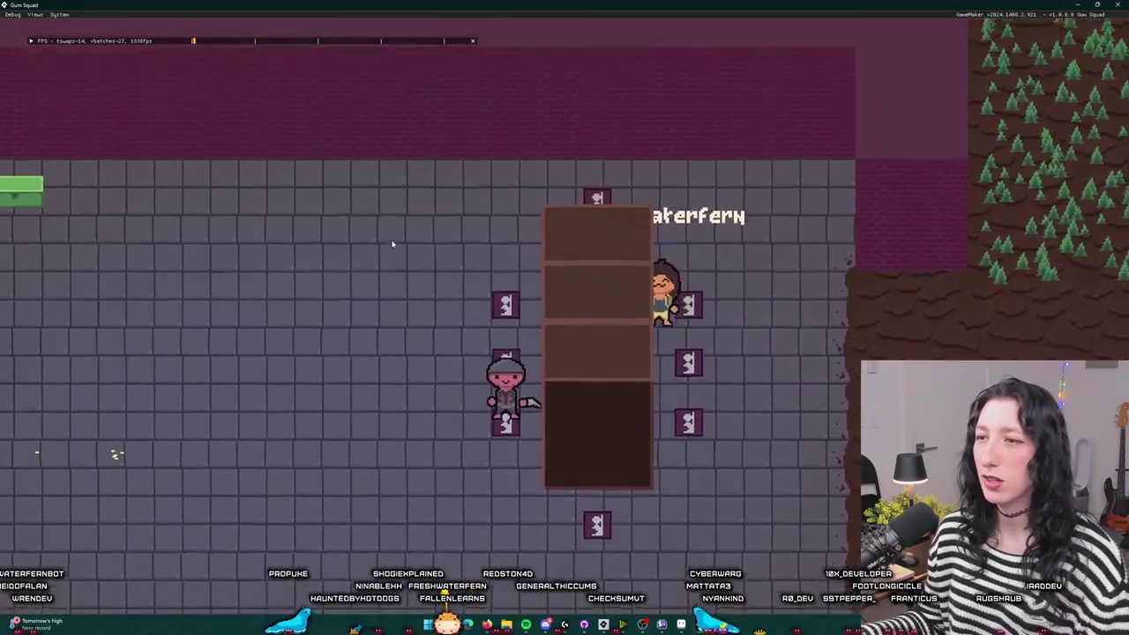
pyautogui.press('a')
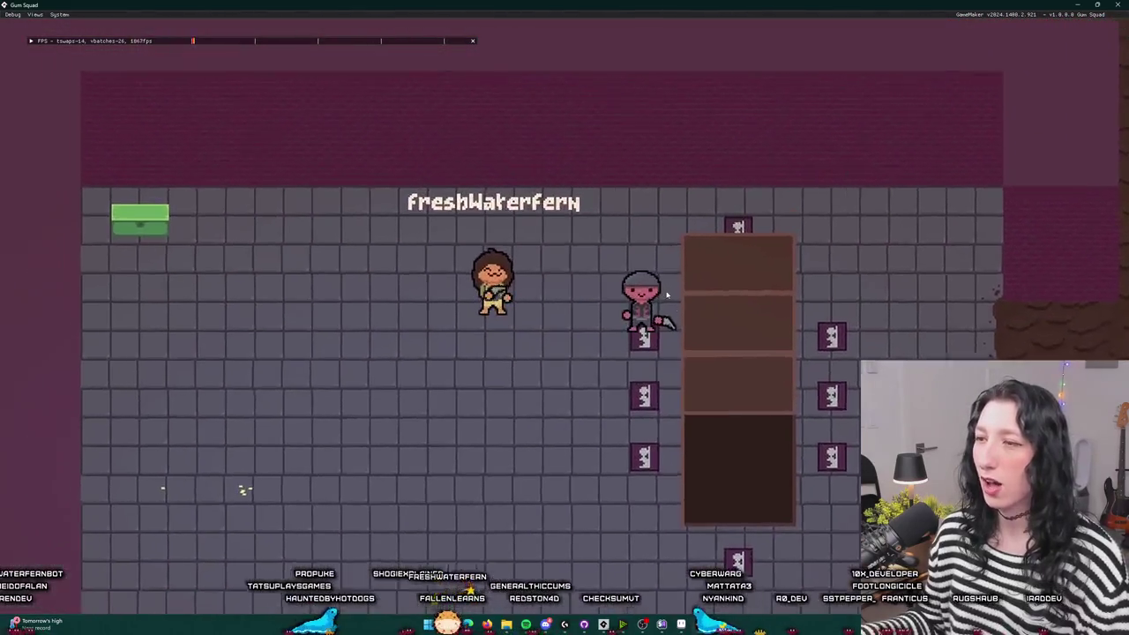
pyautogui.press('s')
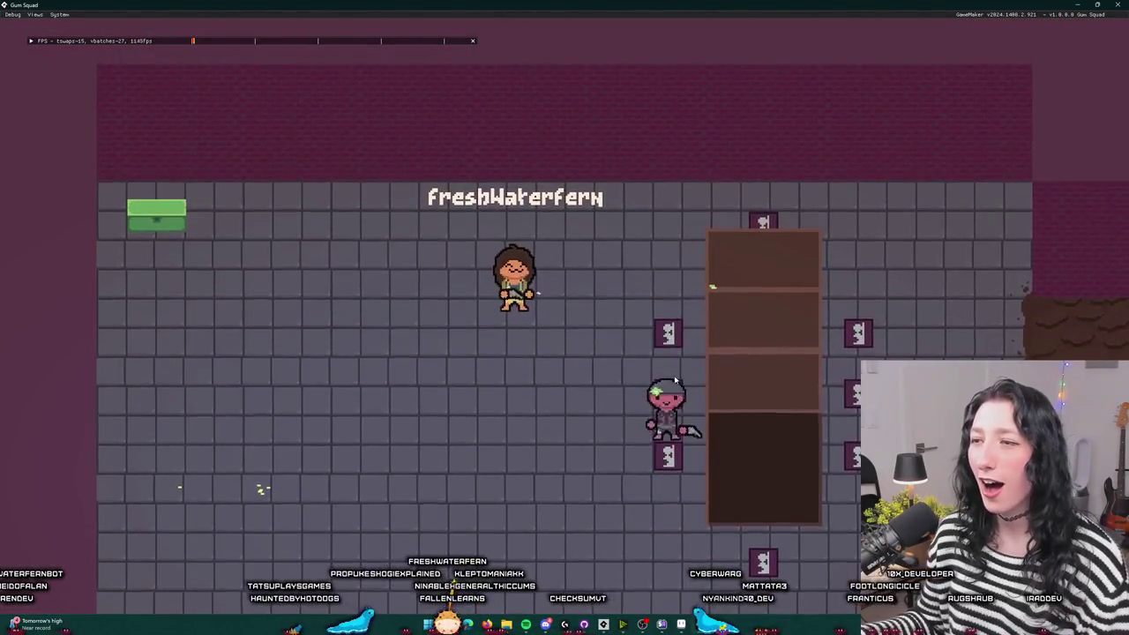
pyautogui.press('w')
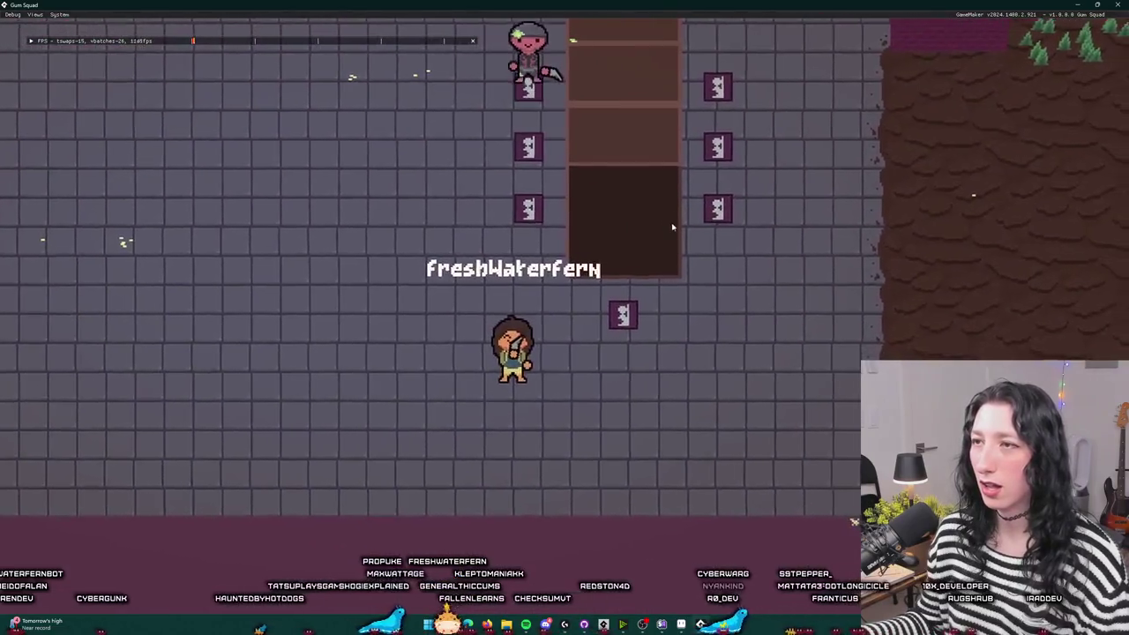
pyautogui.press('w')
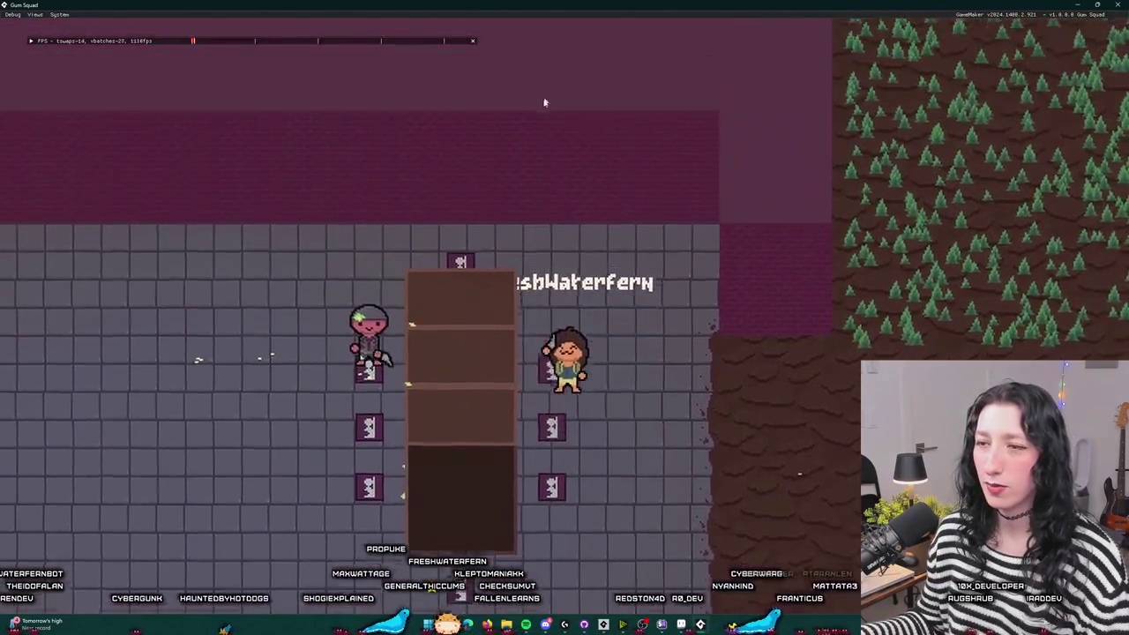
pyautogui.press('d')
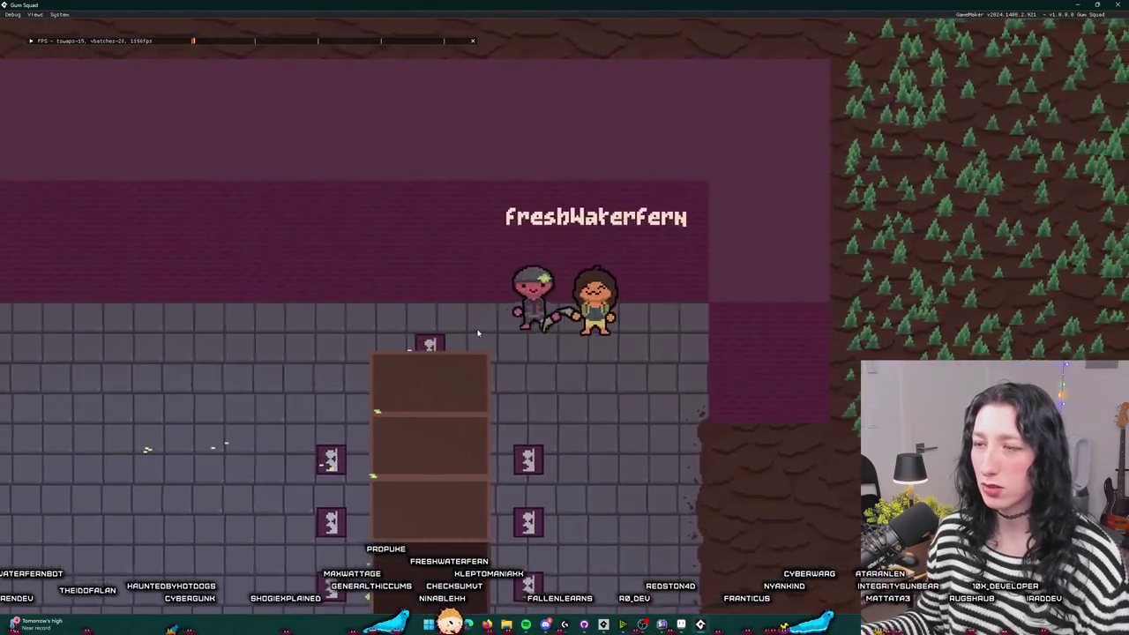
pyautogui.press('s')
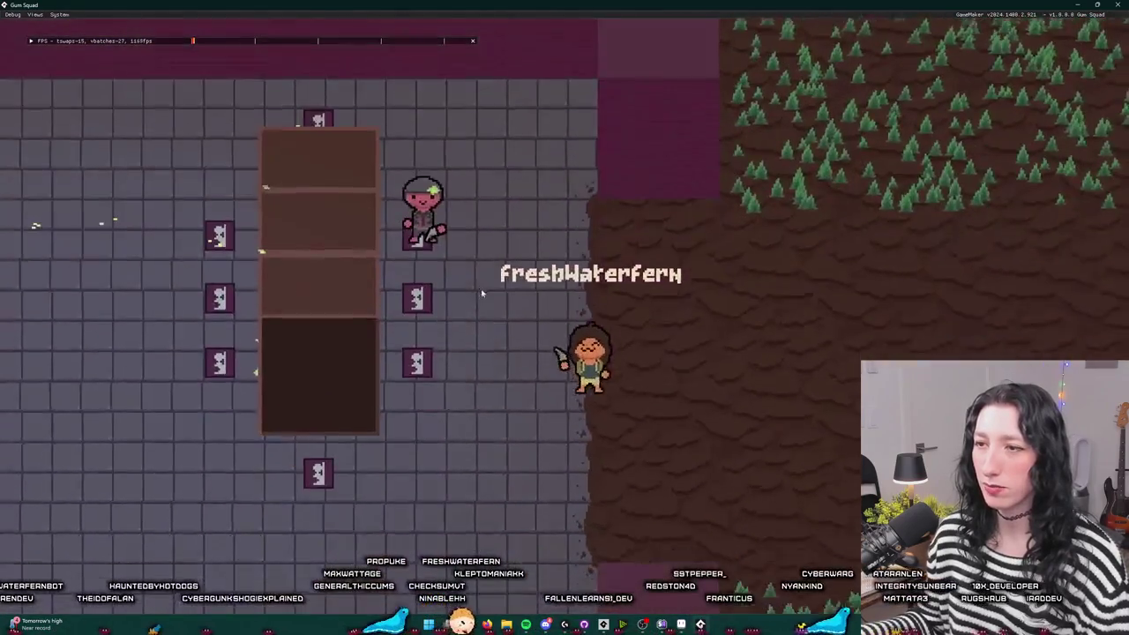
pyautogui.press('w')
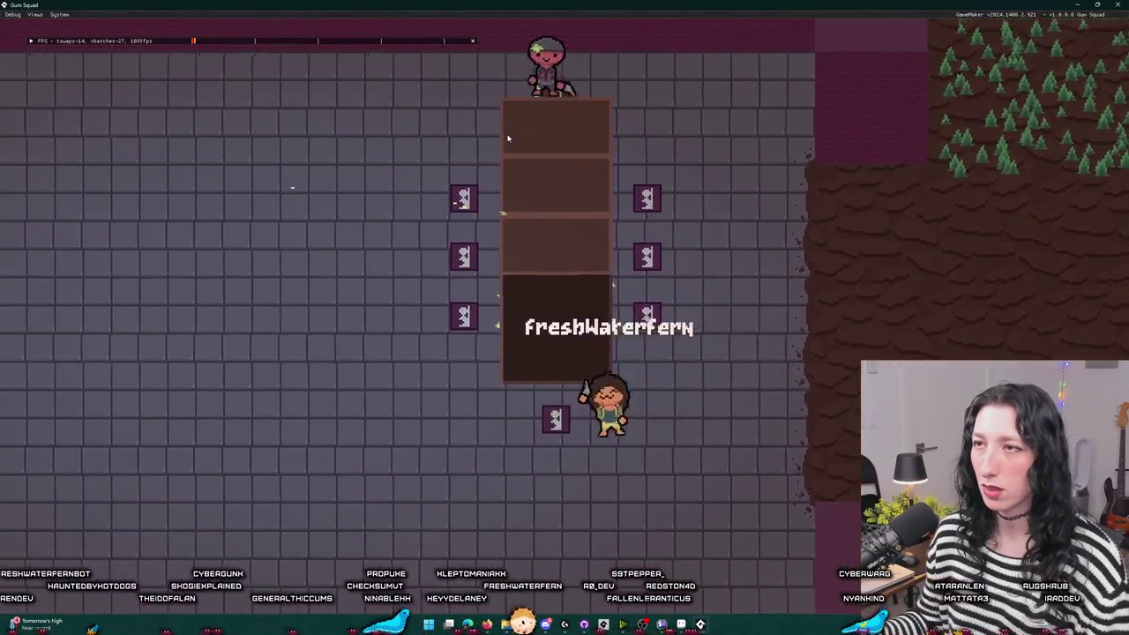
pyautogui.press('a')
pyautogui.press('s')
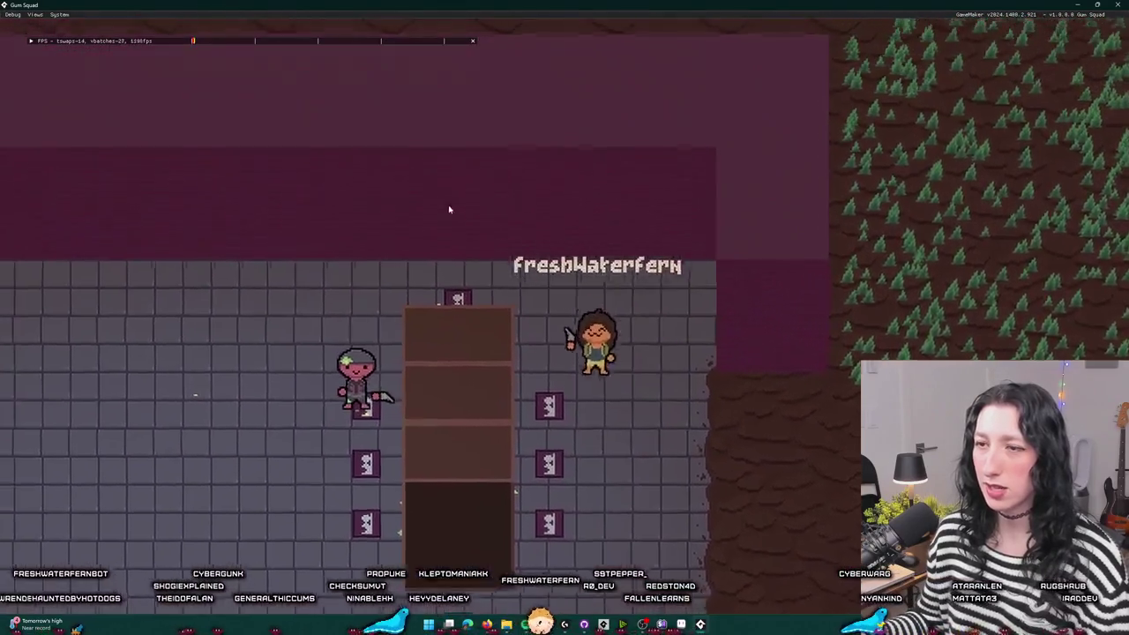
pyautogui.press('a')
pyautogui.press('s')
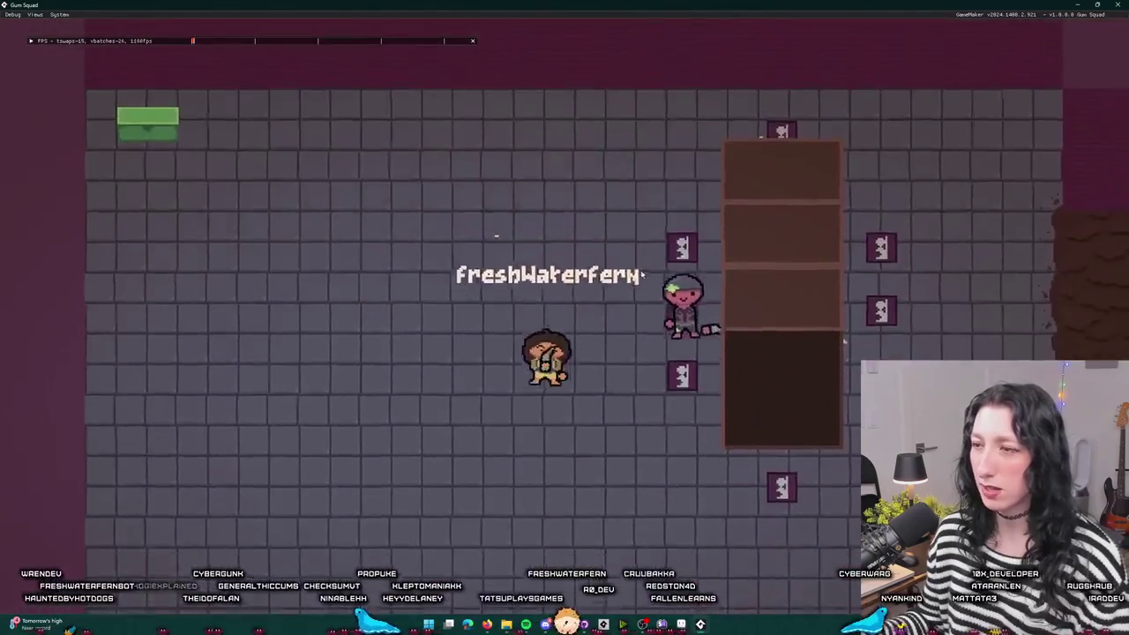
pyautogui.press('w')
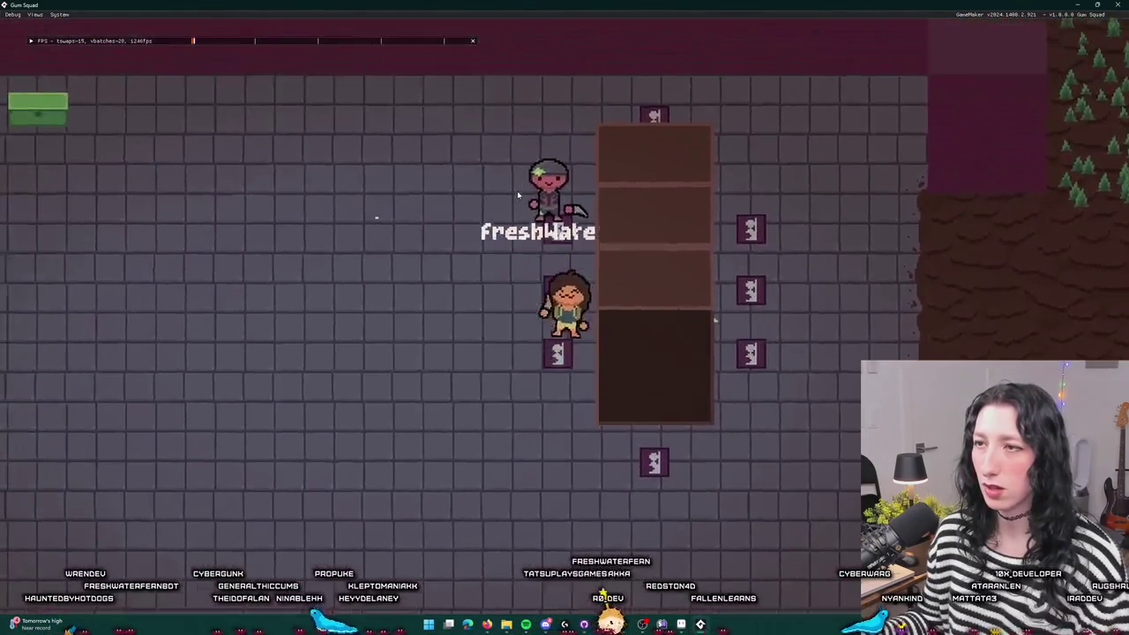
pyautogui.press('w')
pyautogui.press('d')
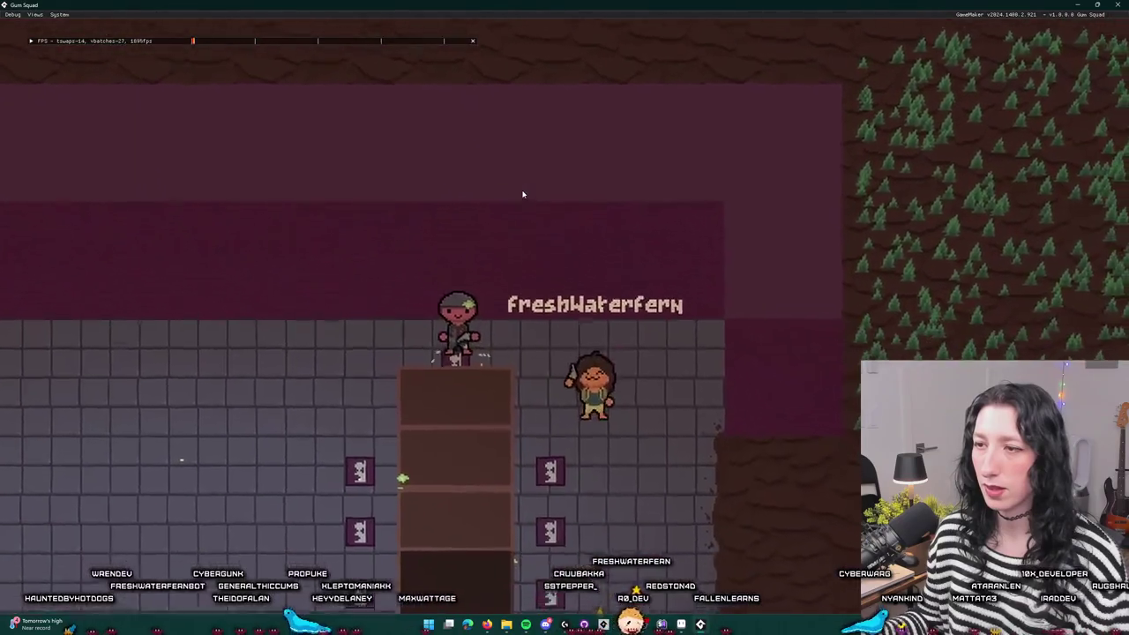
pyautogui.press('a')
pyautogui.press('d')
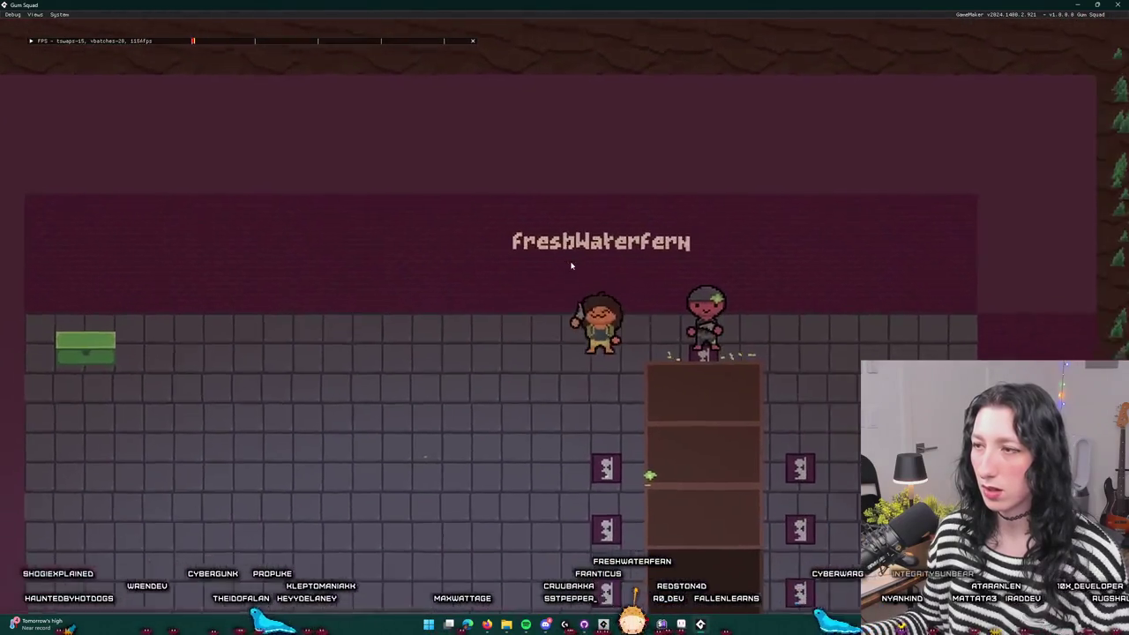
pyautogui.press('a')
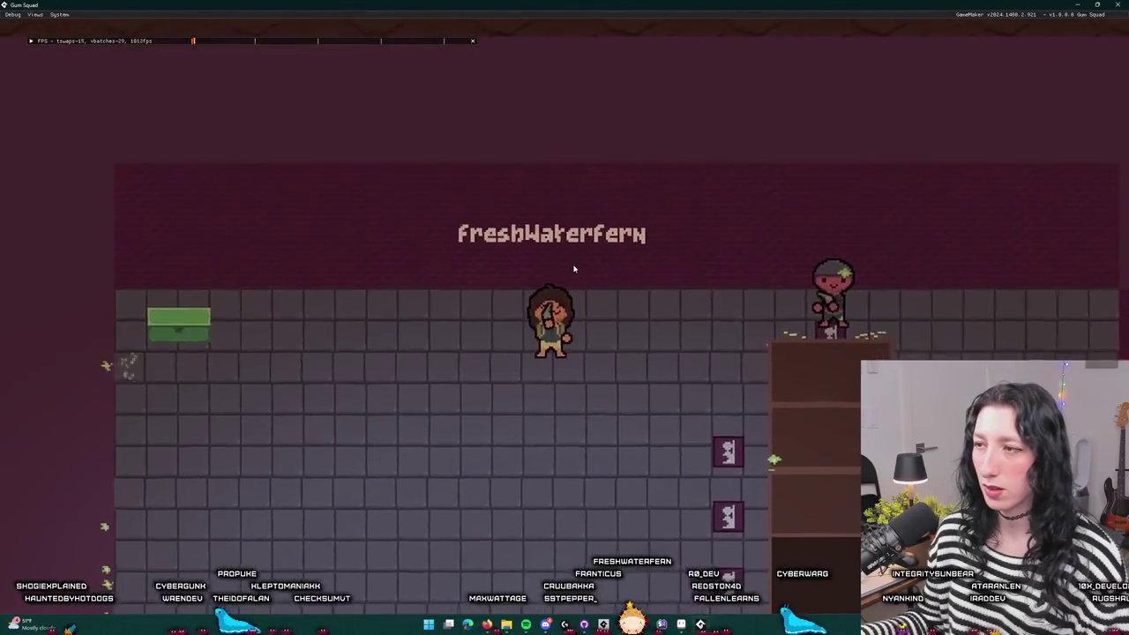
pyautogui.press('d')
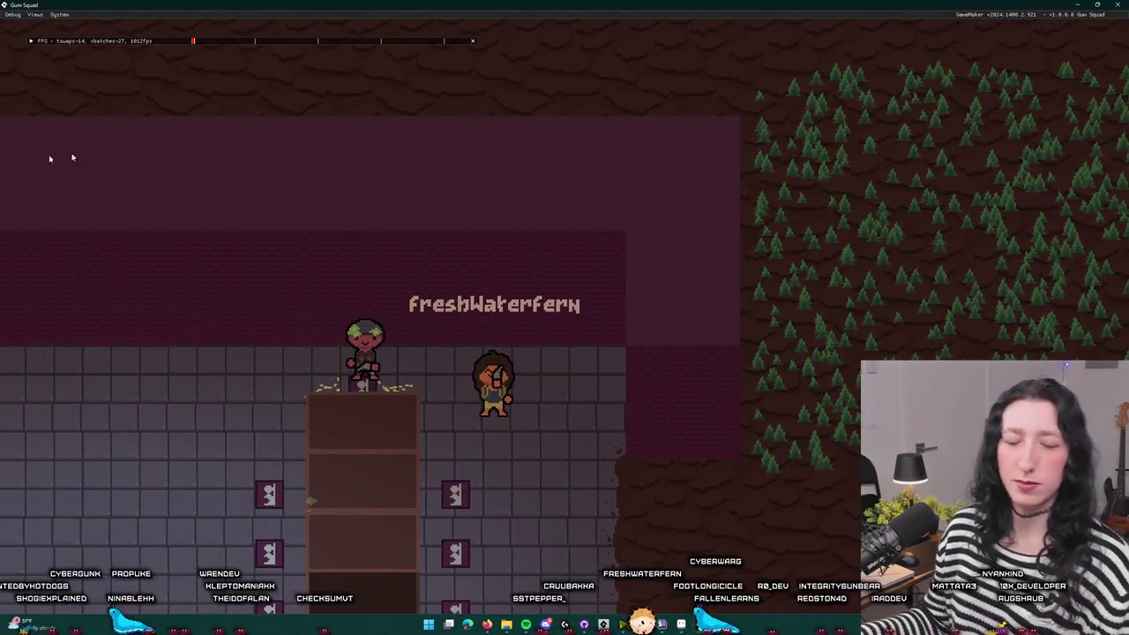
pyautogui.hotkey('alt', 'Tab')
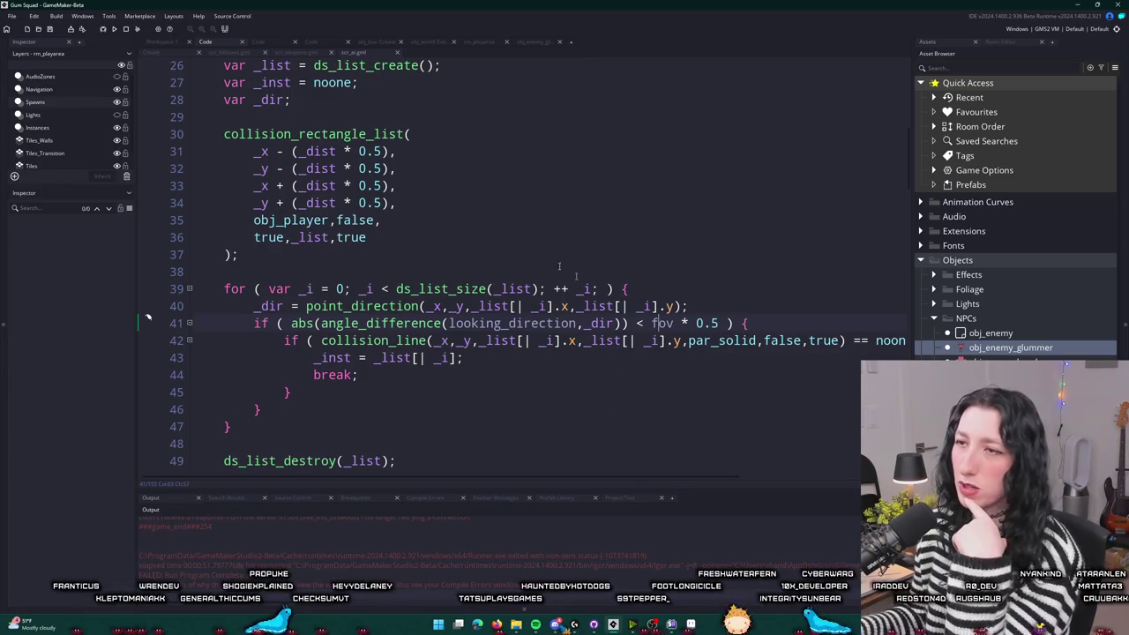
# - Return to Workspace 1 with its object editors
pyautogui.click(164, 50)
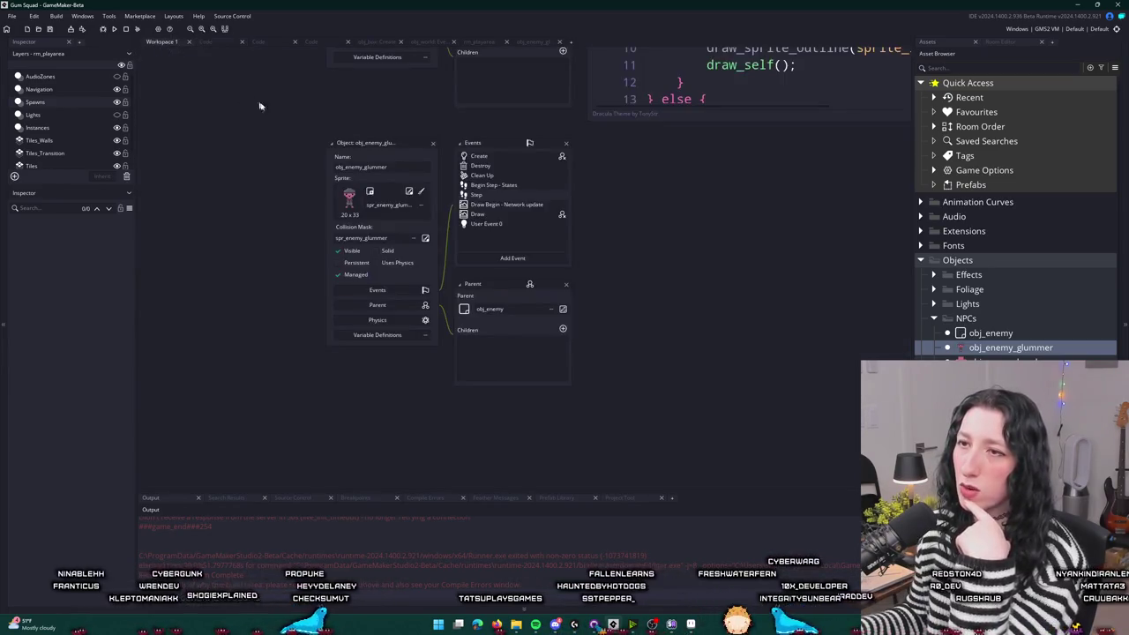
pyautogui.scroll(6, 301, 241)
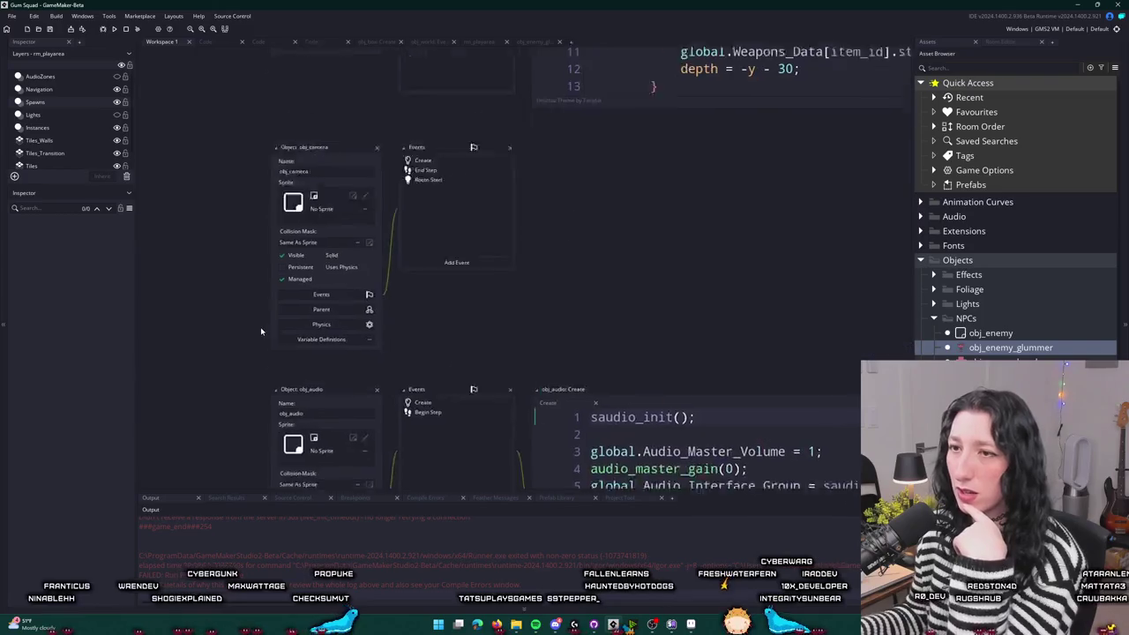
pyautogui.scroll(6, 447, 117)
pyautogui.scroll(-4, 437, 220)
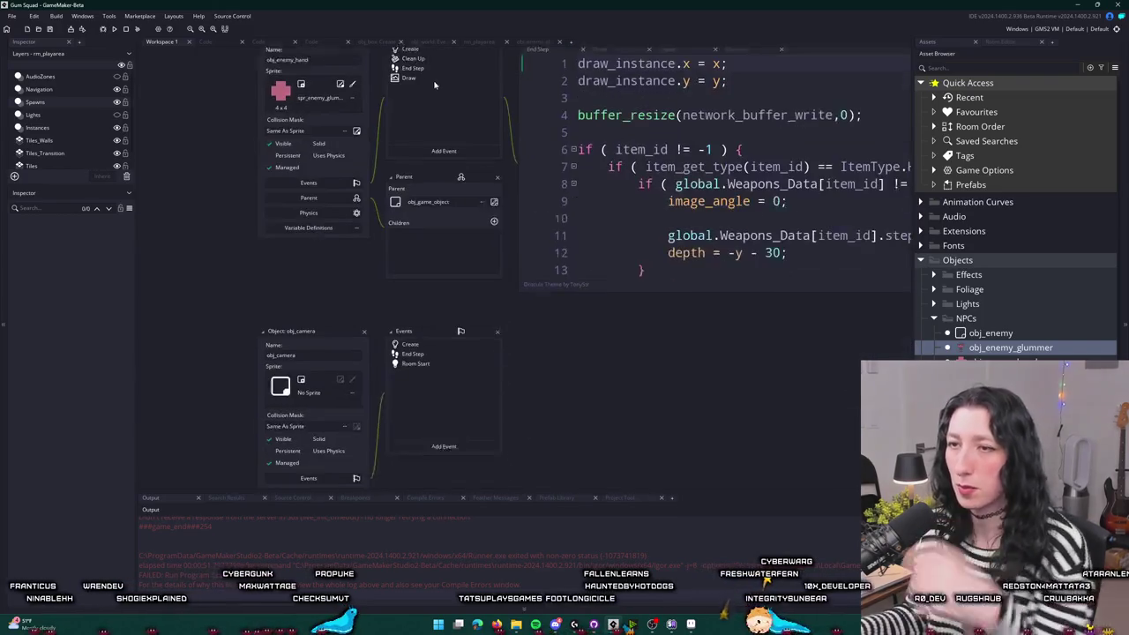
pyautogui.scroll(-3, 432, 256)
pyautogui.press('super')
pyautogui.press('super')
pyautogui.scroll(-10, 520, 163)
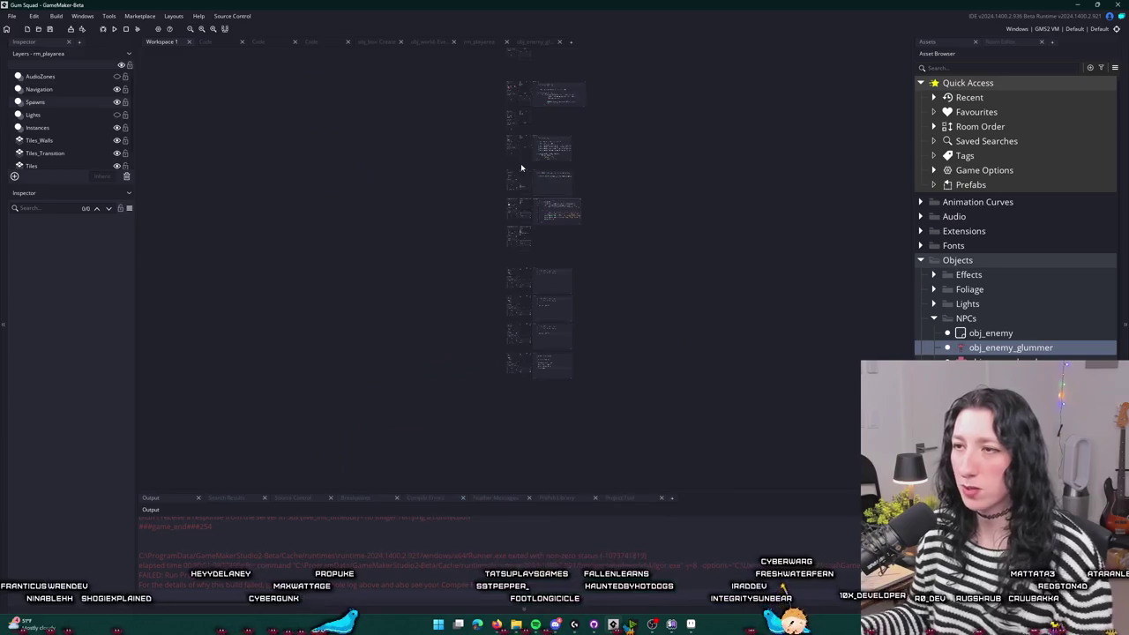
# - Set fov = 90 on line 8 of obj_enemy's Create event and switch to Aseprite
pyautogui.scroll(1, 343, 359)
pyautogui.scroll(-5, 343, 358)
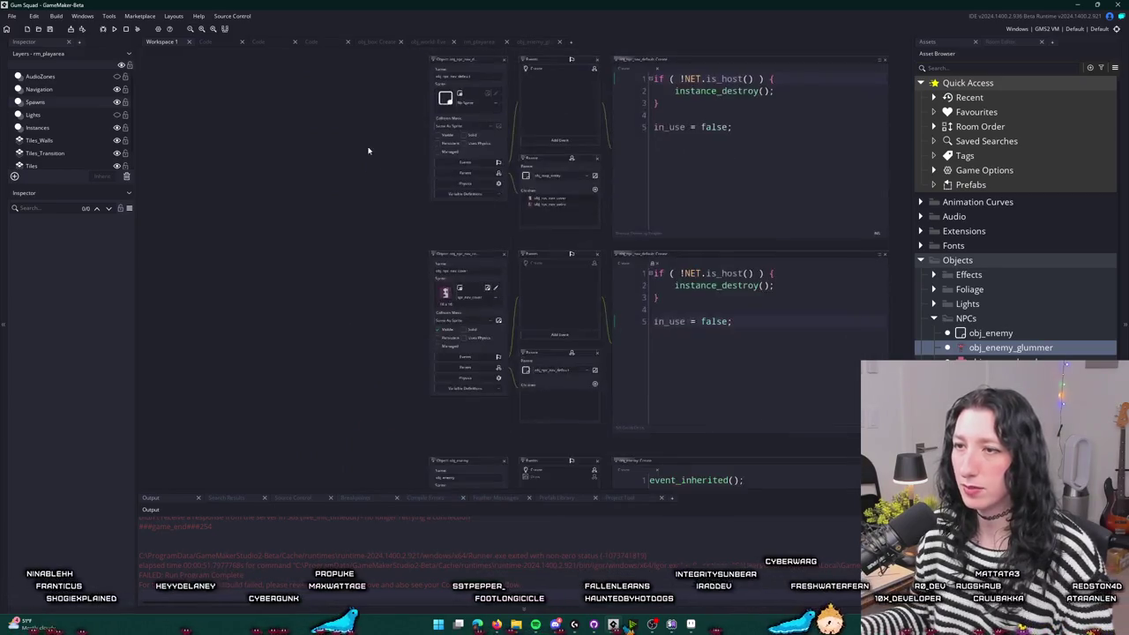
pyautogui.keyDown('ctrl'); pyautogui.scroll(5, 779, 321); pyautogui.keyUp('ctrl')
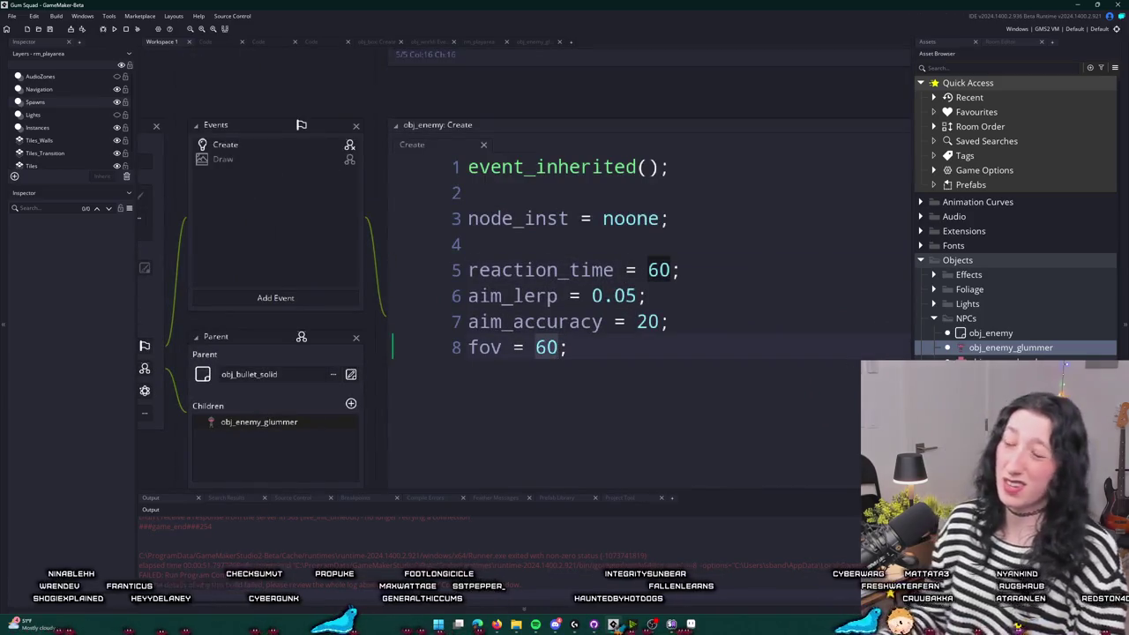
pyautogui.write('90')
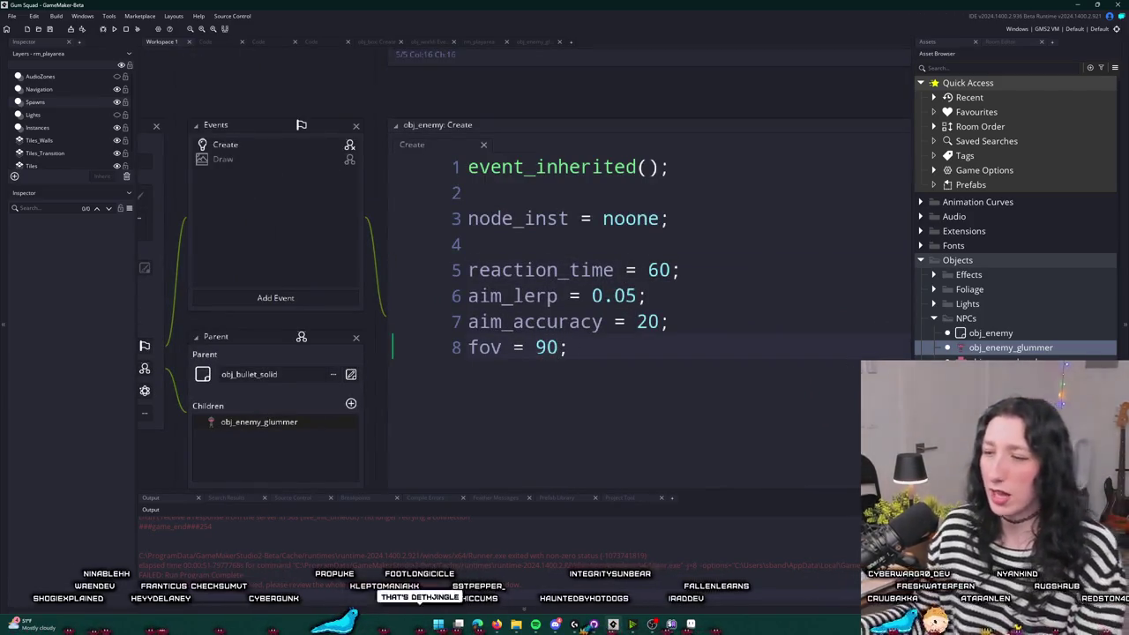
pyautogui.hotkey('alt', 'Tab')
pyautogui.scroll(3, 597, 362)
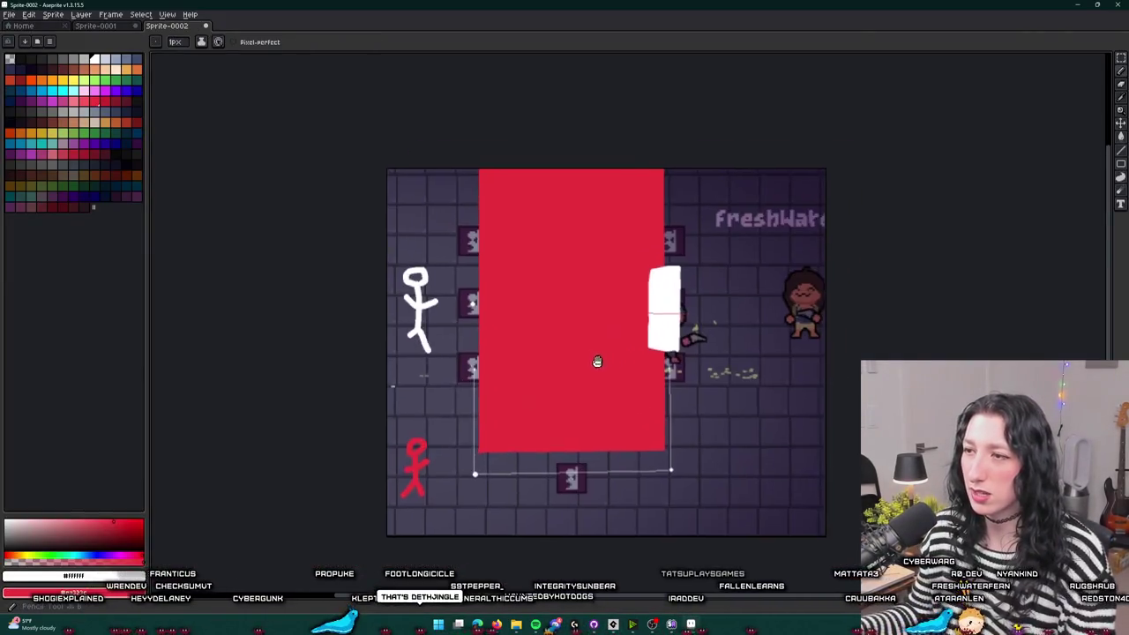
# - Outline a cone shape over the red block with the Polygonal Lasso
pyautogui.scroll(3, 565, 299)
pyautogui.scroll(-3, 767, 368)
pyautogui.scroll(4, 552, 244)
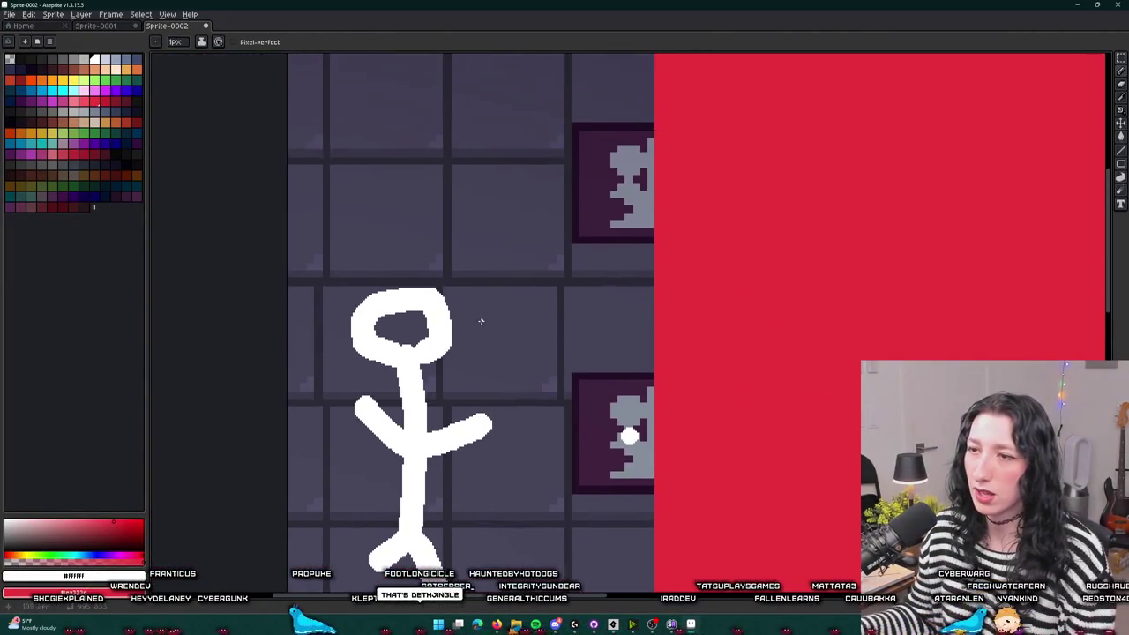
pyautogui.scroll(-5, 480, 321)
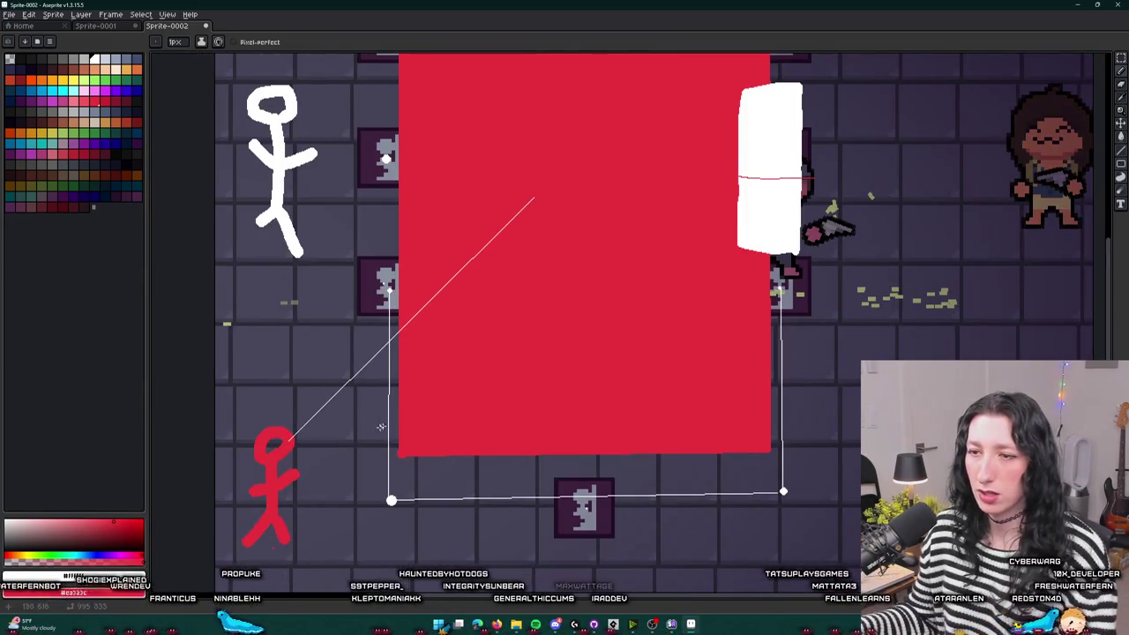
pyautogui.scroll(-2, 380, 427)
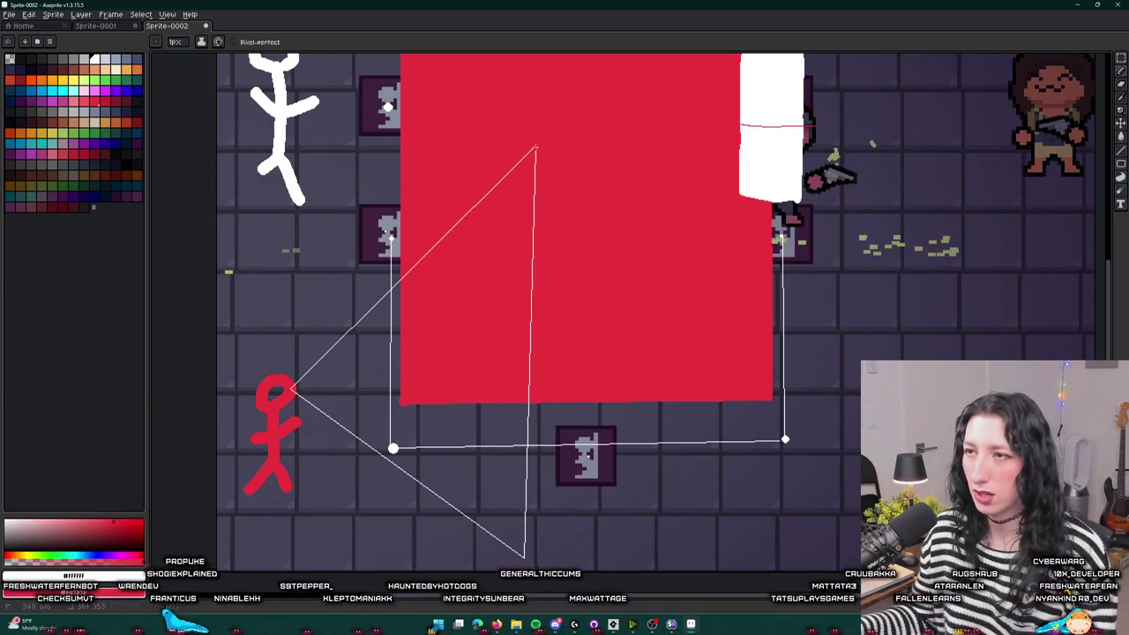
pyautogui.scroll(-2, 534, 150)
pyautogui.scroll(2, 508, 136)
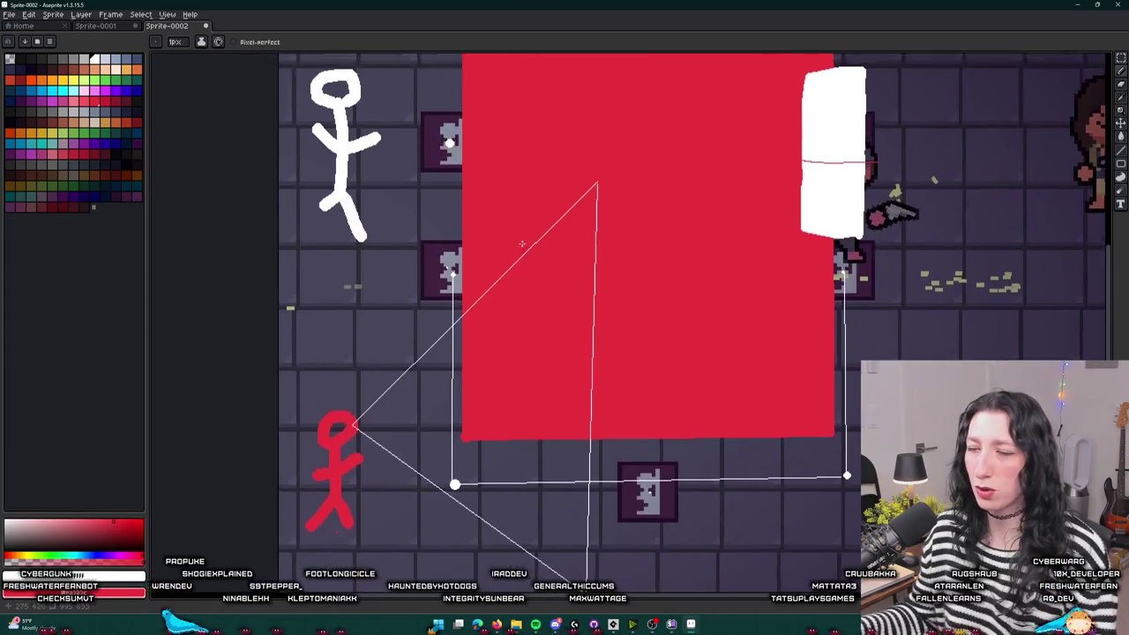
pyautogui.scroll(-2, 560, 294)
pyautogui.press('ctrl')
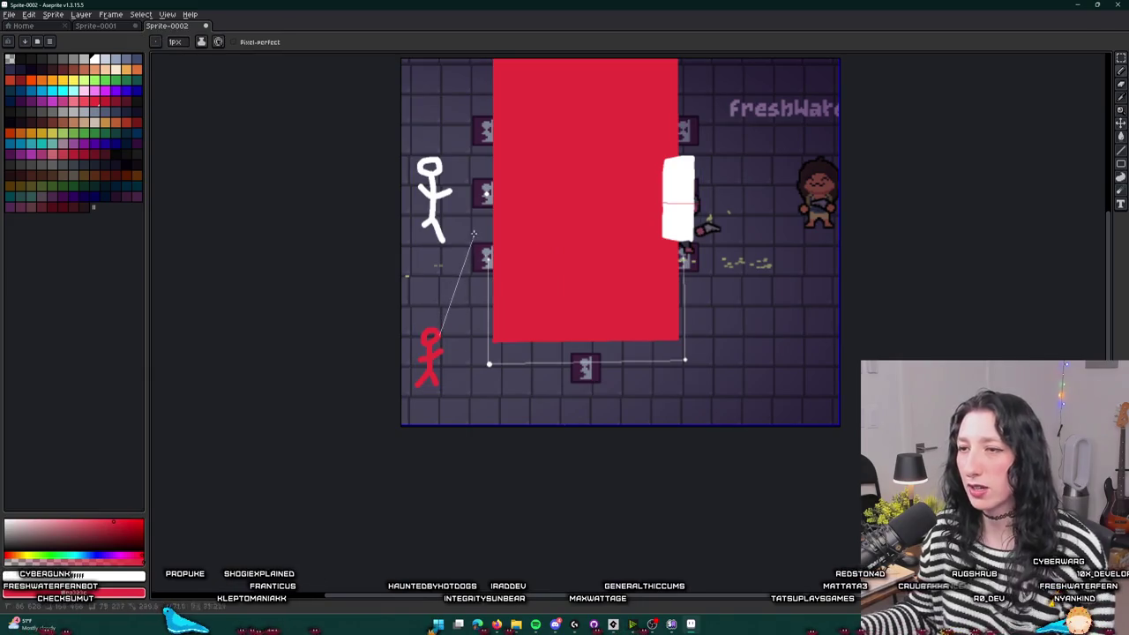
pyautogui.click(494, 104)
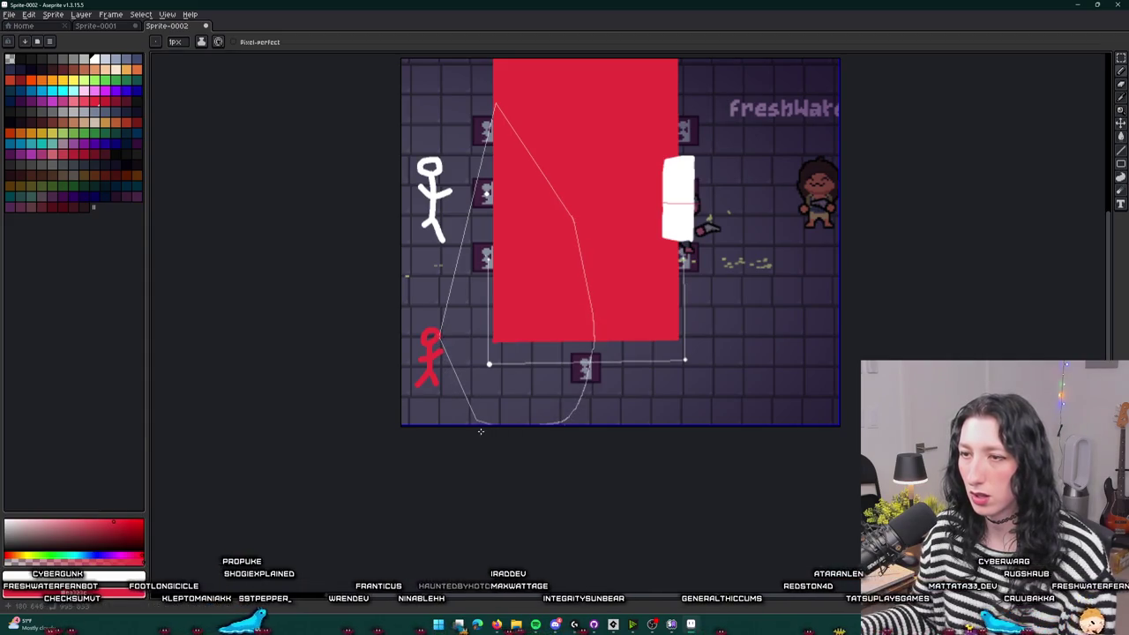
# - Fill the cone white with the Paint Bucket and return to GameMaker
pyautogui.press('g')
pyautogui.click(464, 349)
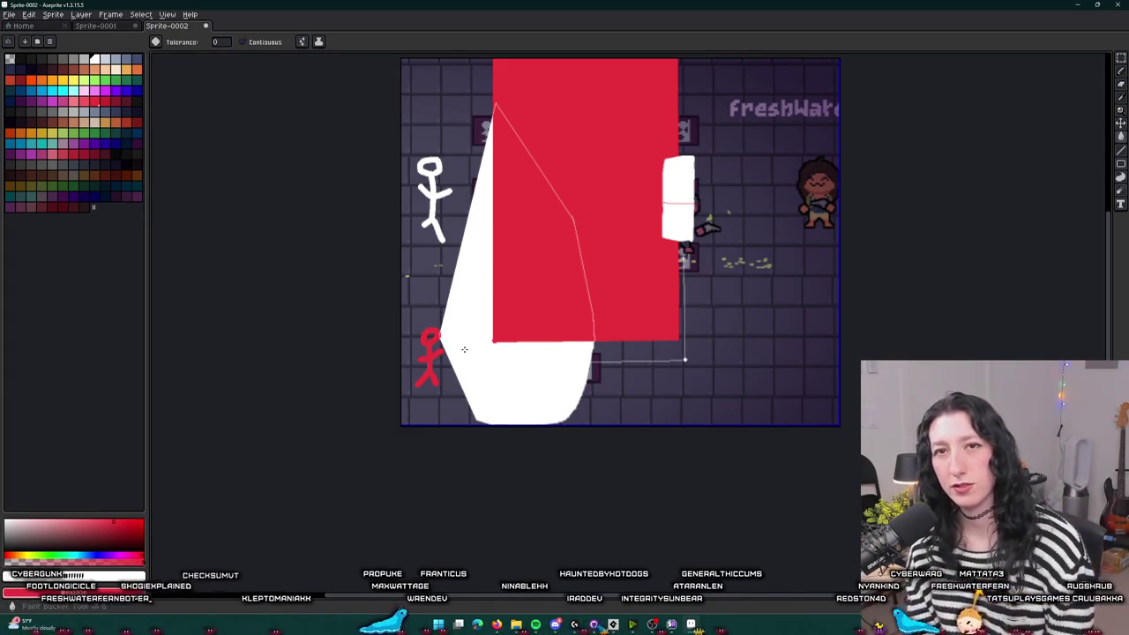
pyautogui.click(574, 277)
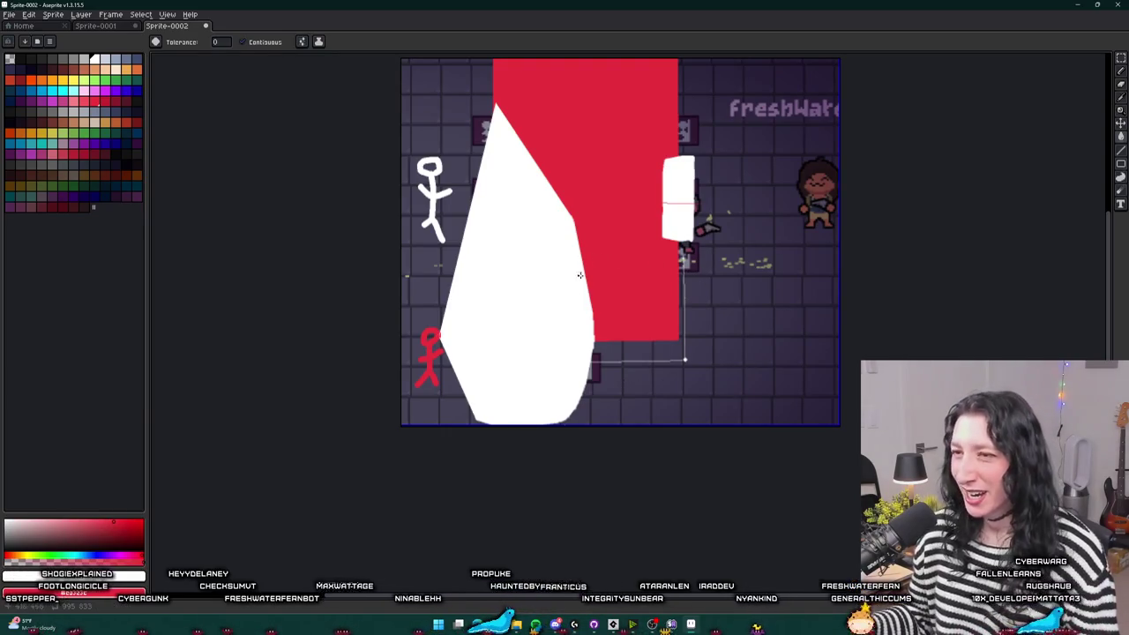
pyautogui.click(615, 625)
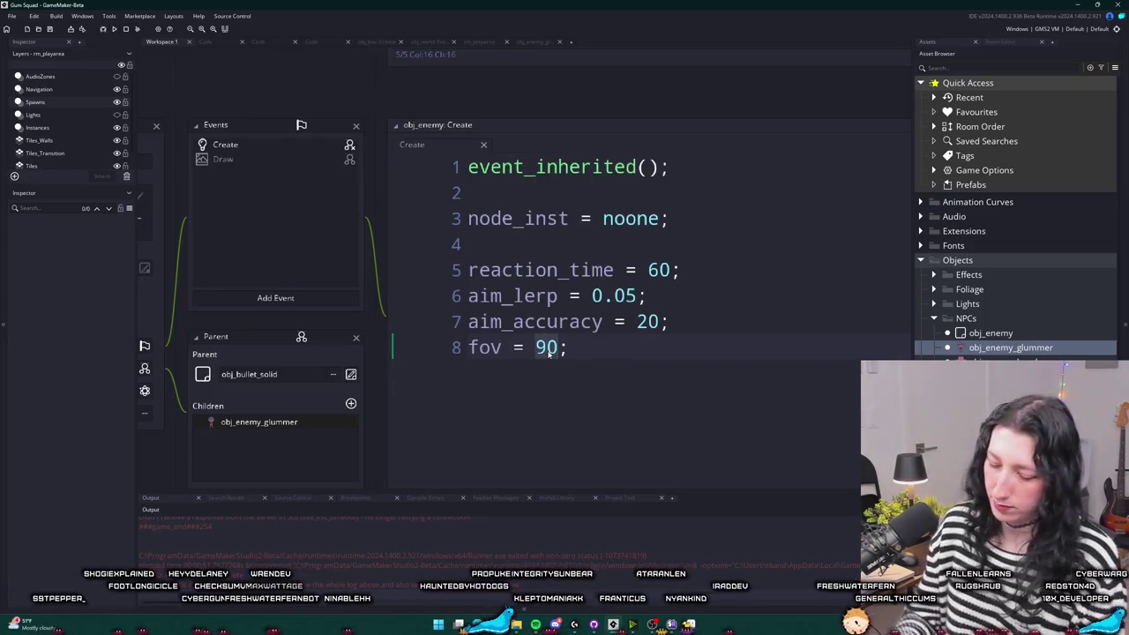
# - Build and run the game with fov 110 and create a lobby
pyautogui.press('F5')
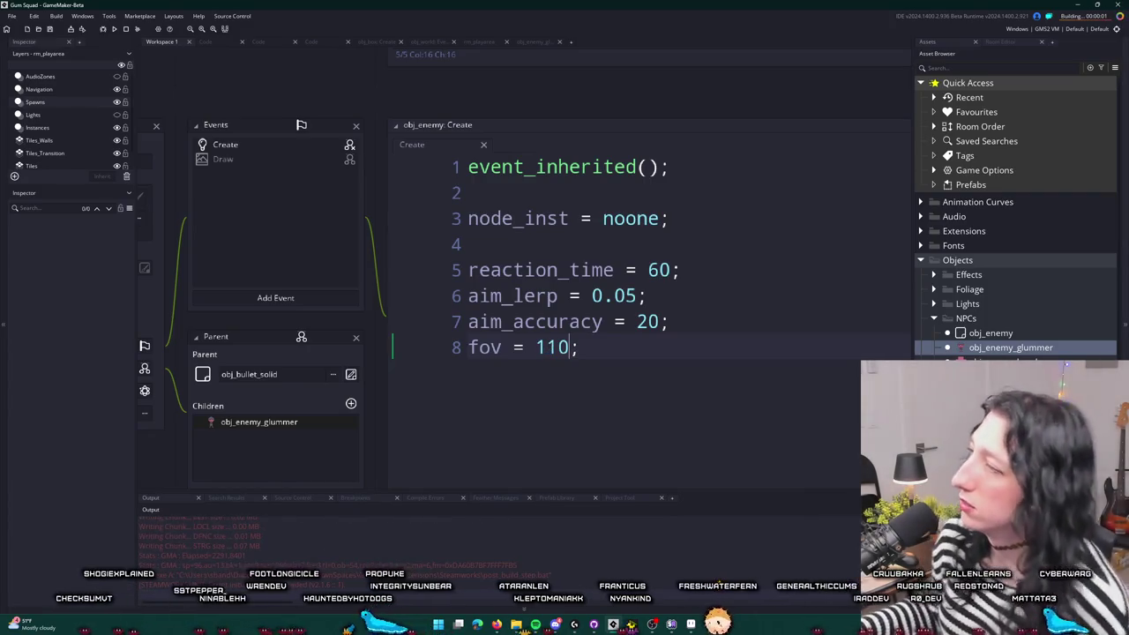
pyautogui.click(522, 275)
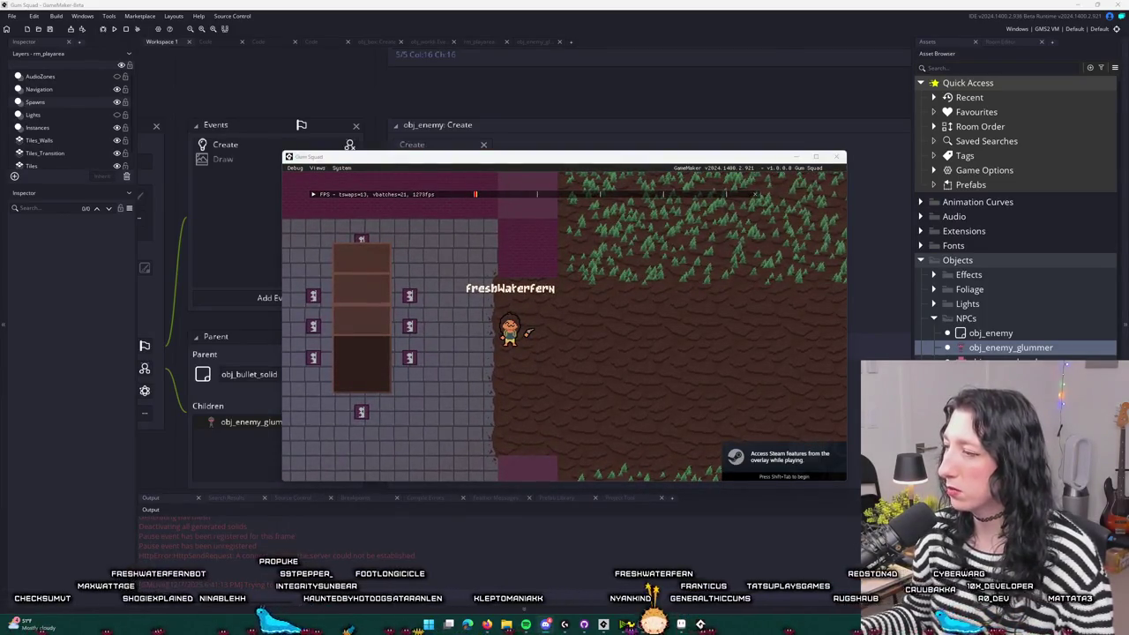
# - Toggle the inventory, then walk the player around the pillar to the room's left wall
pyautogui.press('Tab')
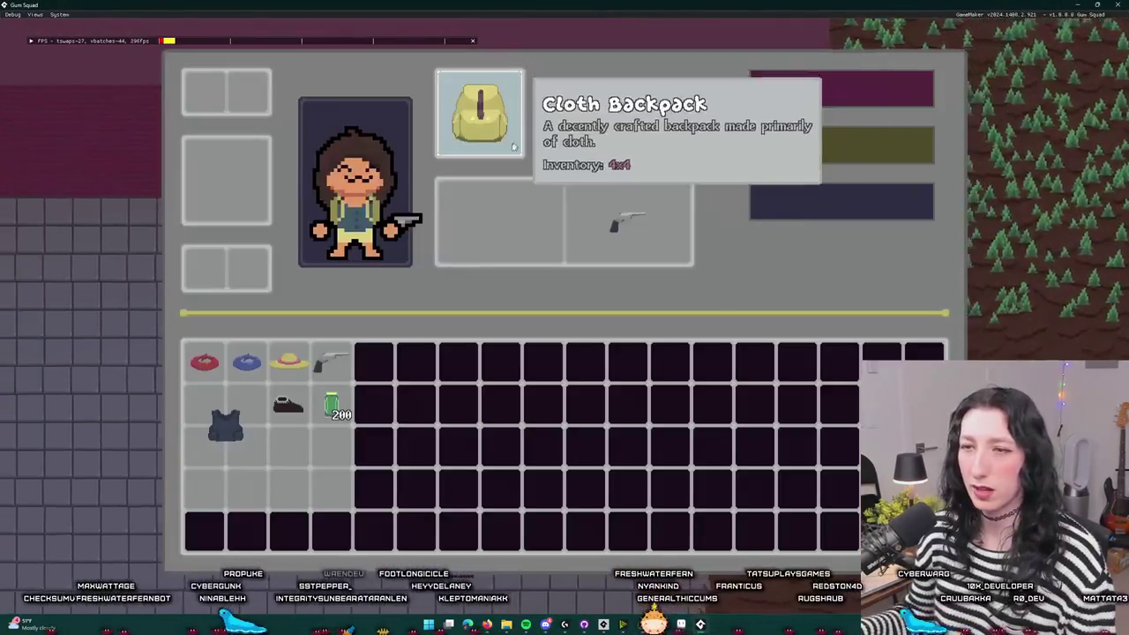
pyautogui.press('Tab')
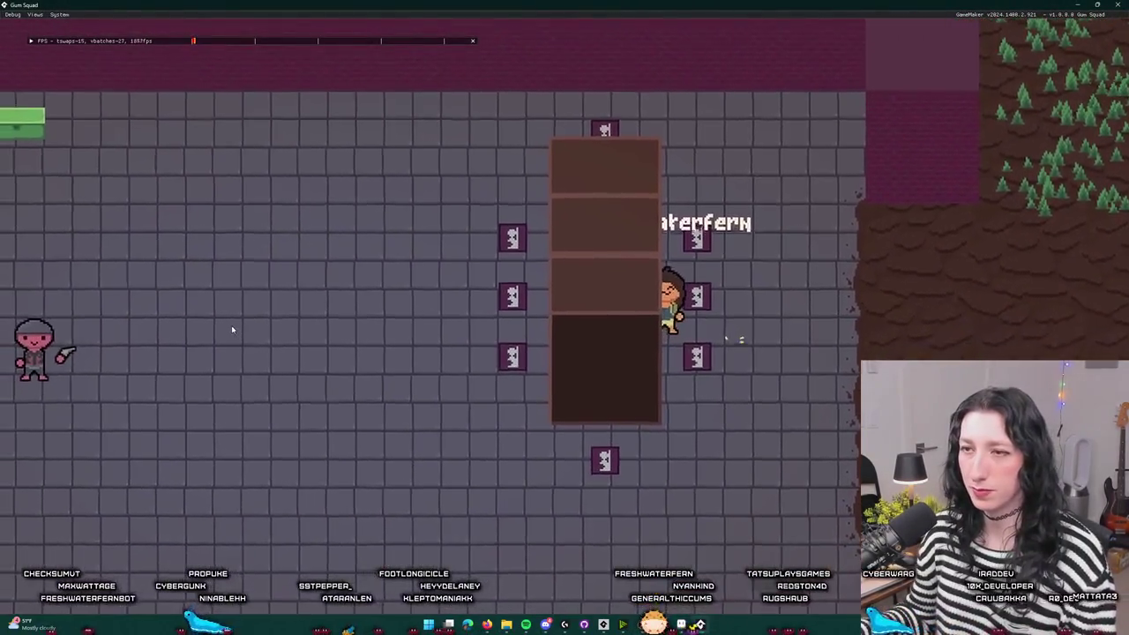
pyautogui.press('w')
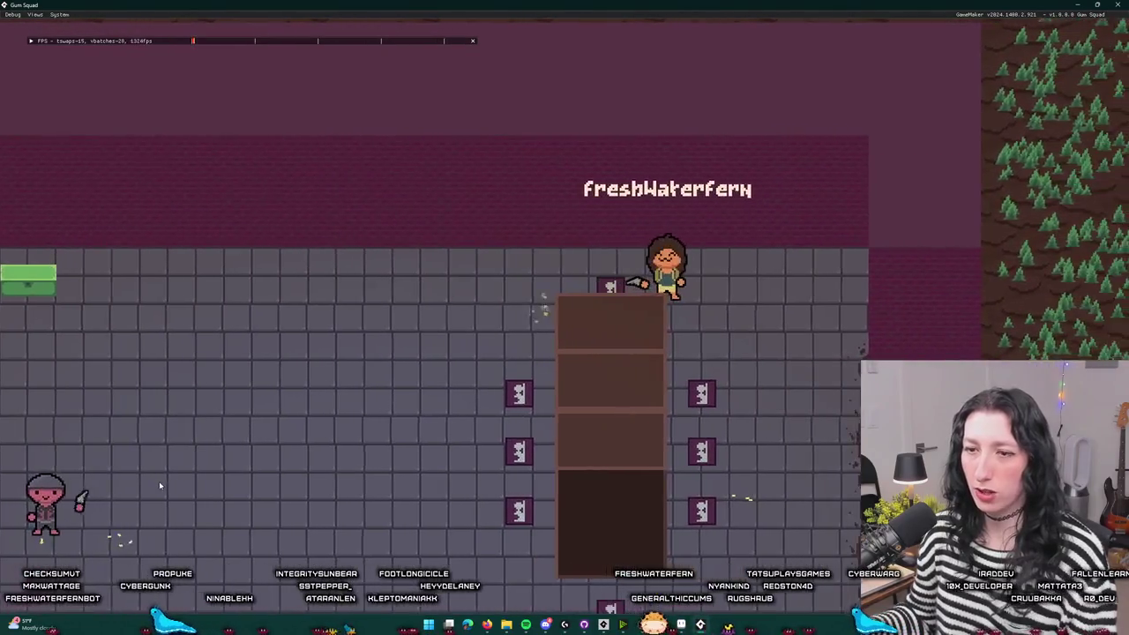
pyautogui.press('s')
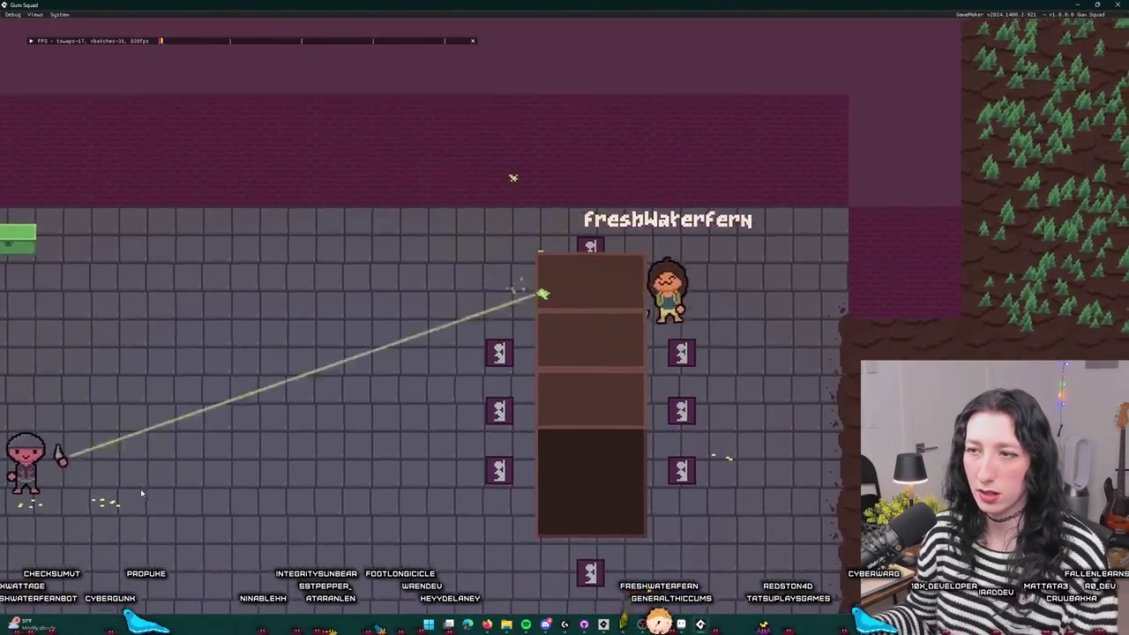
pyautogui.press('s')
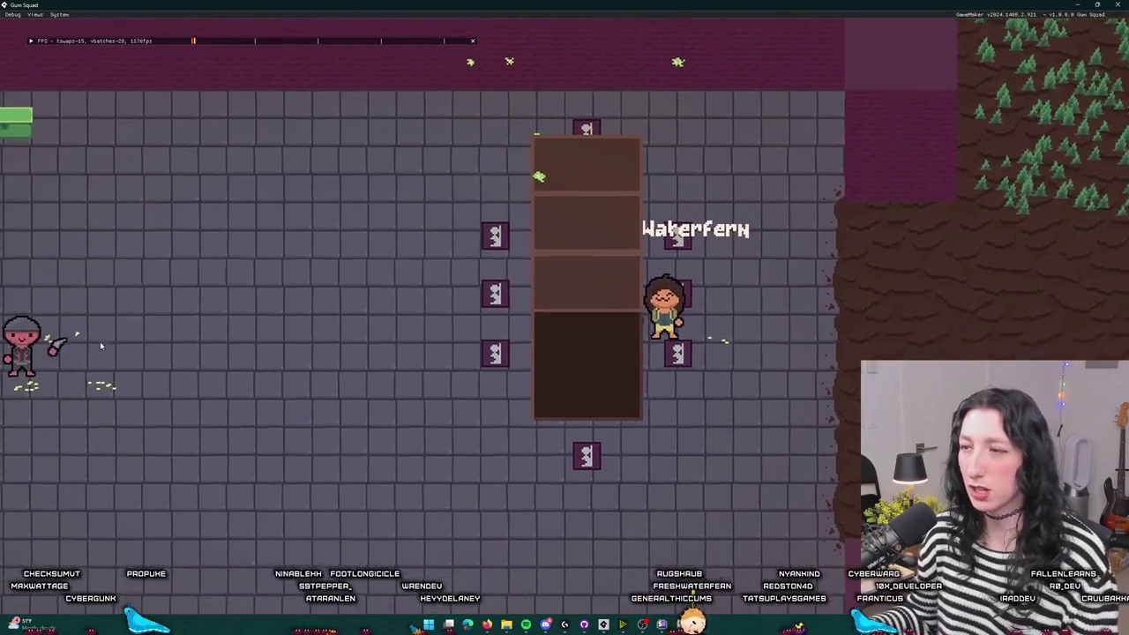
pyautogui.press('s')
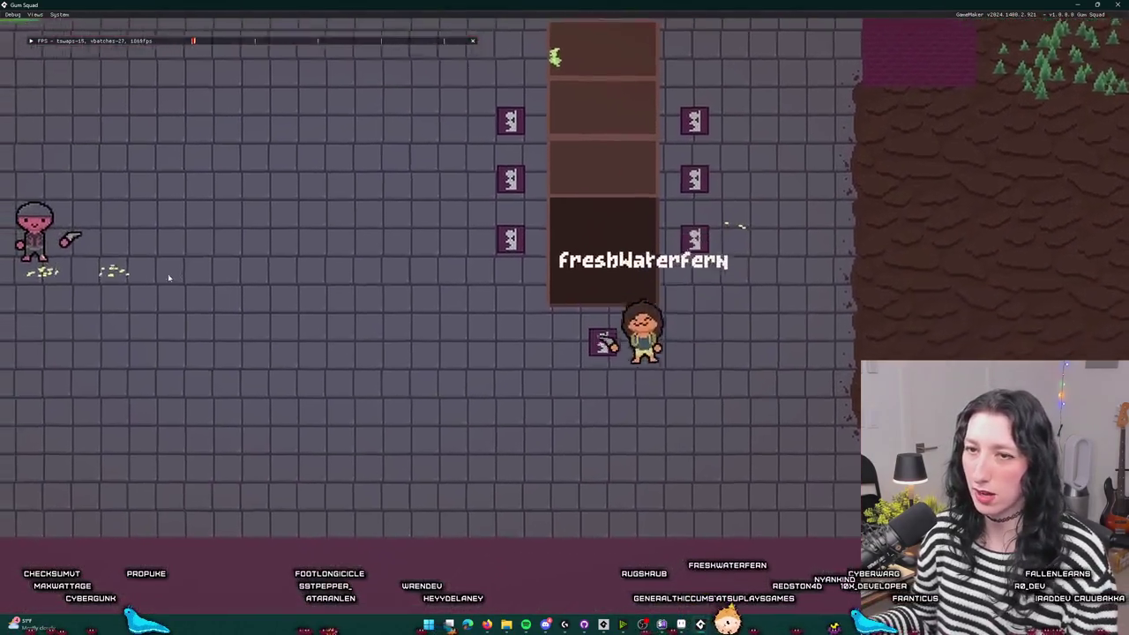
pyautogui.press('w')
pyautogui.press('d')
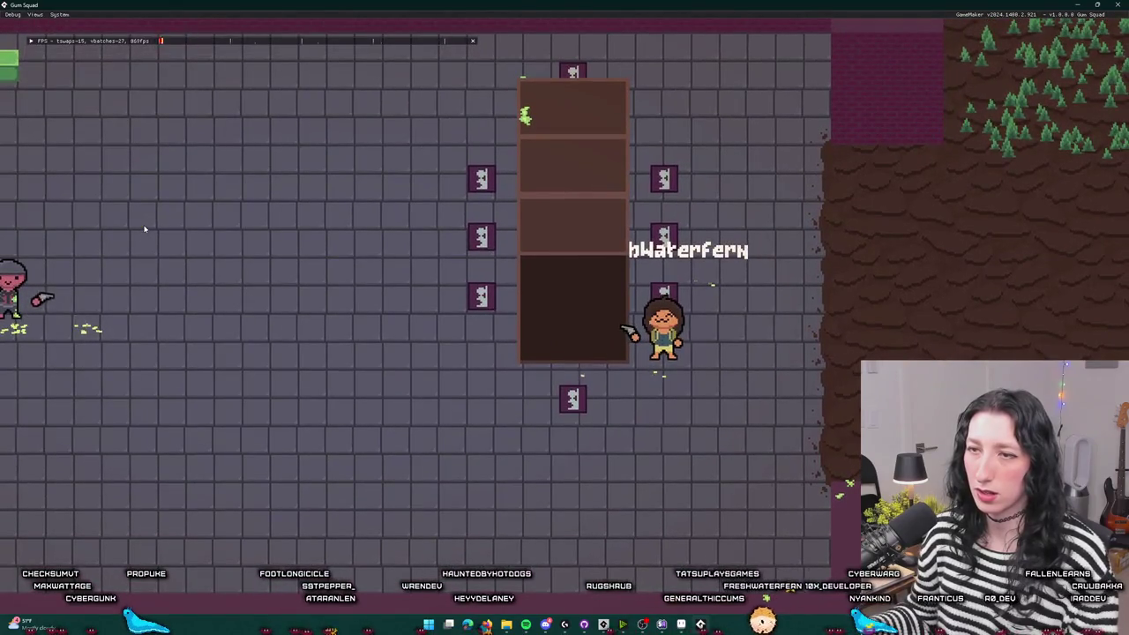
pyautogui.press('a')
pyautogui.press('s')
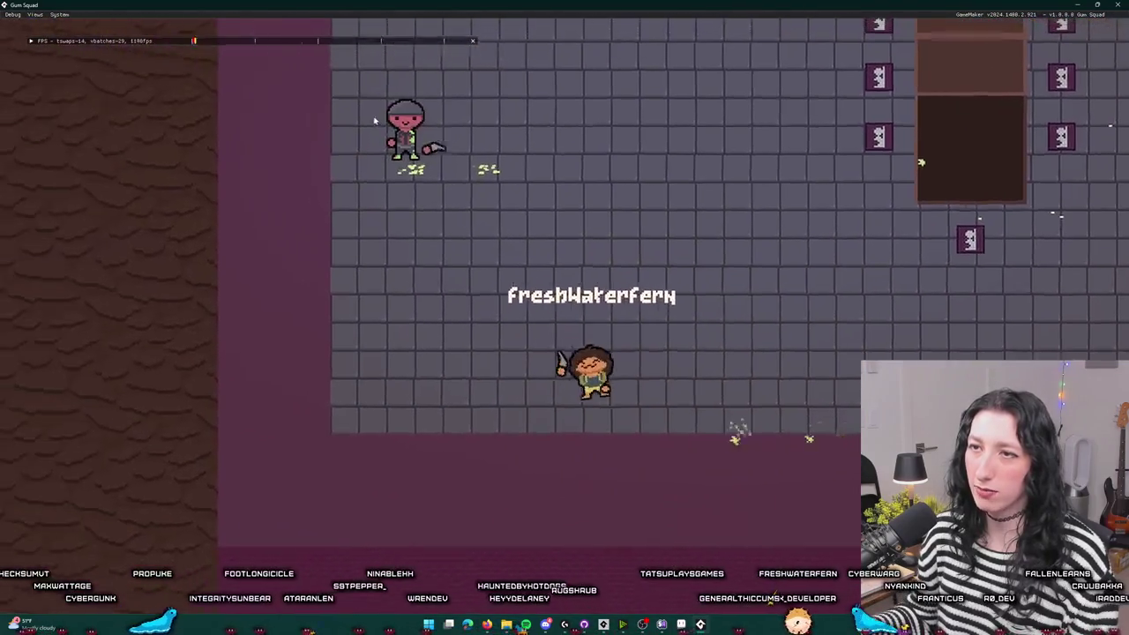
pyautogui.press('a')
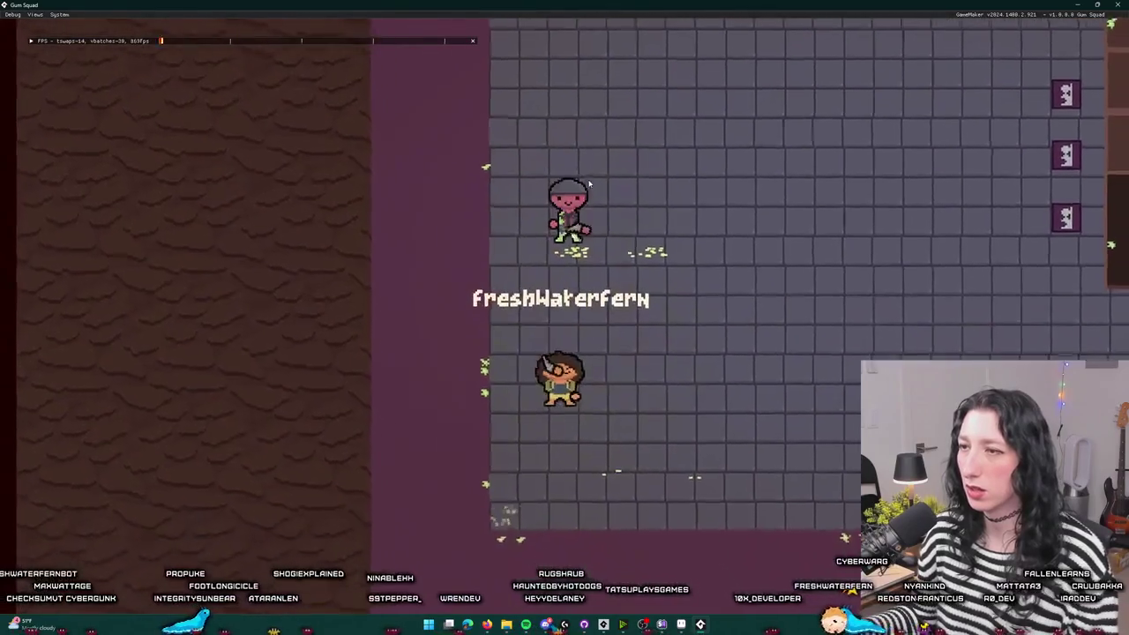
# - Swing the weapon and walk the player back across the room toward the enemy
pyautogui.click(576, 159)
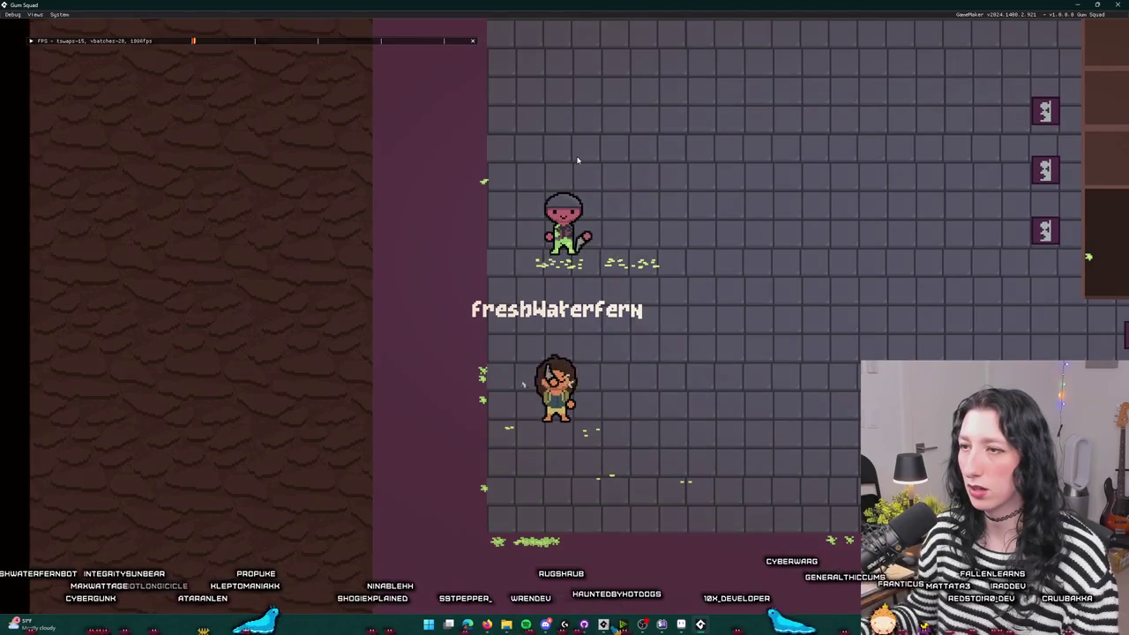
pyautogui.press('d')
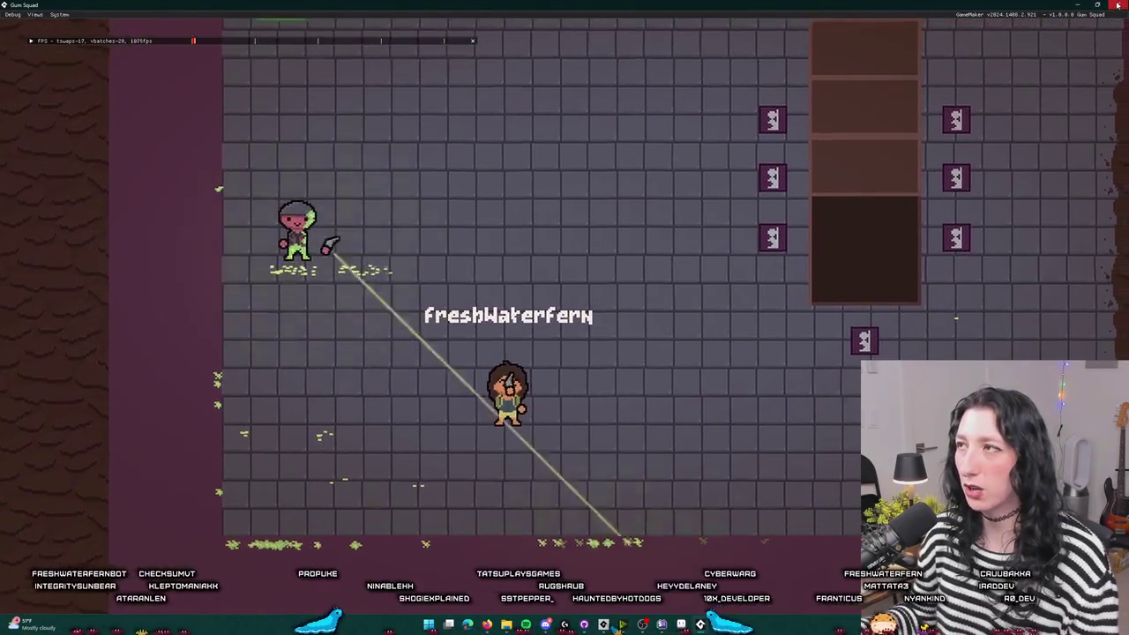
pyautogui.press('a')
pyautogui.press('w')
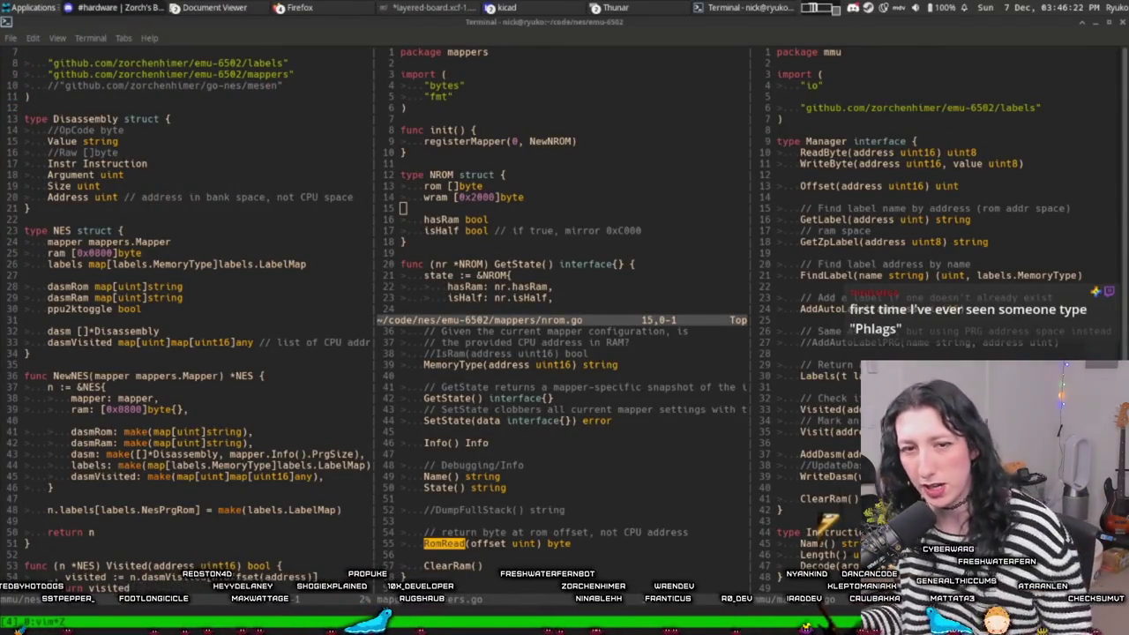
# - Exit fullscreen on the Famicom Disk System stream and switch back to GameMaker
pyautogui.press('Escape')
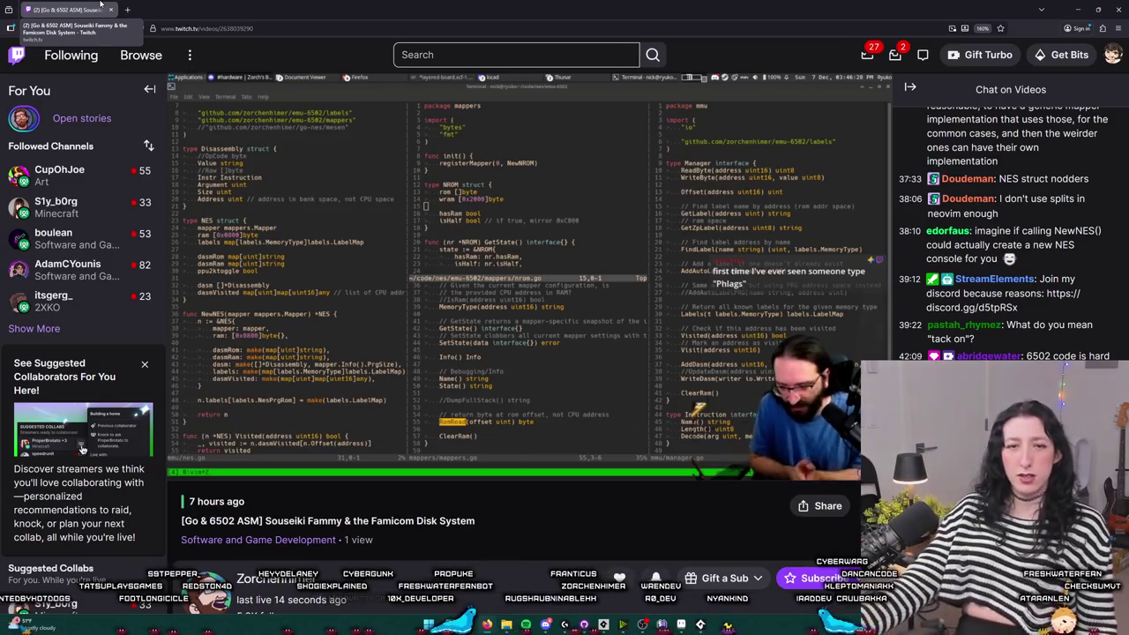
pyautogui.scroll(-2, 787, 523)
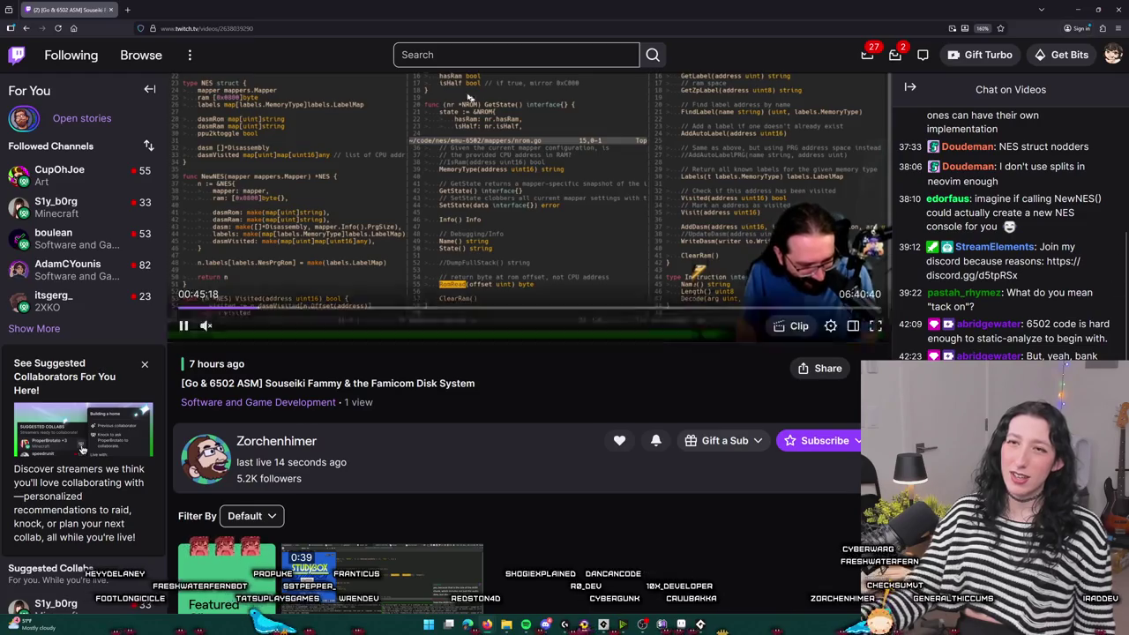
pyautogui.click(111, 8)
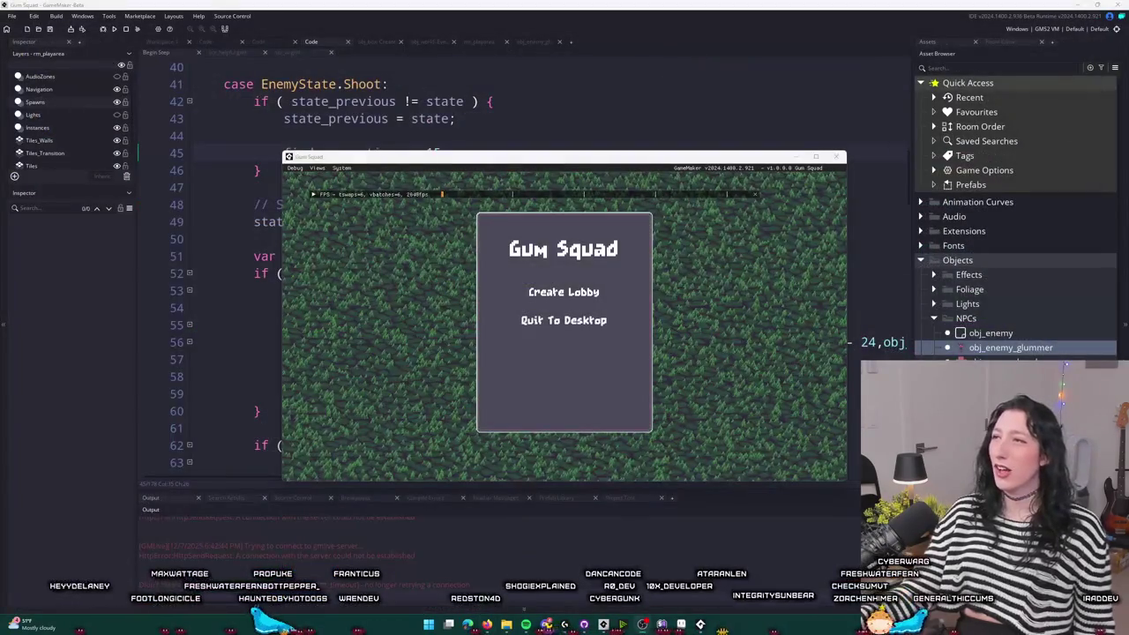
pyautogui.hotkey('alt', 'Tab')
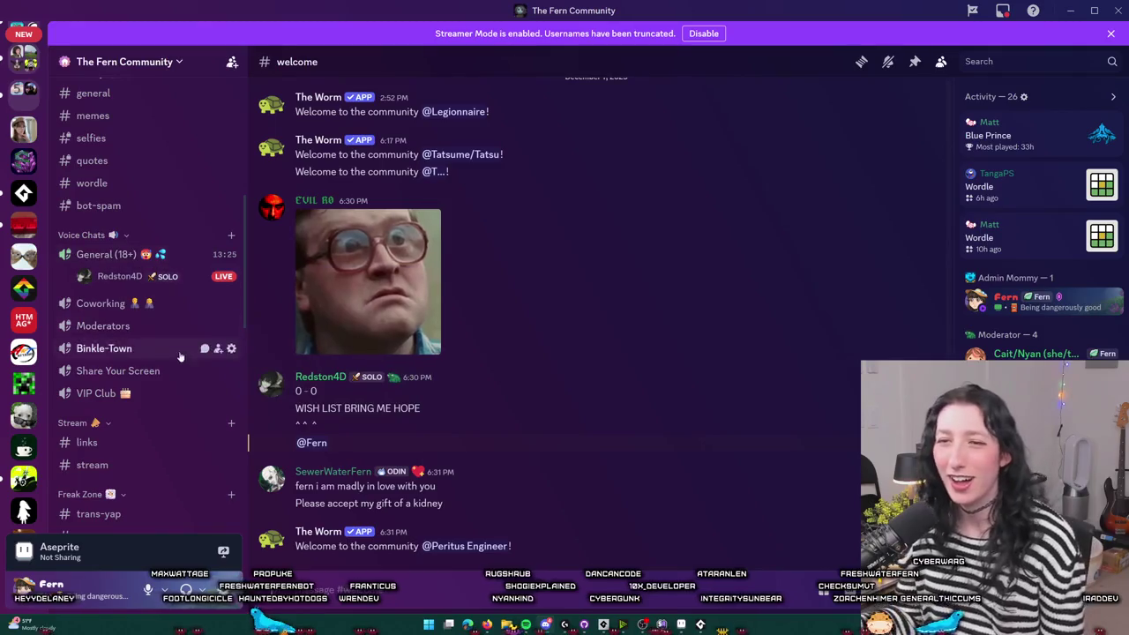
pyautogui.scroll(-5, 145, 382)
pyautogui.scroll(-8, 146, 382)
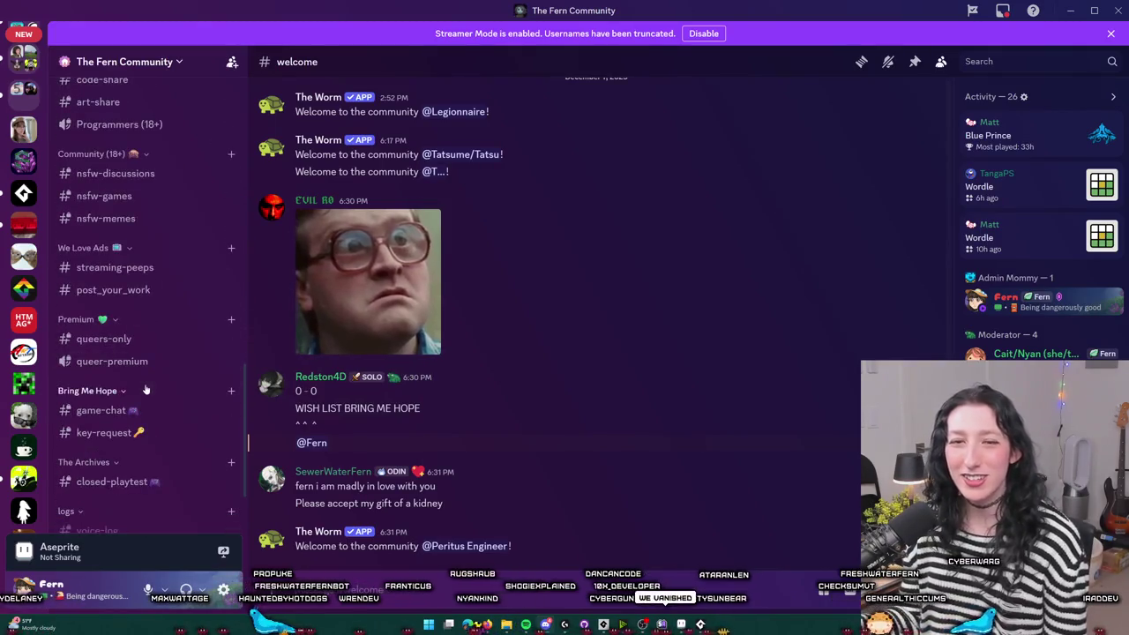
pyautogui.scroll(-2, 137, 352)
pyautogui.scroll(20, 123, 353)
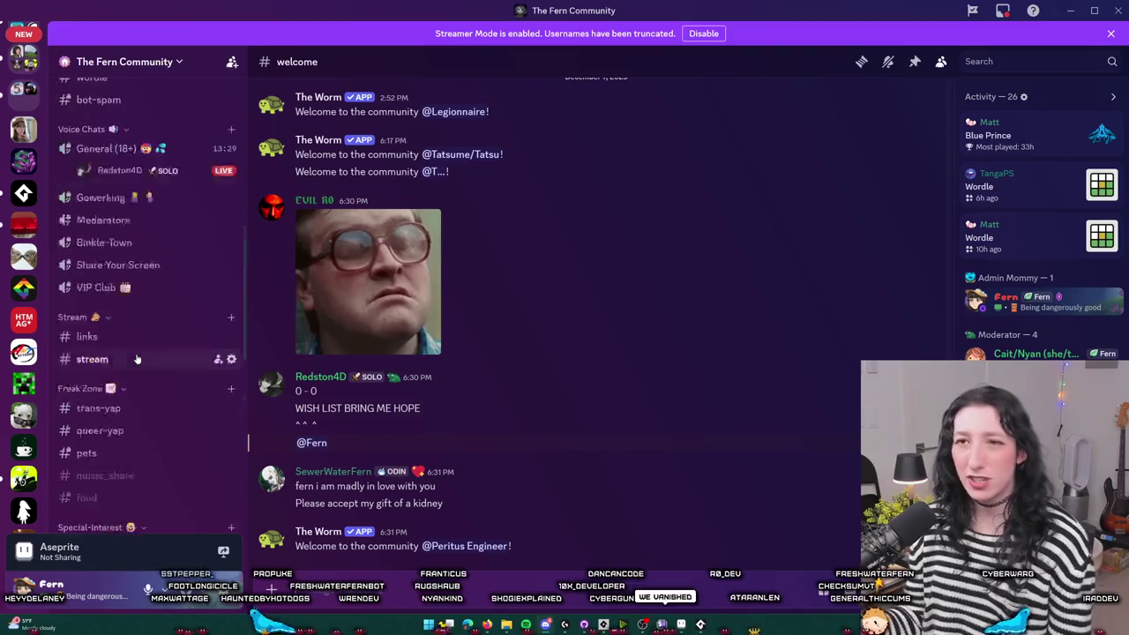
pyautogui.scroll(-8, 111, 355)
pyautogui.scroll(-3, 24, 381)
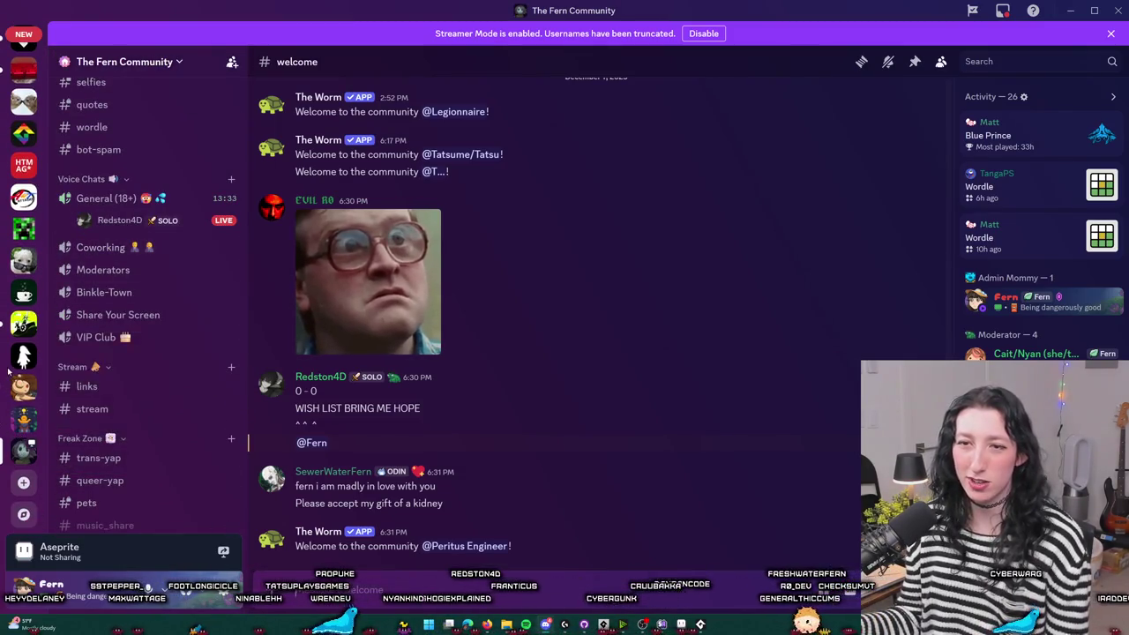
pyautogui.scroll(2, 24, 335)
pyautogui.scroll(3, 26, 220)
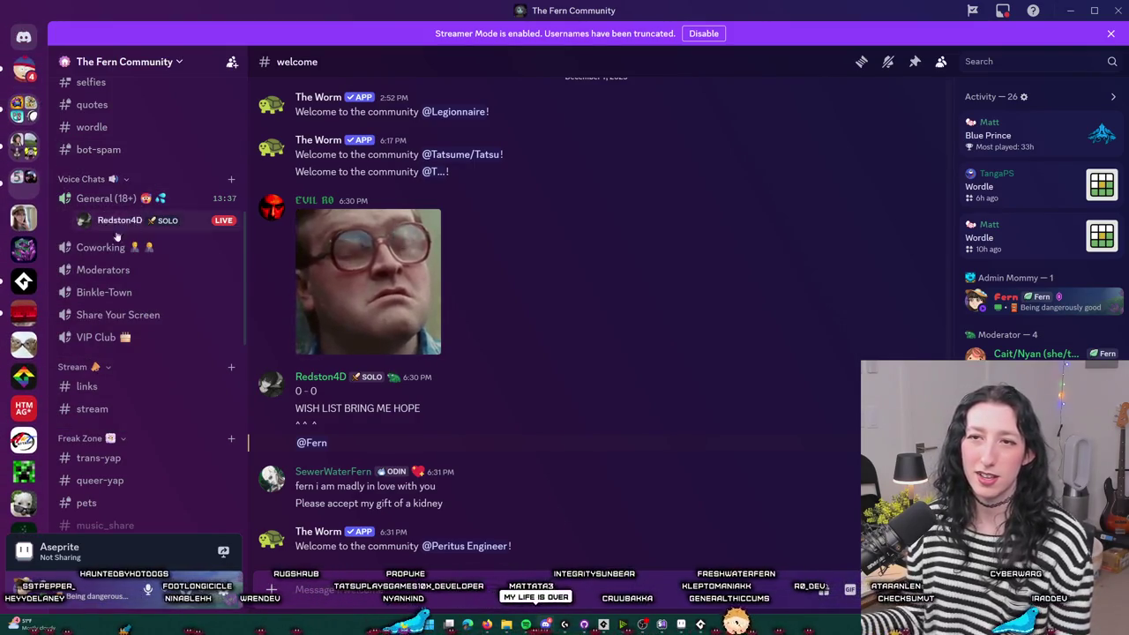
pyautogui.scroll(-3, 24, 220)
pyautogui.hotkey('alt', 'Tab')
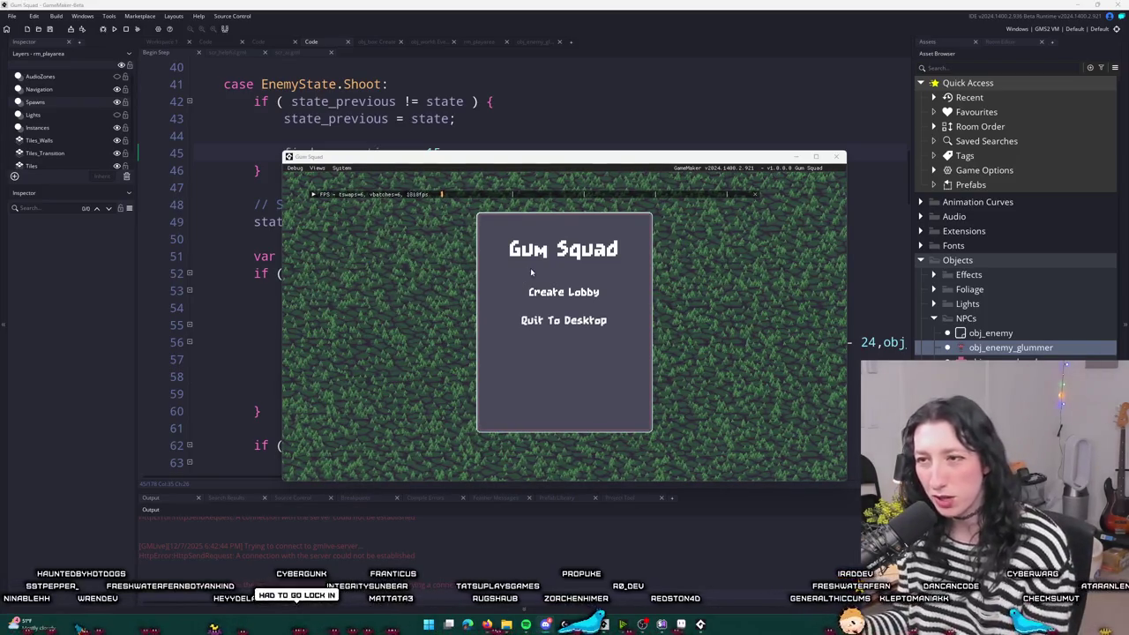
# - Create a lobby, maximize the game window and check the Pea Shooter in the inventory
pyautogui.click(555, 291)
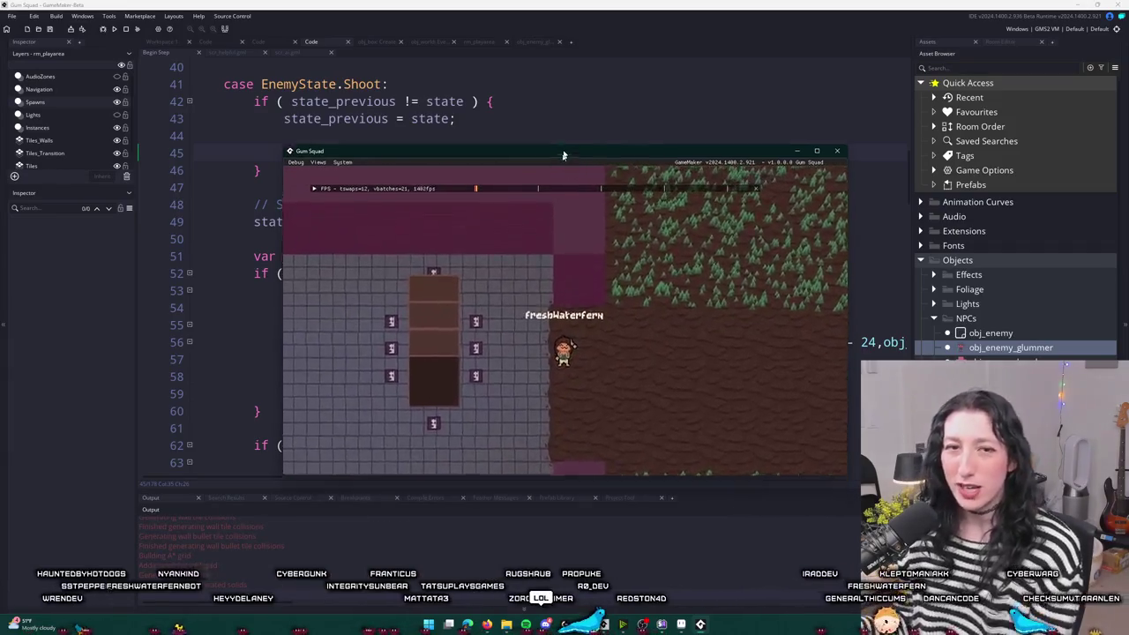
pyautogui.doubleClick(562, 155)
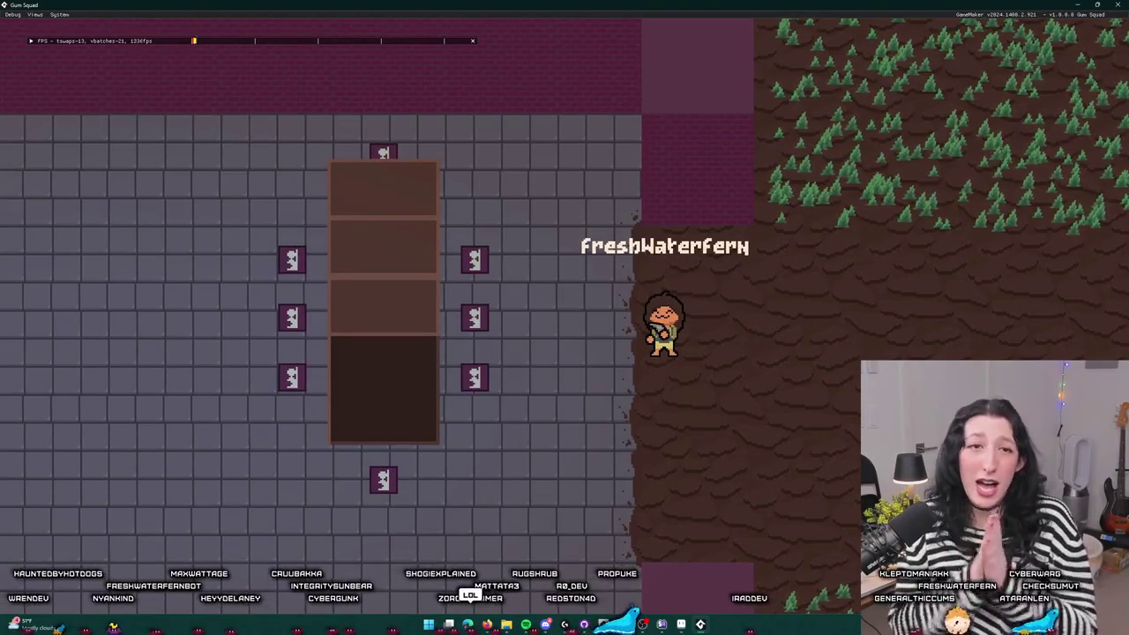
pyautogui.press('Tab')
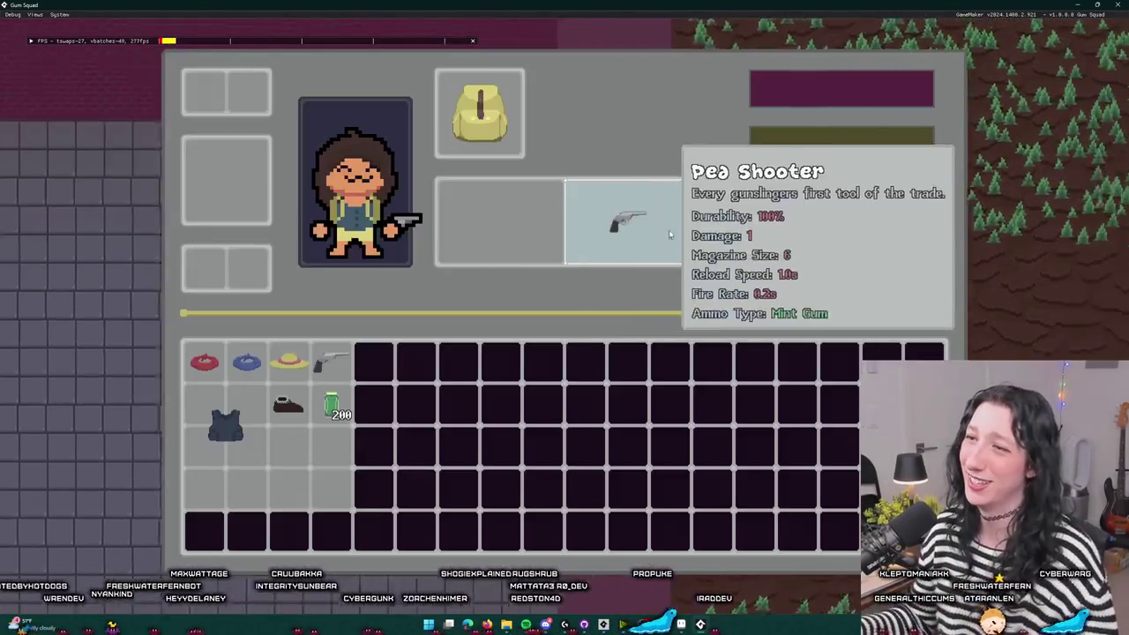
pyautogui.press('Tab')
# - Lead the player around the pillar while the pink enemy chases and shoots, then stop the playtest
pyautogui.press('a')
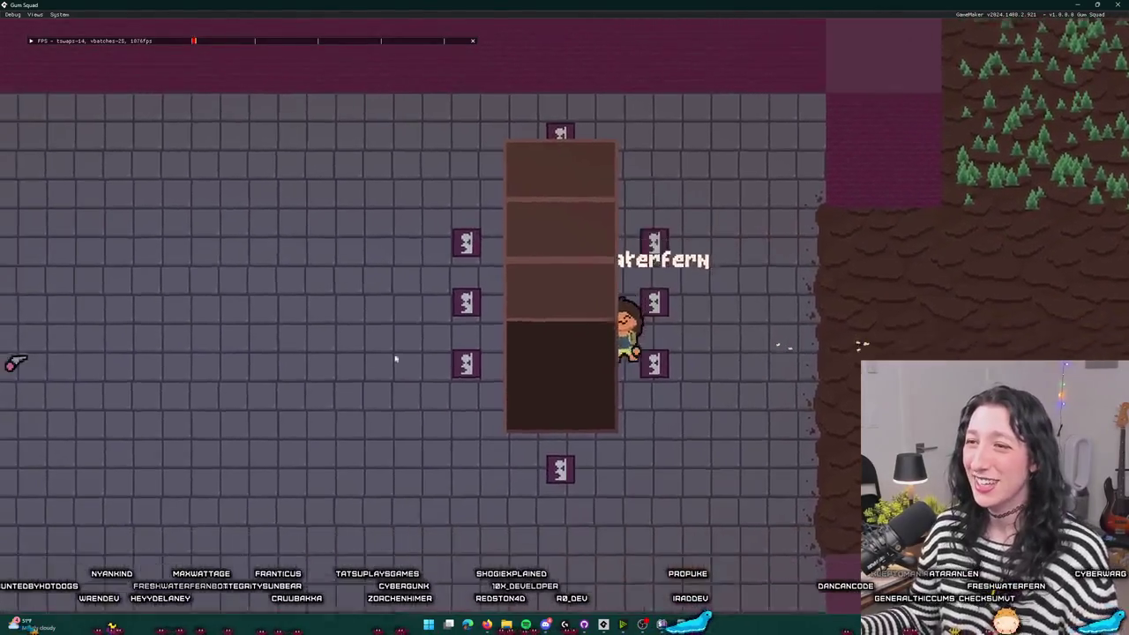
pyautogui.press('s')
pyautogui.press('a')
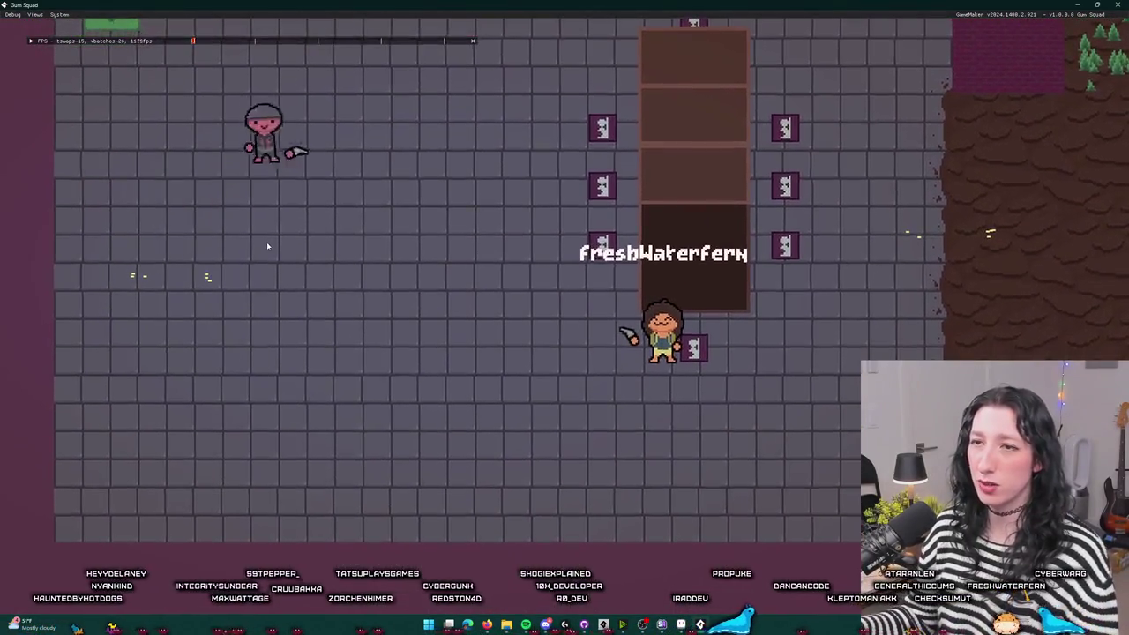
pyautogui.press('d')
pyautogui.press('w')
pyautogui.press('s')
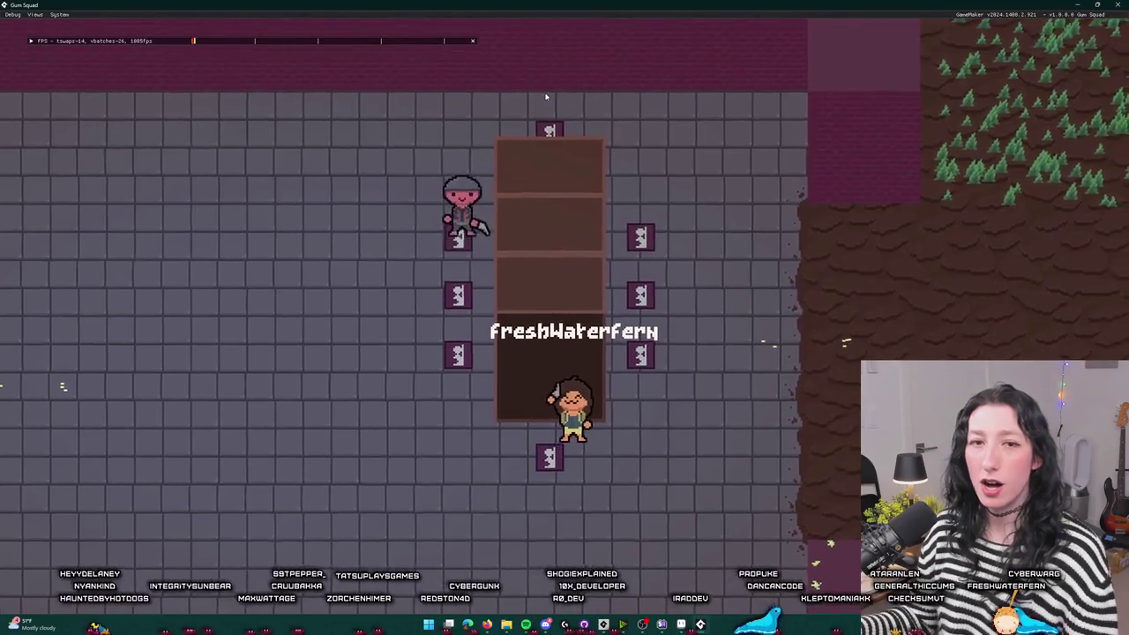
pyautogui.press('a')
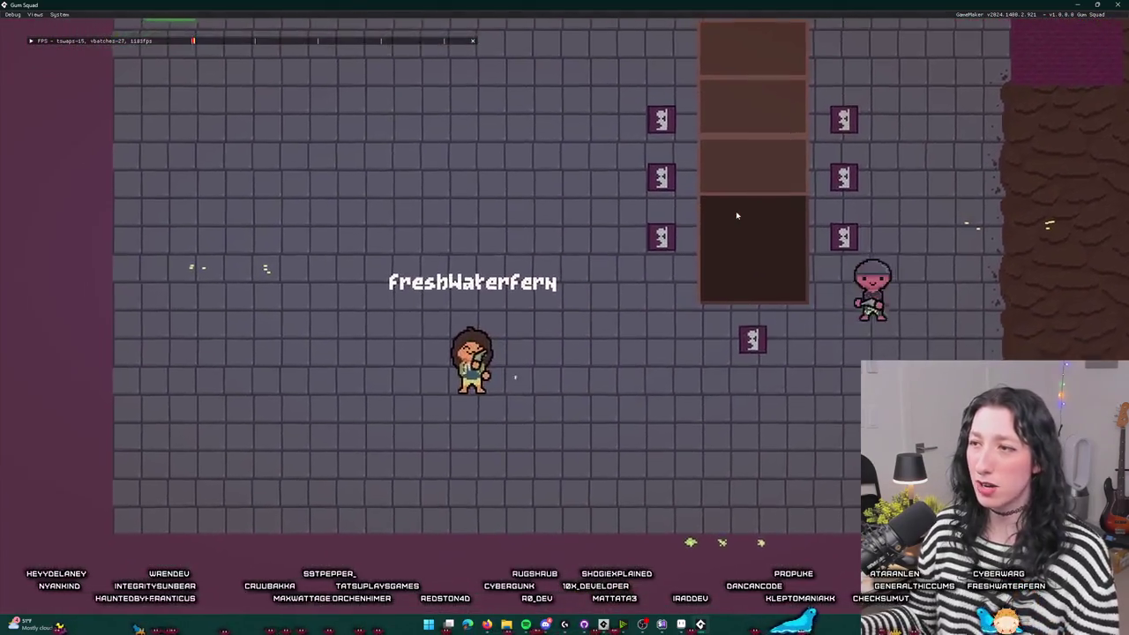
pyautogui.press('w')
pyautogui.press('d')
pyautogui.press('w')
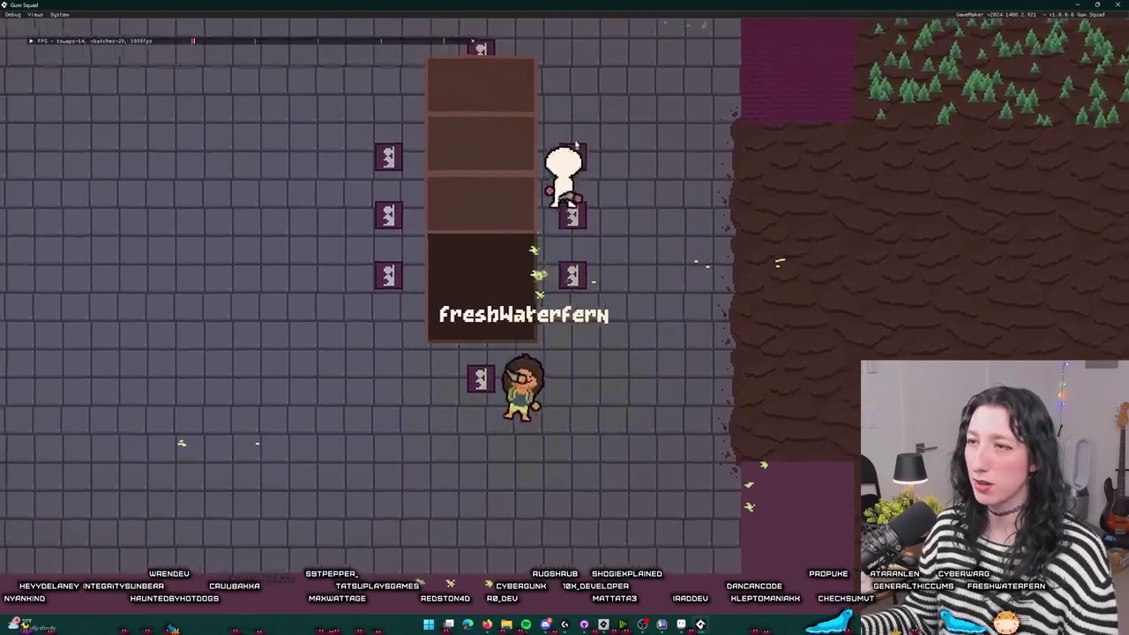
pyautogui.press('d')
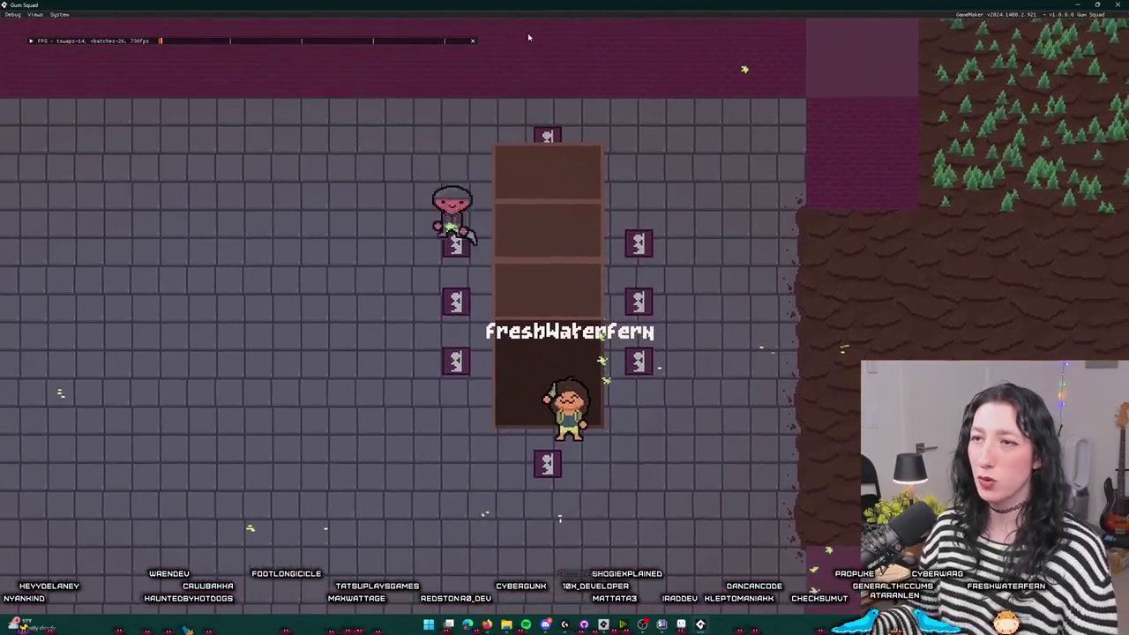
pyautogui.press('w')
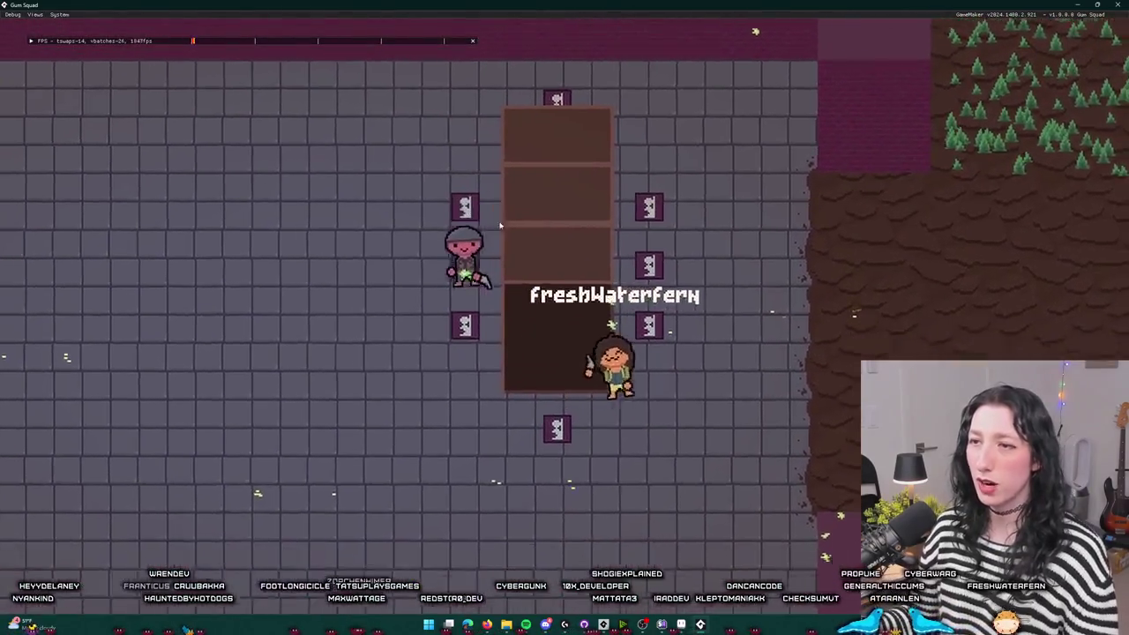
pyautogui.press('d')
pyautogui.press('a')
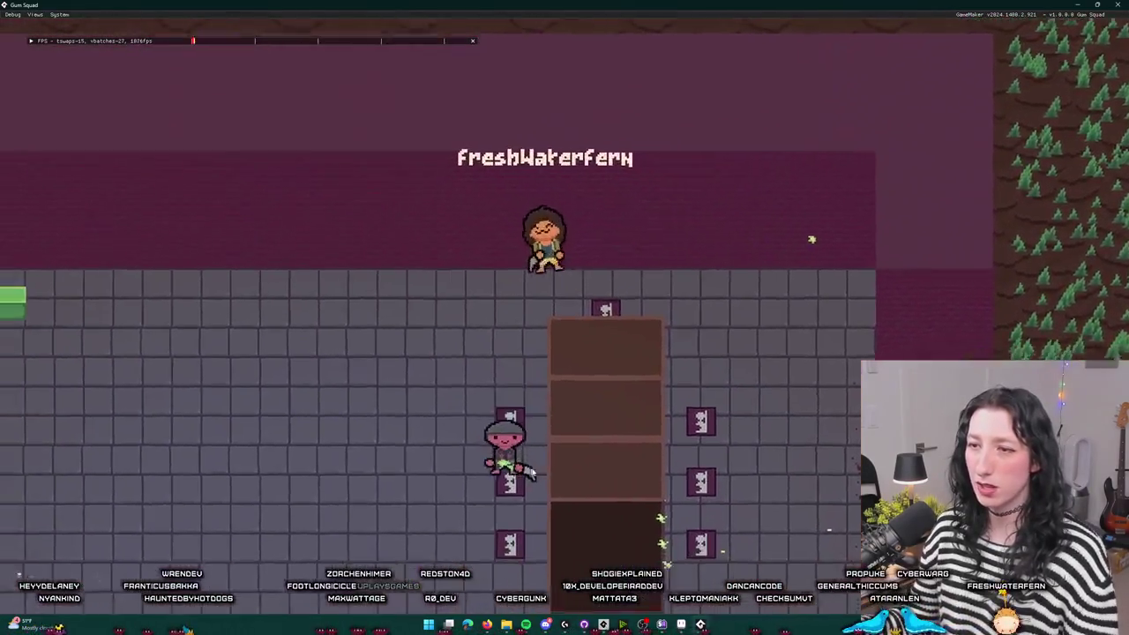
pyautogui.press('s')
pyautogui.press('a')
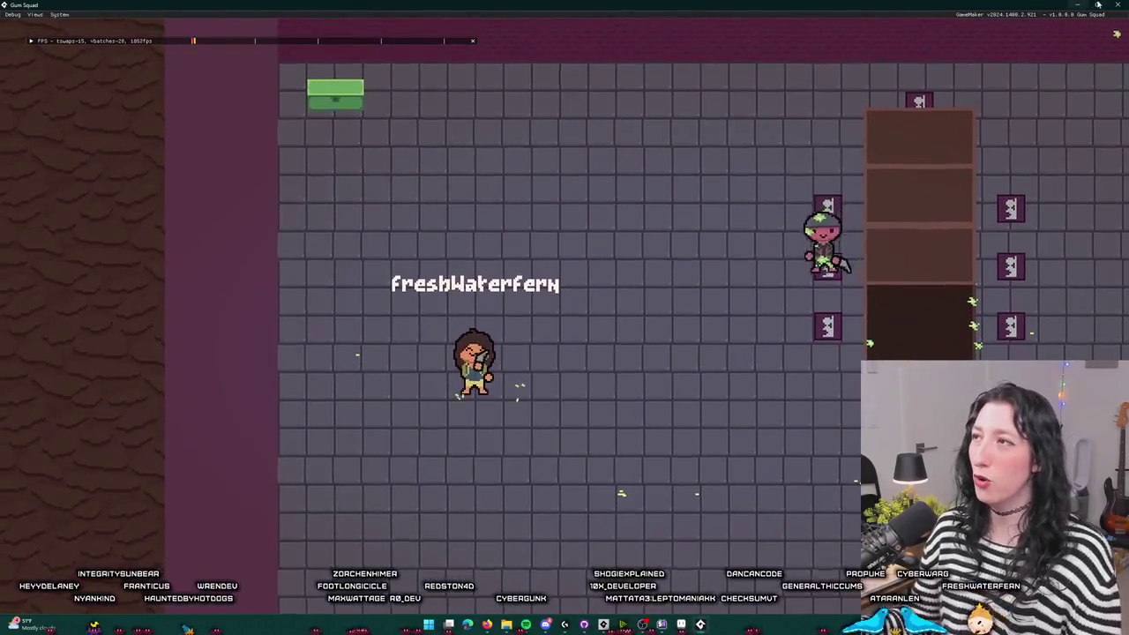
pyautogui.press('s')
pyautogui.press('d')
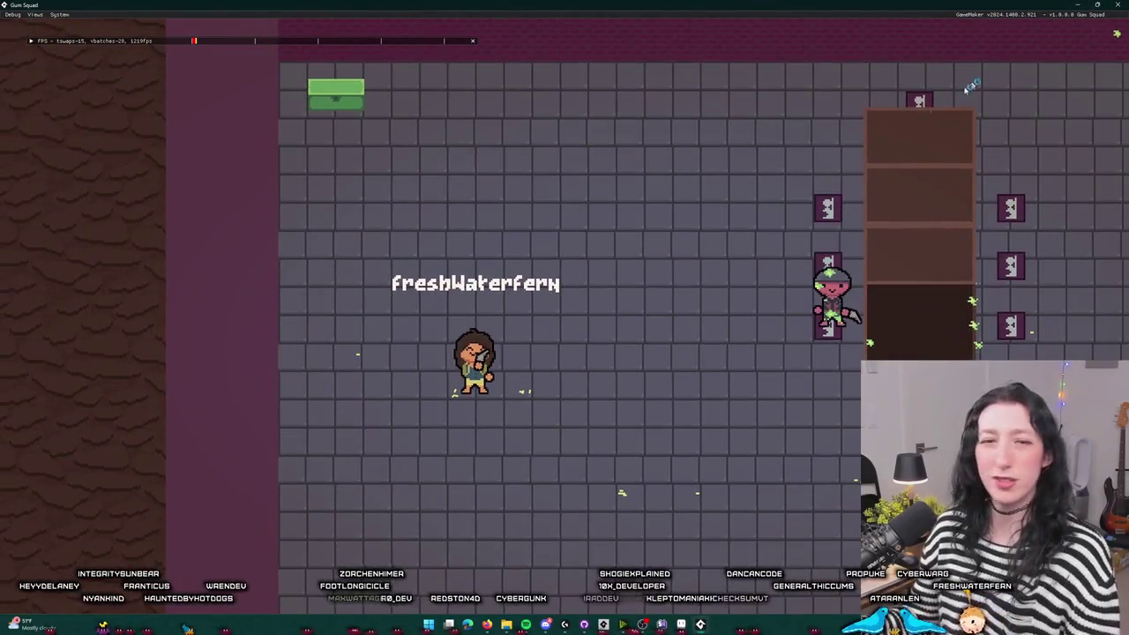
pyautogui.press('Escape')
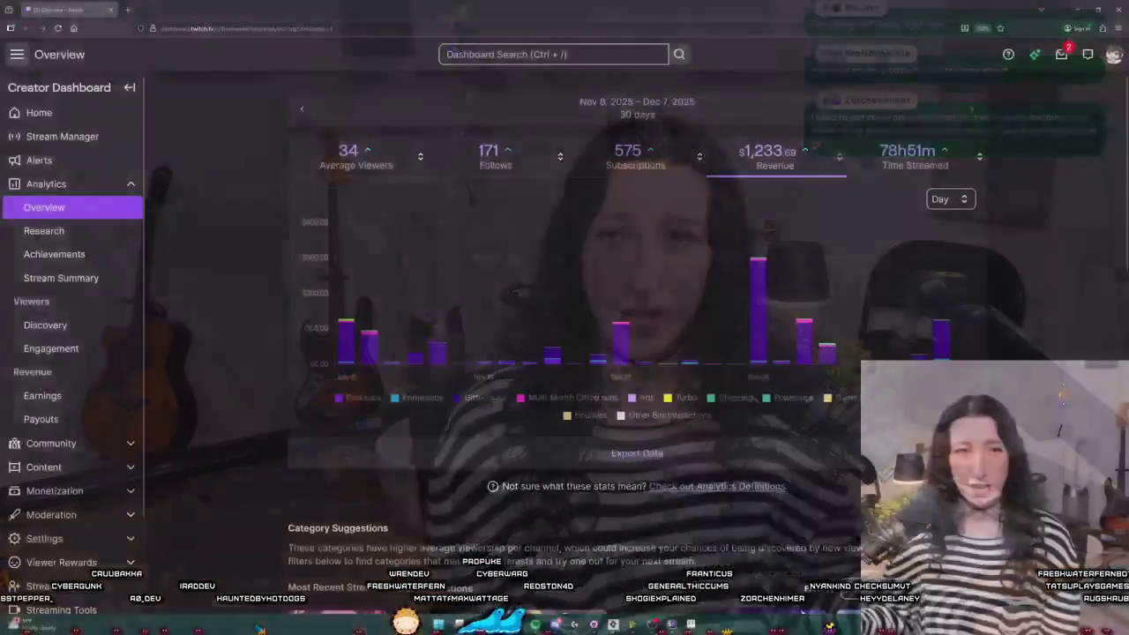
pyautogui.moveTo(964, 324)
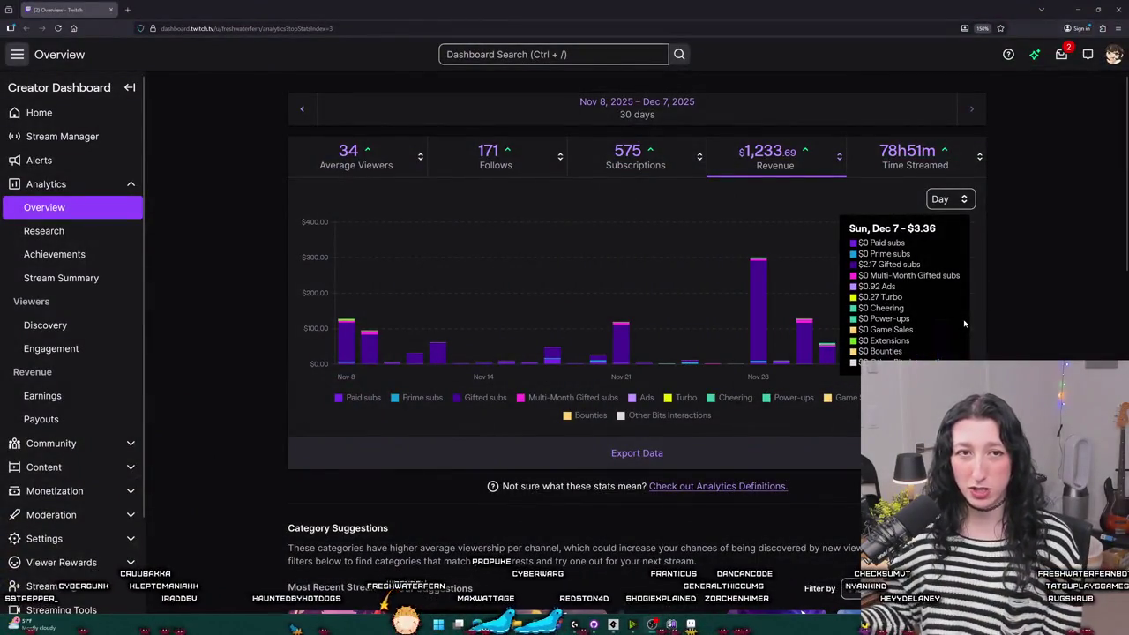
pyautogui.hotkey('ctrl', '+')
pyautogui.hotkey('ctrl', '+')
pyautogui.hotkey('ctrl', '+')
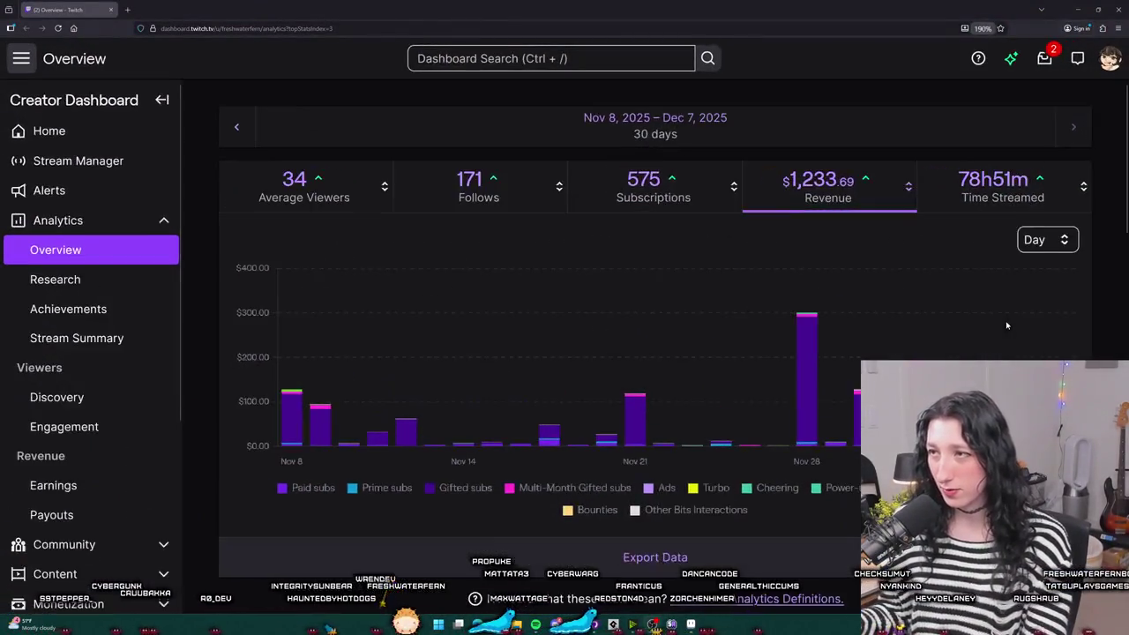
pyautogui.scroll(1, 1050, 282)
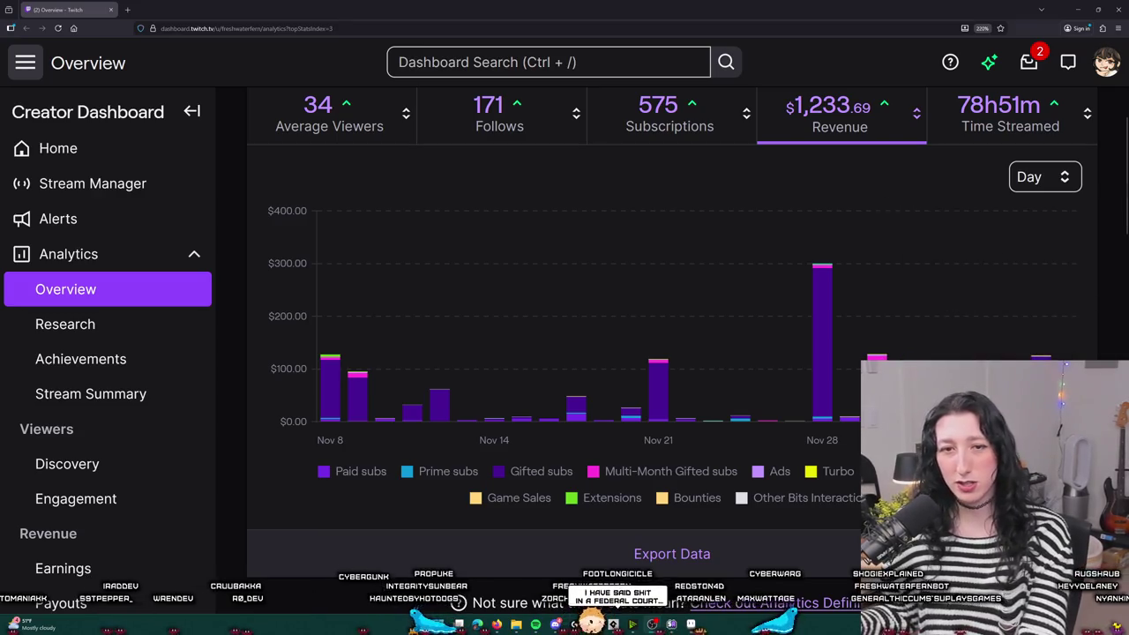
pyautogui.hotkey('ctrl', '-')
pyautogui.hotkey('ctrl', '-')
pyautogui.hotkey('ctrl', '-')
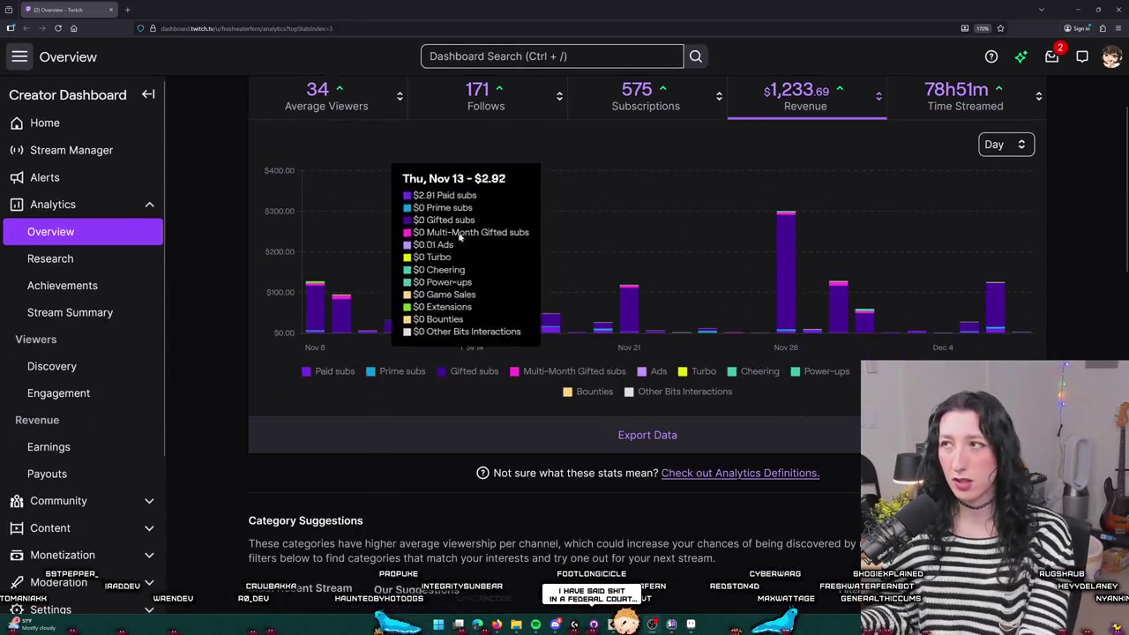
pyautogui.hotkey('ctrl', '-')
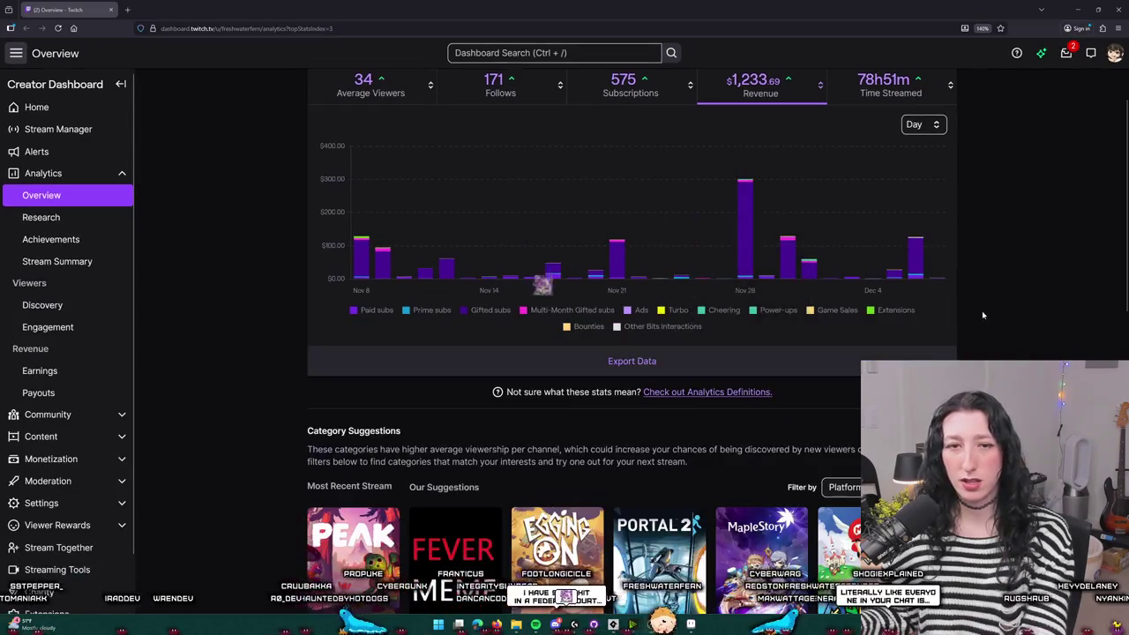
pyautogui.scroll(1, 982, 307)
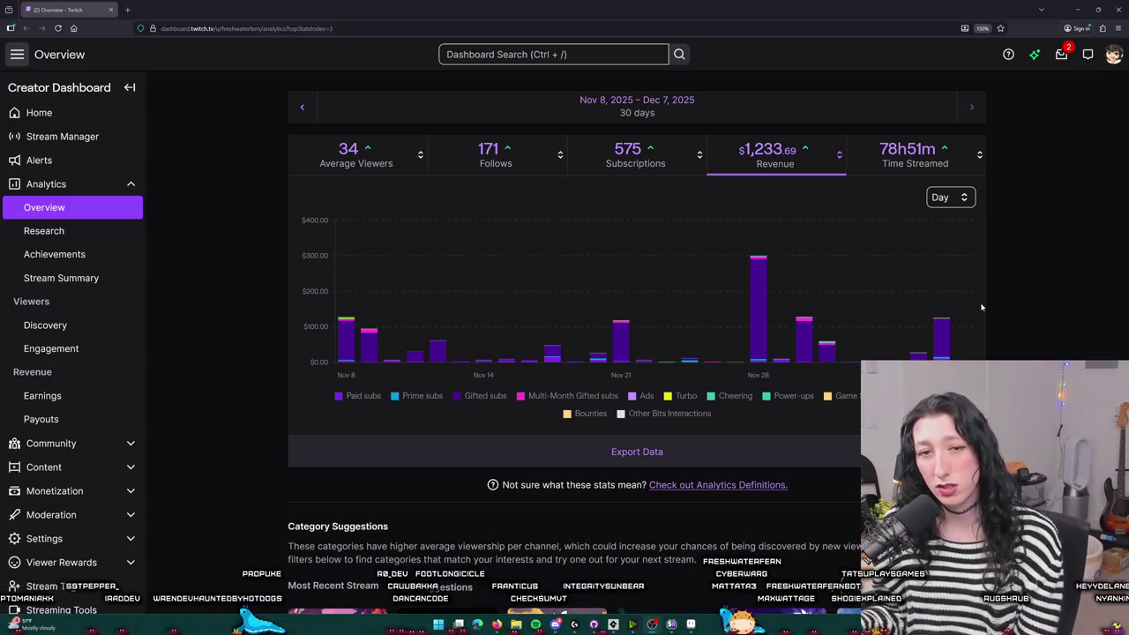
pyautogui.moveTo(967, 298)
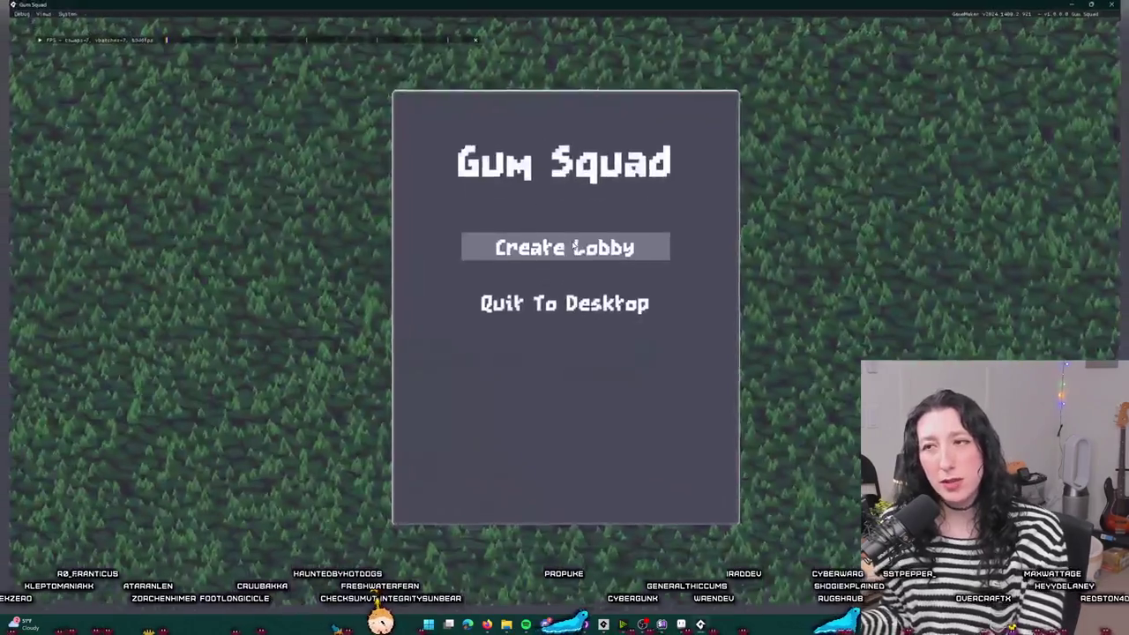
# - Start a new Gum Squad lobby and check the inventory before playing
pyautogui.click(565, 244)
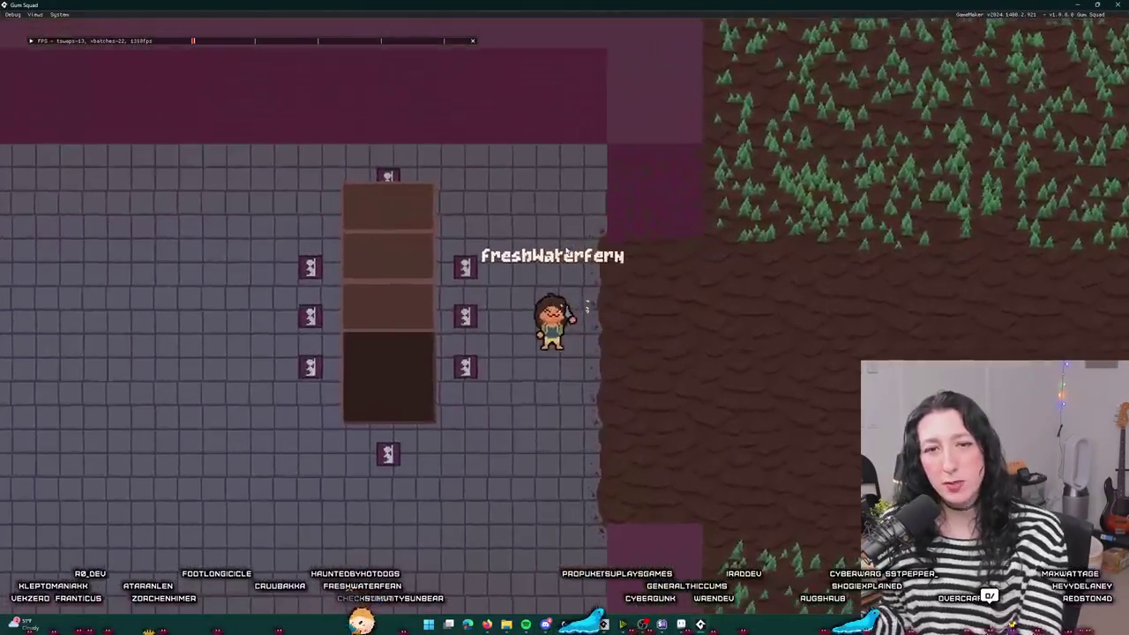
pyautogui.press('Tab')
pyautogui.press('Tab')
pyautogui.scroll(2, 480, 226)
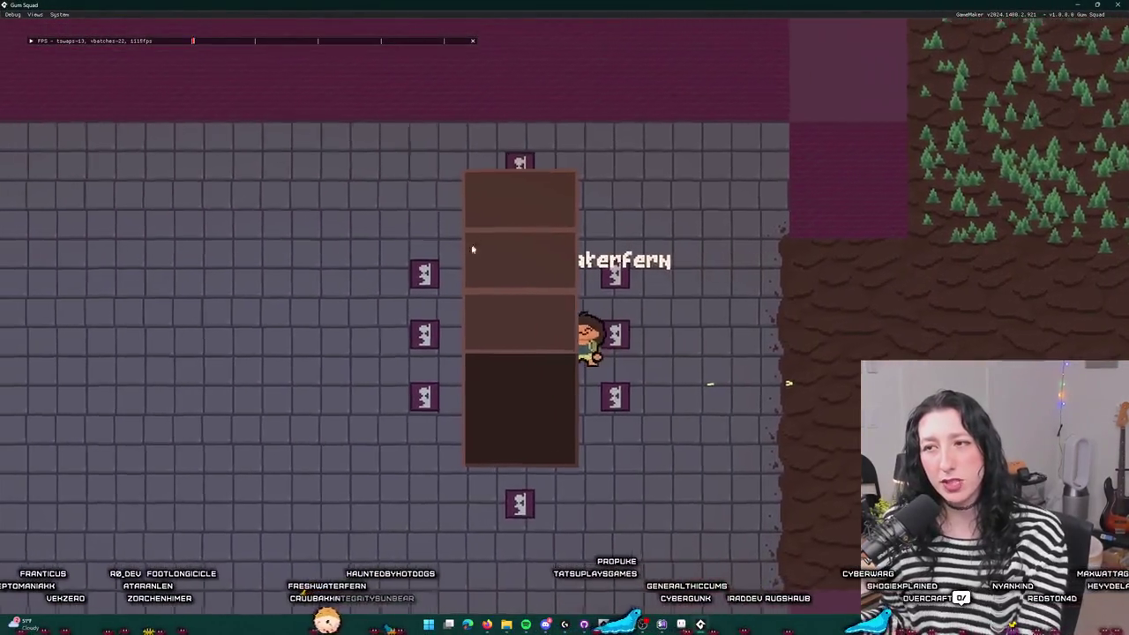
# - Walk the player left and down toward the enemy, then circle the pillar on all sides
pyautogui.press('a')
pyautogui.press('s')
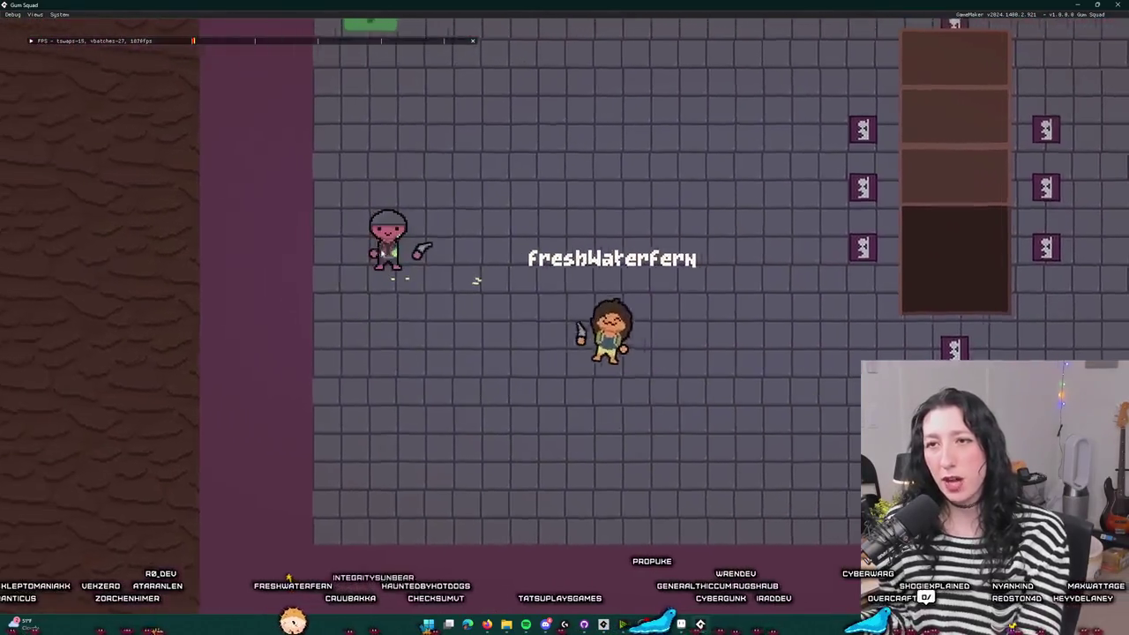
pyautogui.press('d')
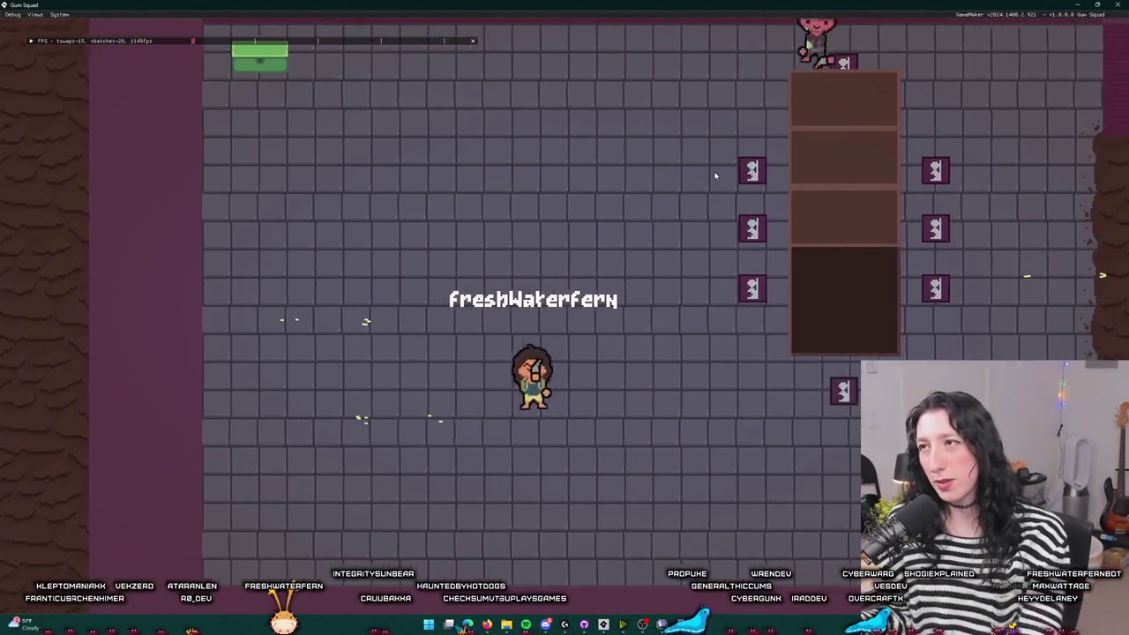
pyautogui.press('w')
pyautogui.press('d')
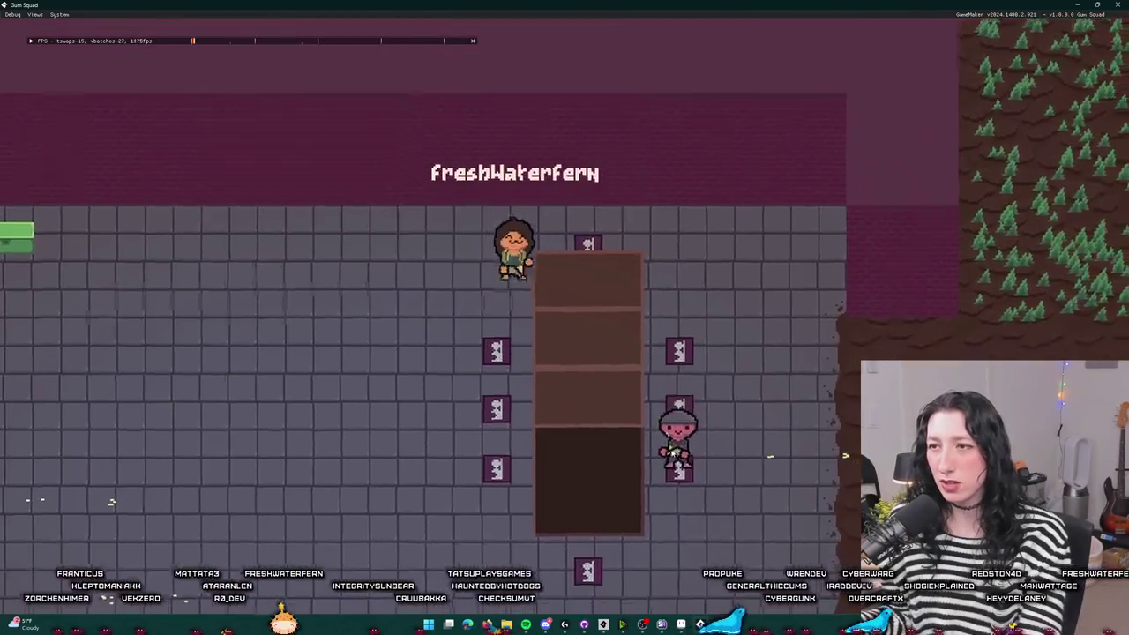
pyautogui.press('d')
pyautogui.press('Right')
pyautogui.press('Down')
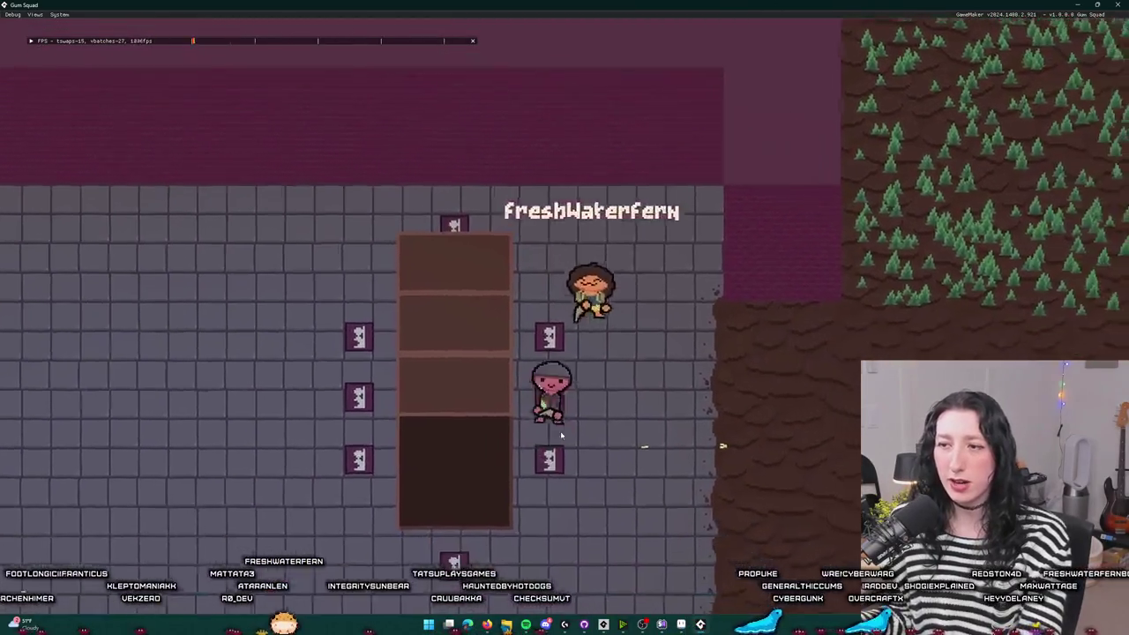
pyautogui.press('Left')
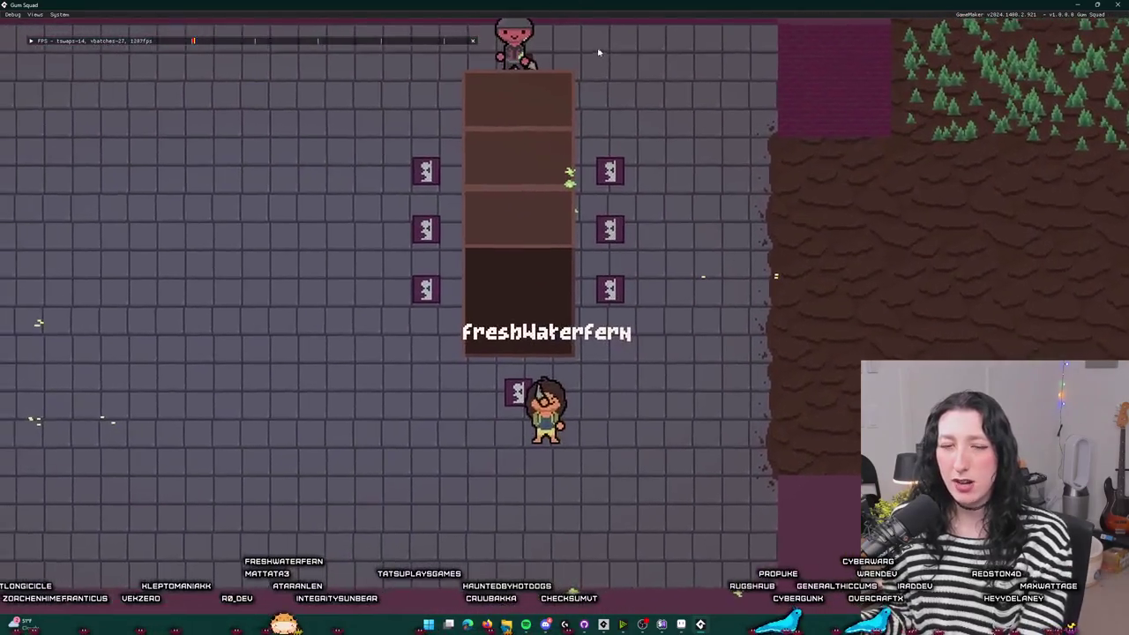
pyautogui.press('Up')
pyautogui.press('Up')
pyautogui.press('Down')
pyautogui.press('Up')
pyautogui.press('Down')
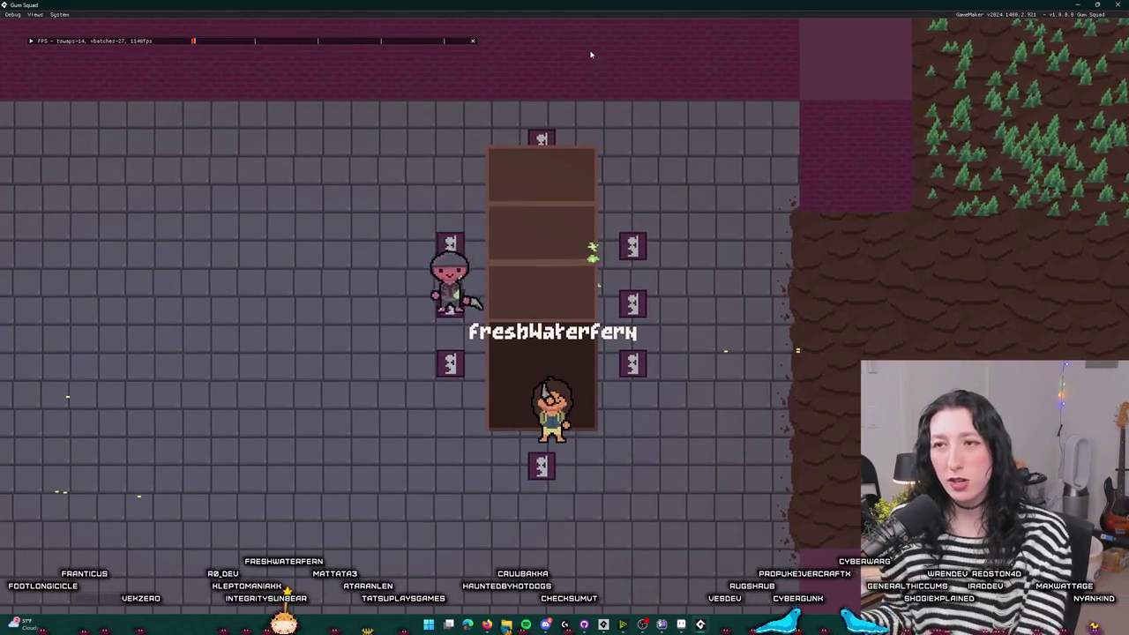
pyautogui.press('Up')
pyautogui.press('Right')
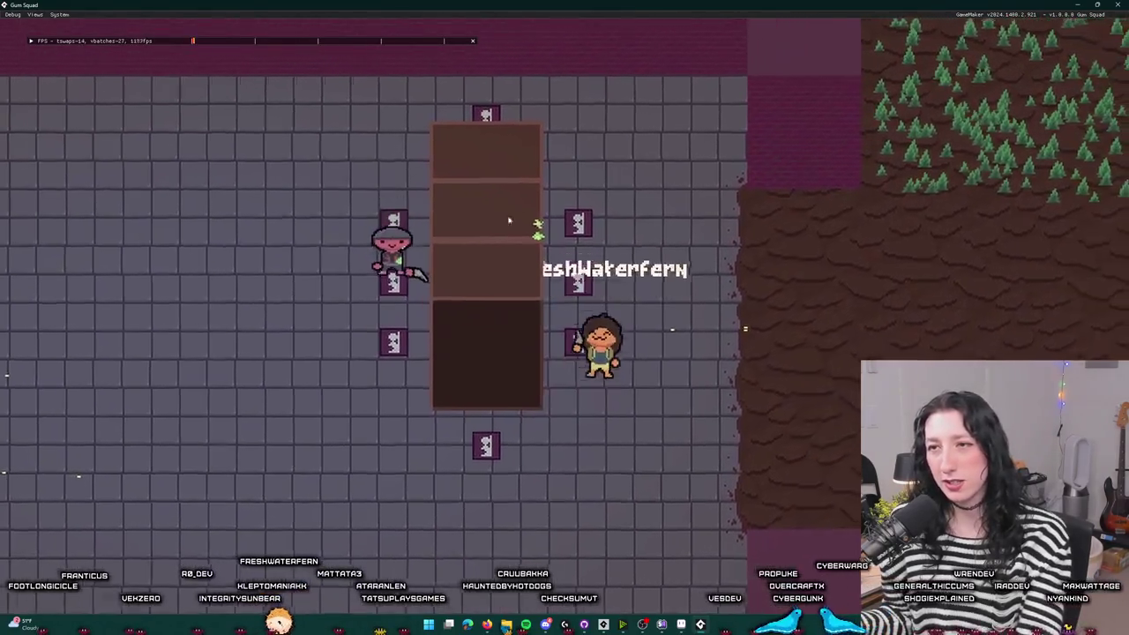
pyautogui.press('Up')
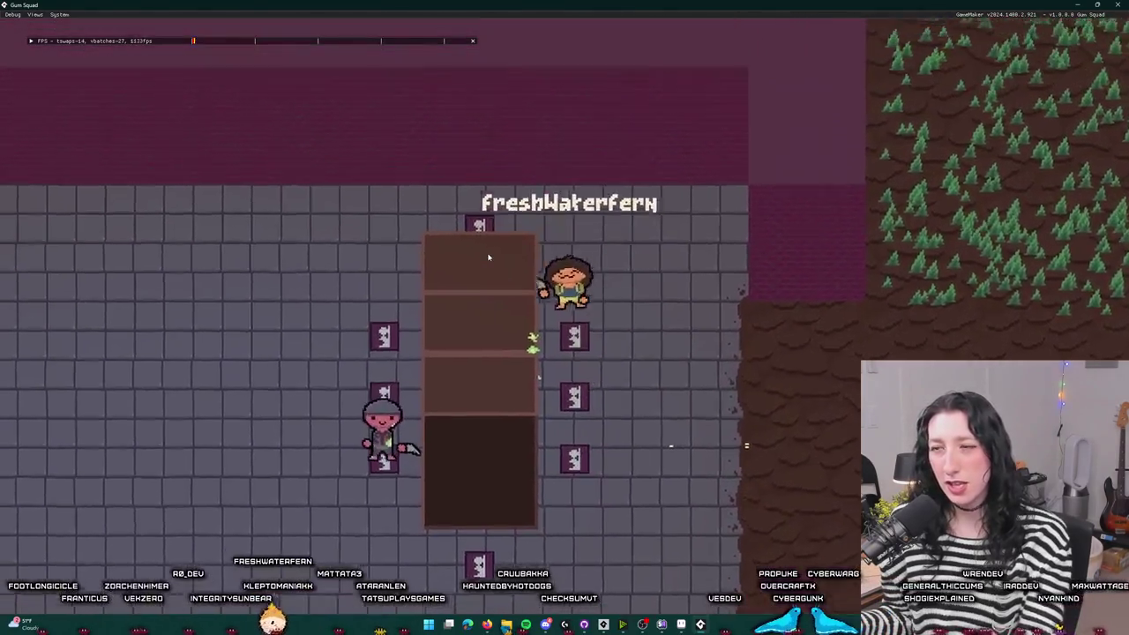
pyautogui.press('Left')
pyautogui.press('Down')
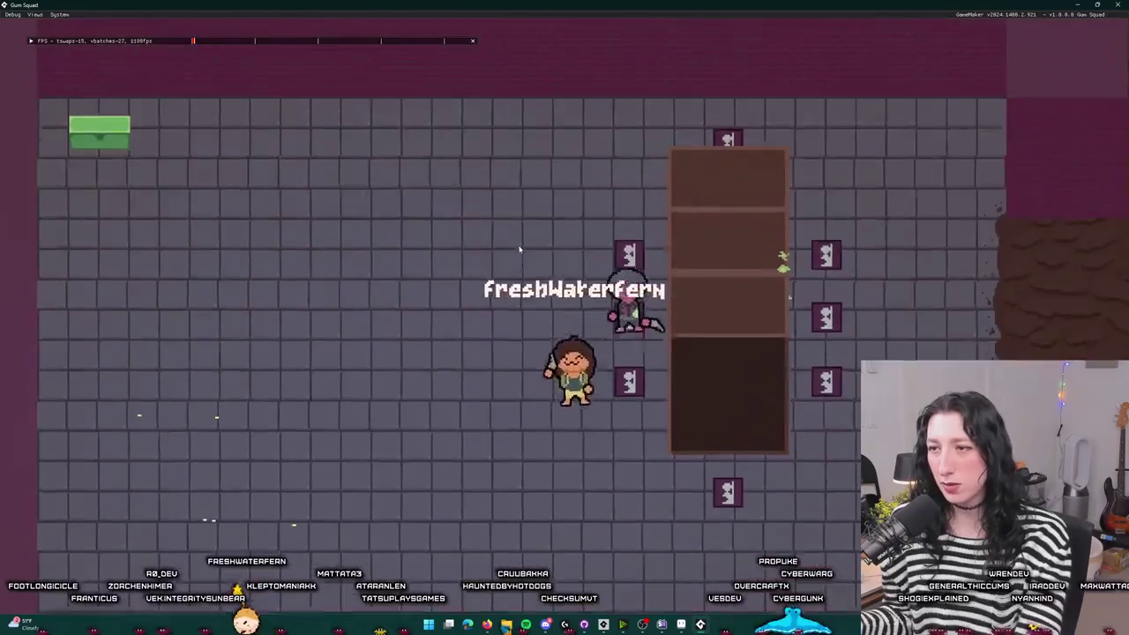
pyautogui.press('Down')
pyautogui.press('Right')
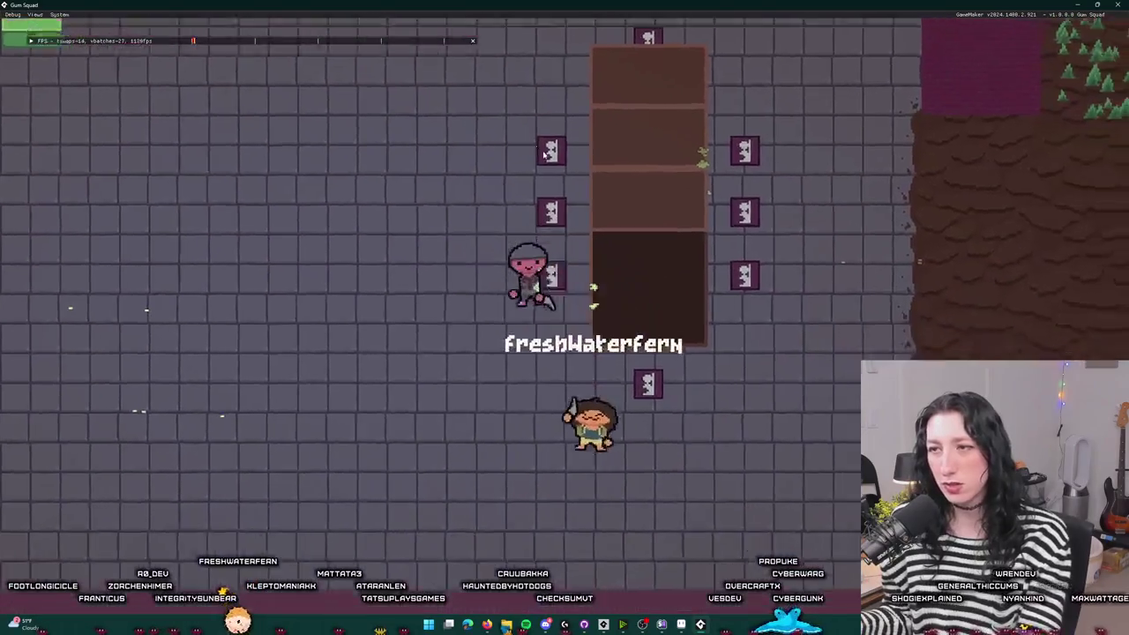
pyautogui.press('Left')
pyautogui.press('Up')
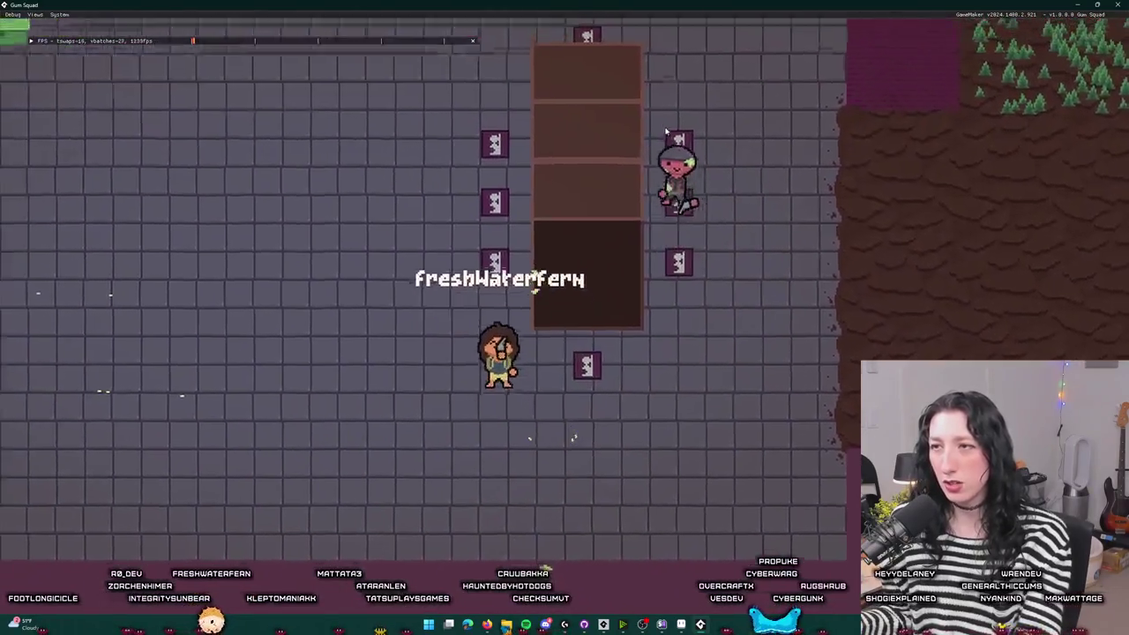
pyautogui.press('Up')
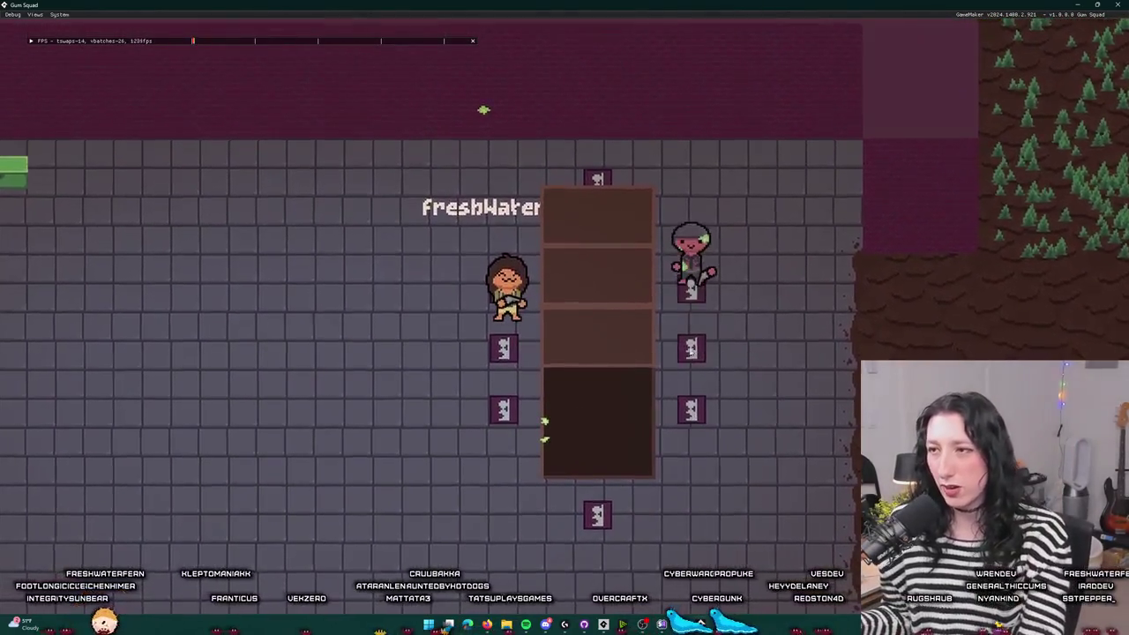
# - Pace up and down the room near the enemy, leave and re-enter, then pass the tall pillar
pyautogui.press('Up')
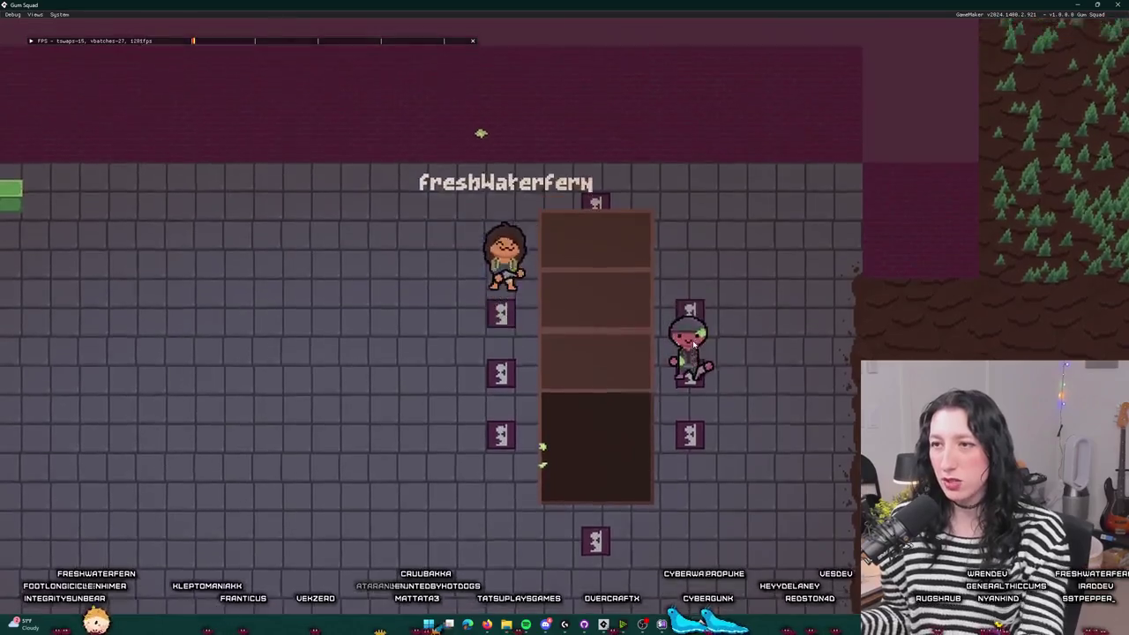
pyautogui.press('Right')
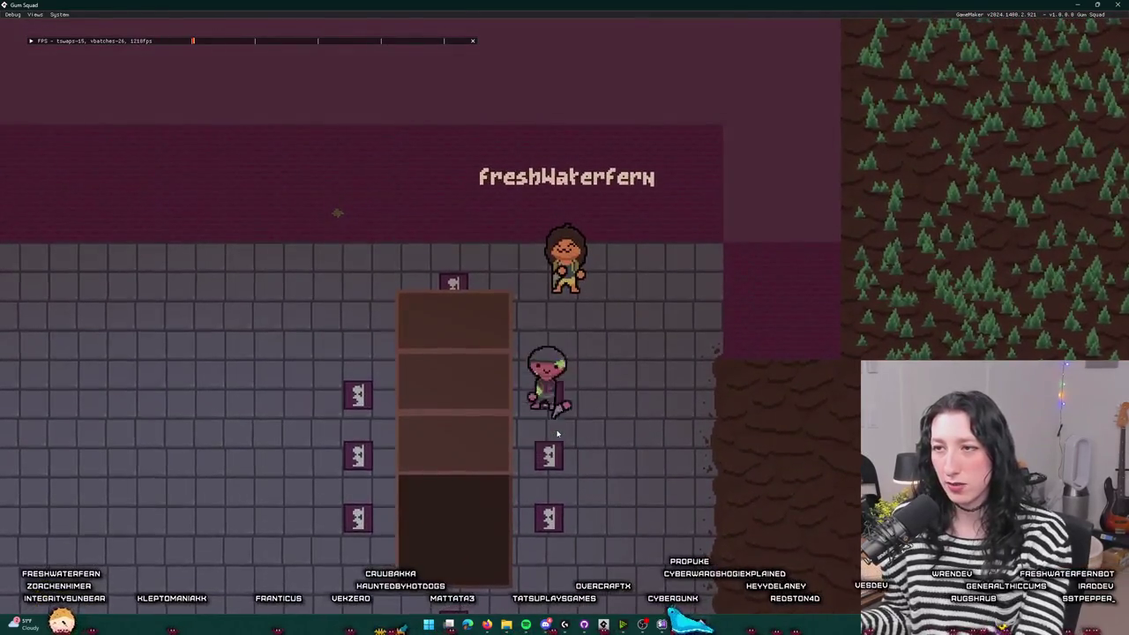
pyautogui.press('Down')
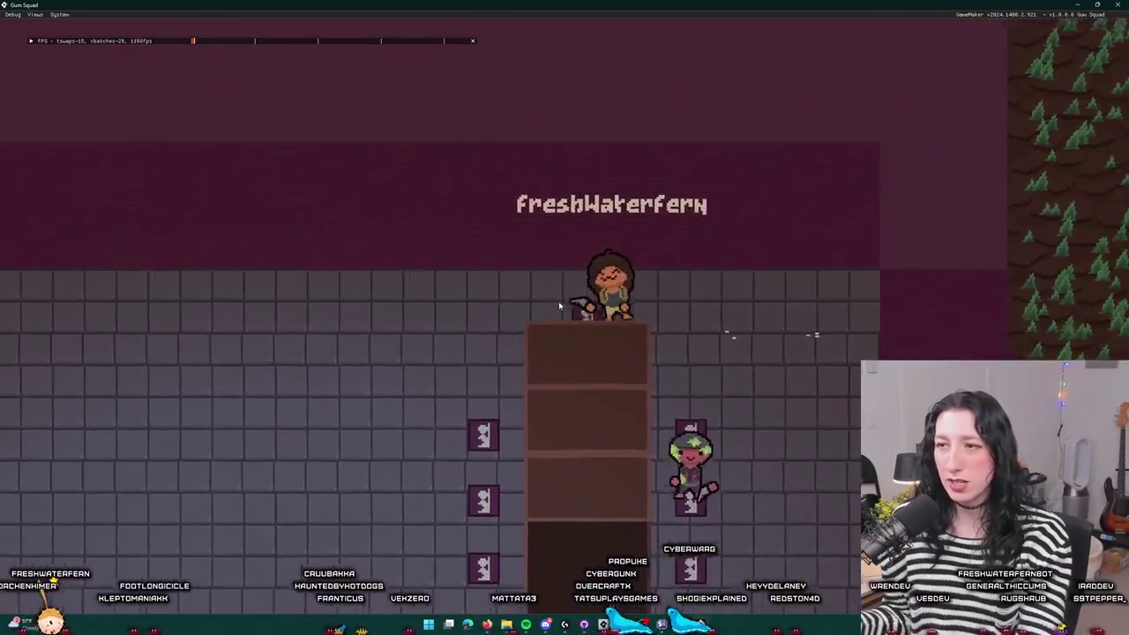
pyautogui.press('Up')
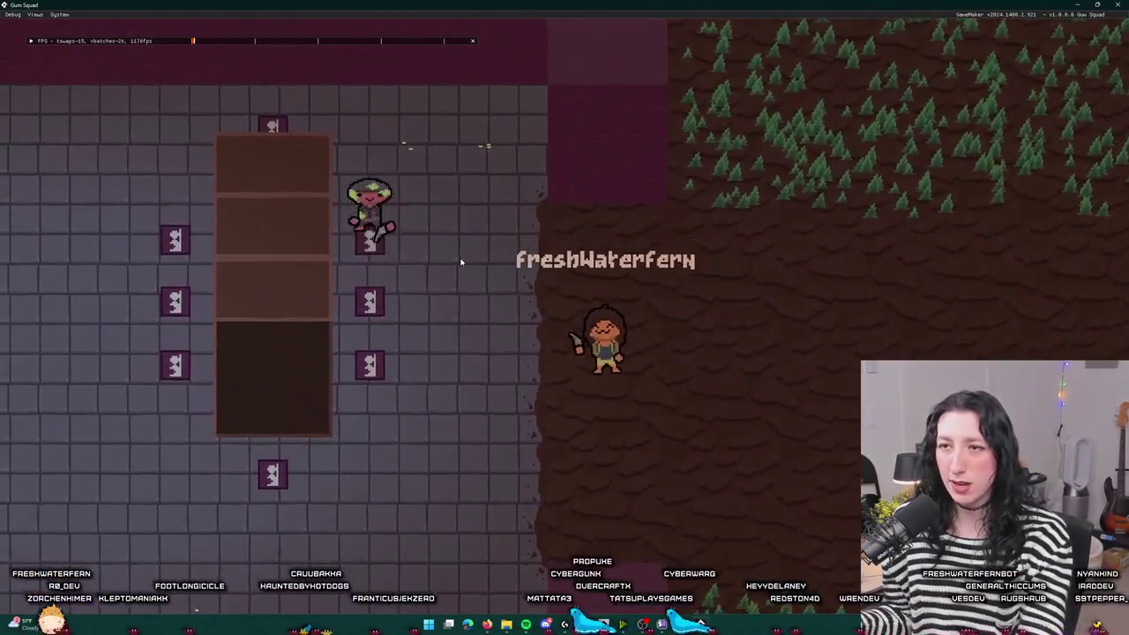
pyautogui.press('Up')
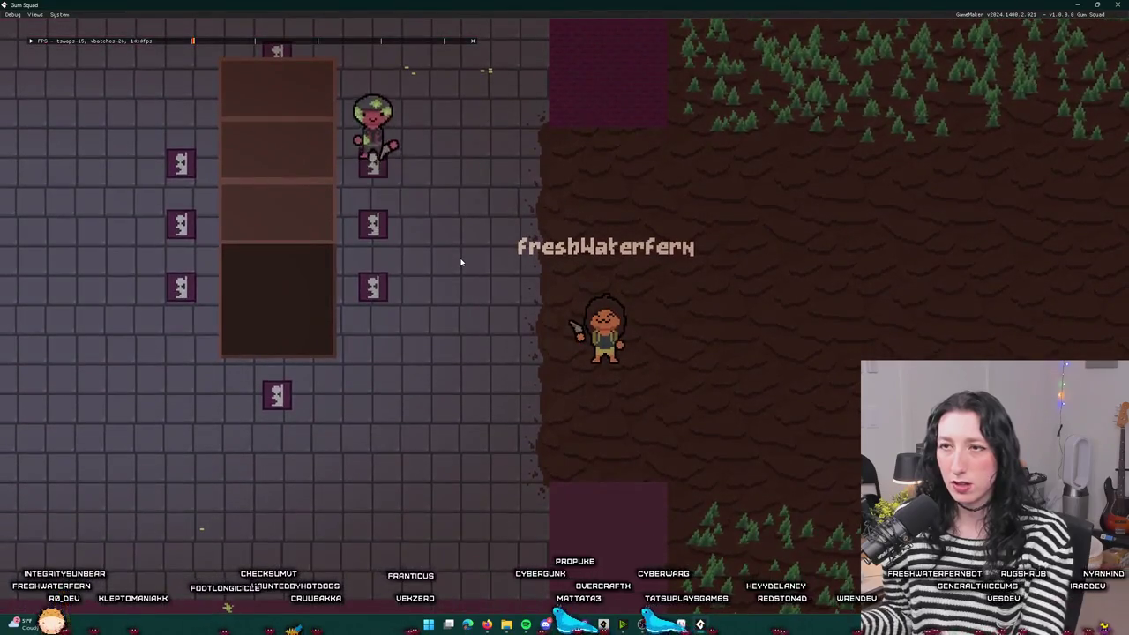
pyautogui.press('Down')
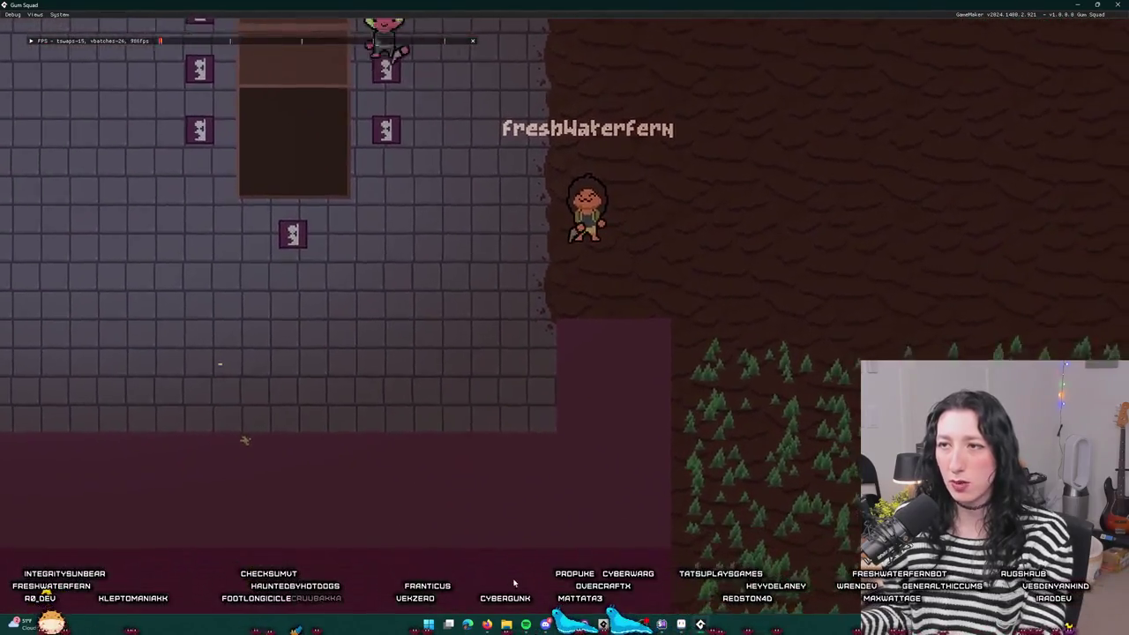
pyautogui.press('Down')
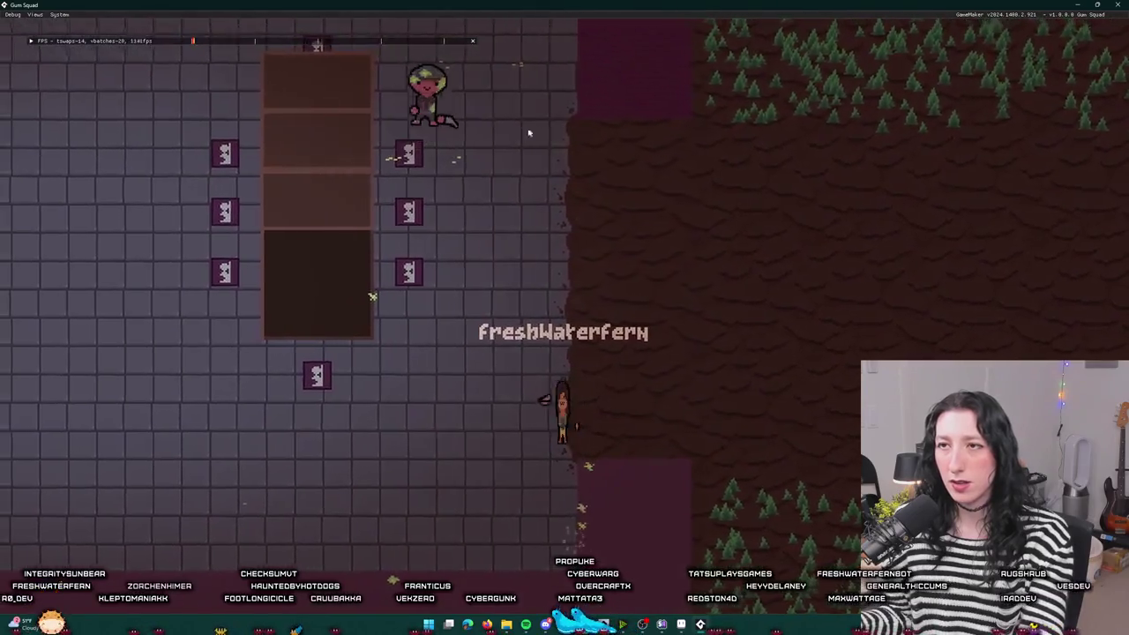
pyautogui.press('Up')
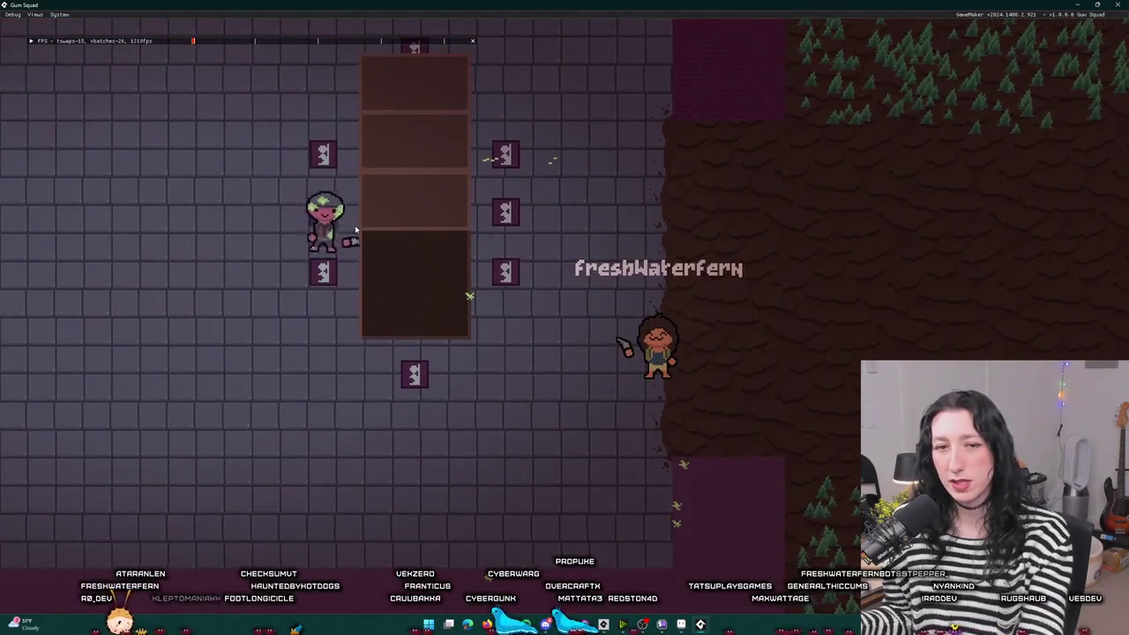
pyautogui.press('Down')
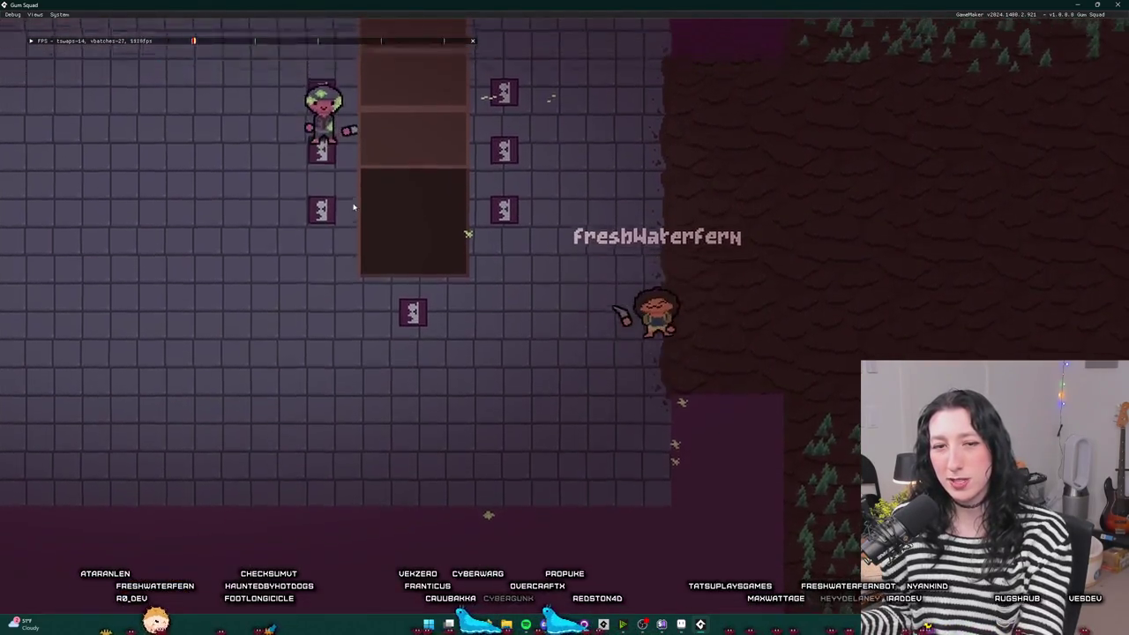
pyautogui.press('Up')
pyautogui.press('Left')
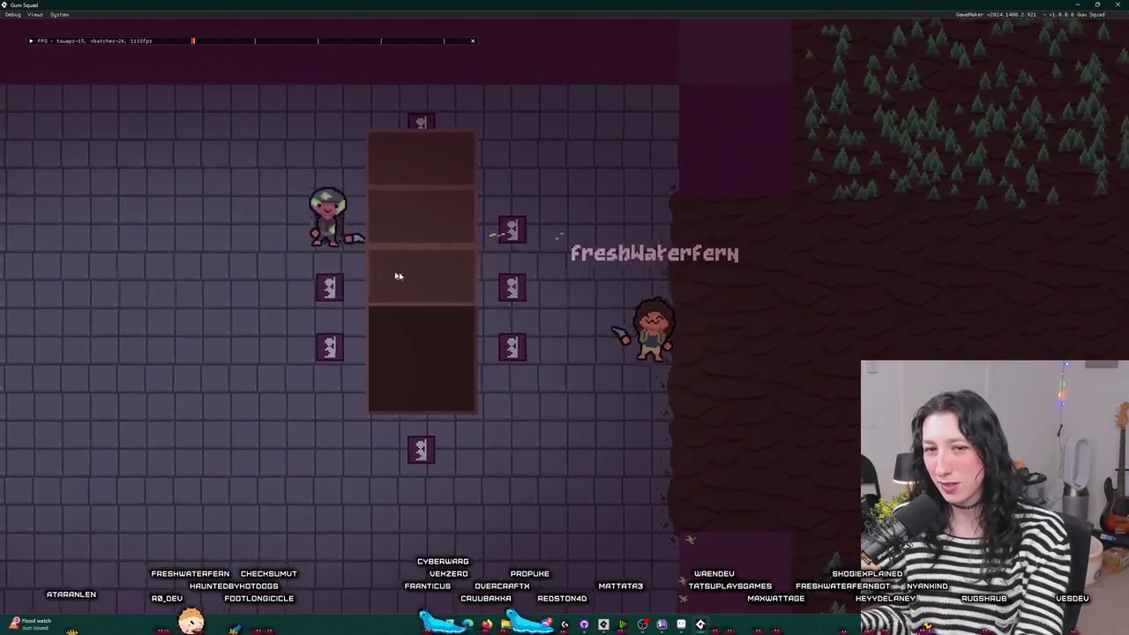
pyautogui.press('Right')
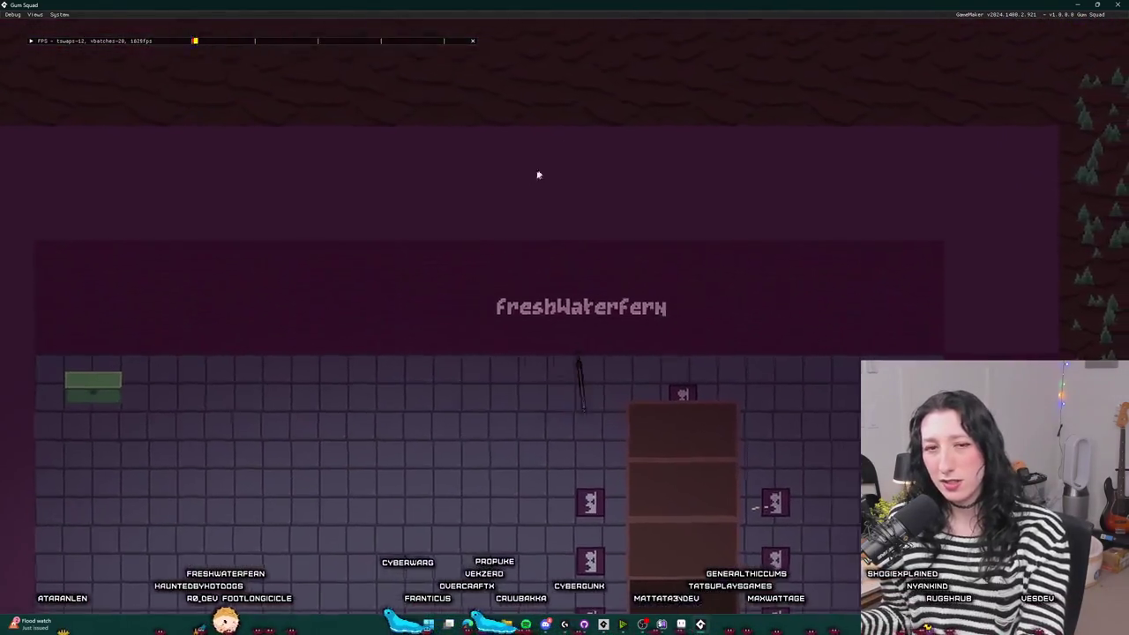
pyautogui.press('Down')
pyautogui.press('Left')
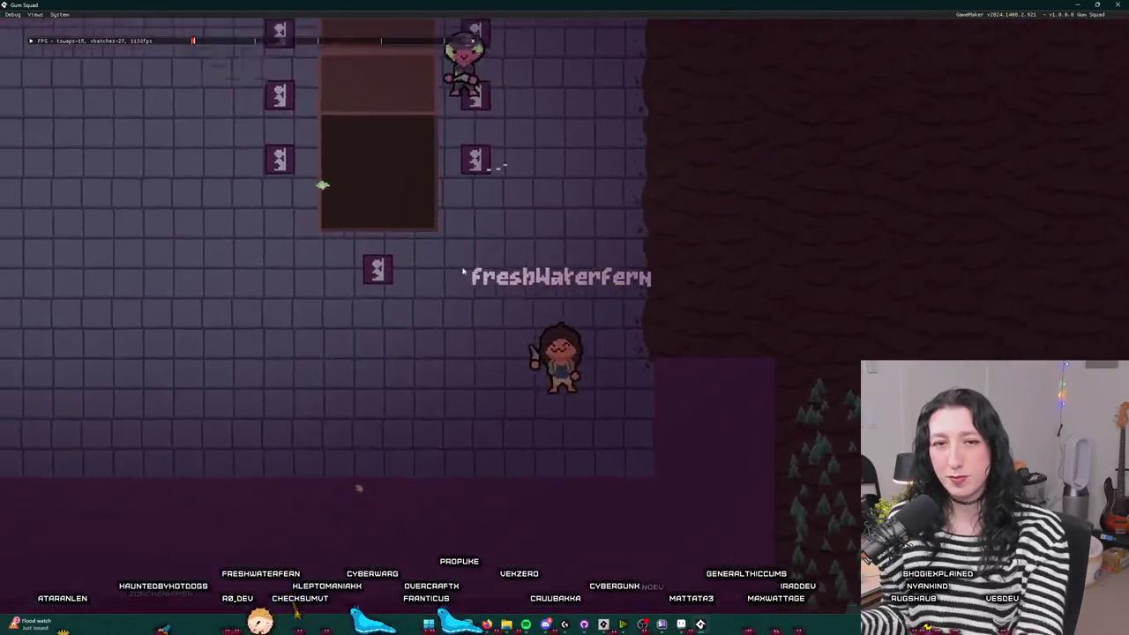
pyautogui.press('Up')
pyautogui.press('Right')
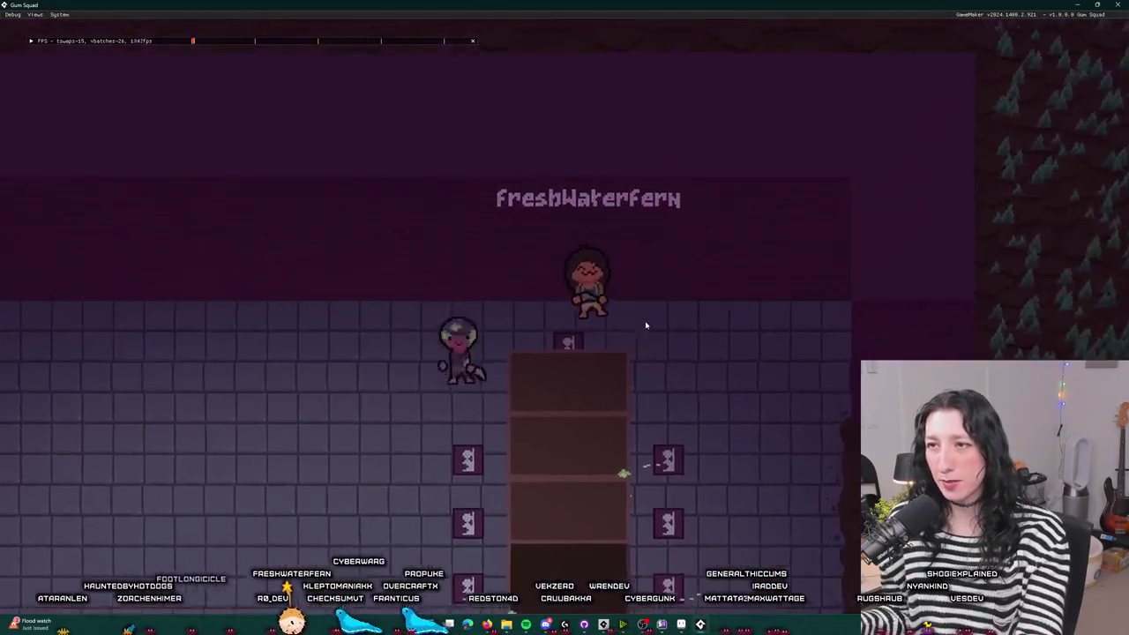
pyautogui.press('Down')
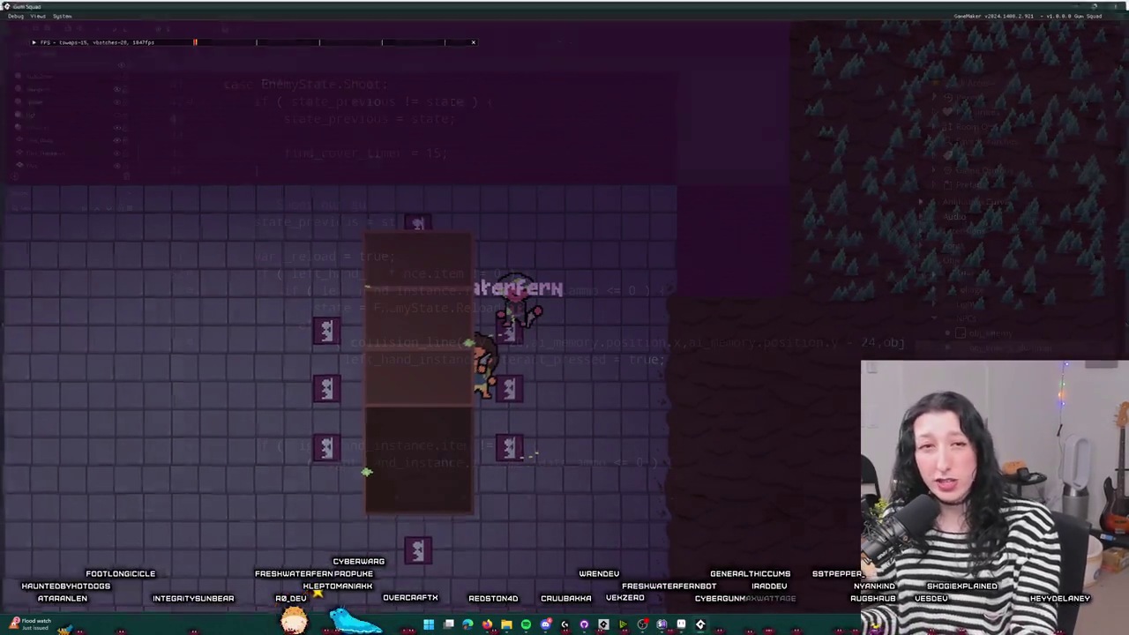
# - Close the running game and bring up, then dismiss, the editing menu on line 53
pyautogui.hotkey('alt', 'F4')
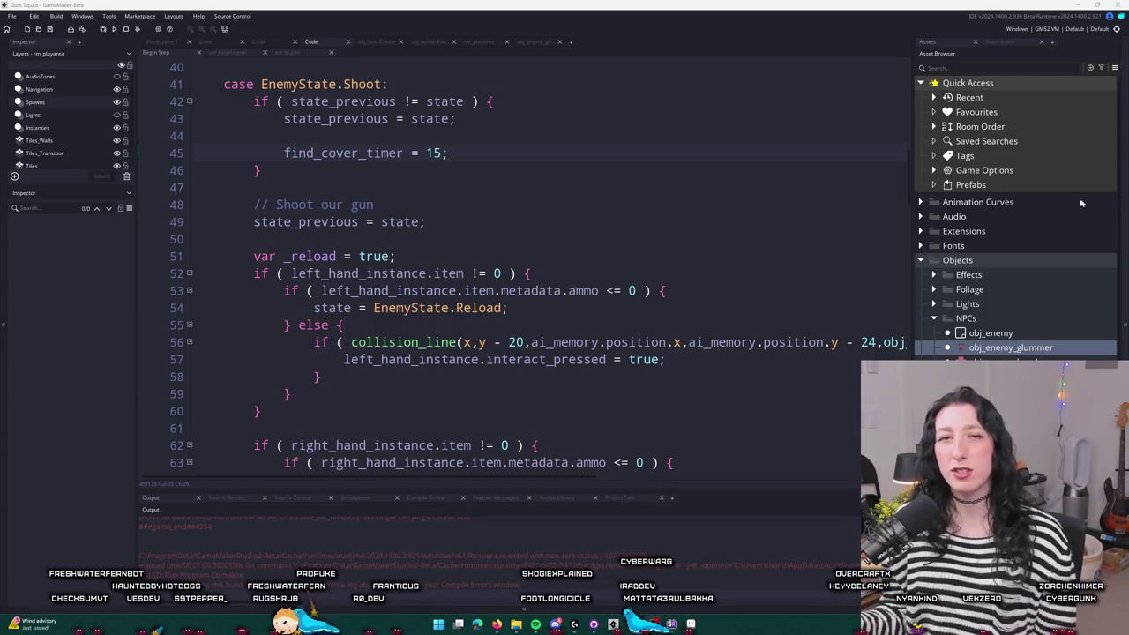
pyautogui.rightClick(670, 291)
pyautogui.press('Escape')
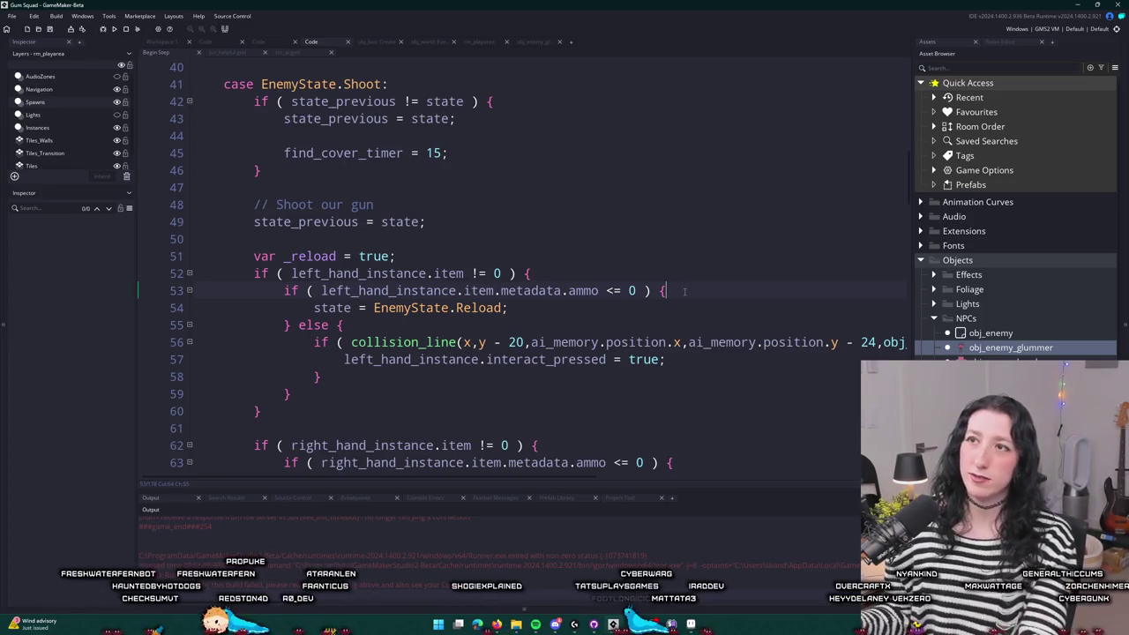
pyautogui.rightClick(712, 298)
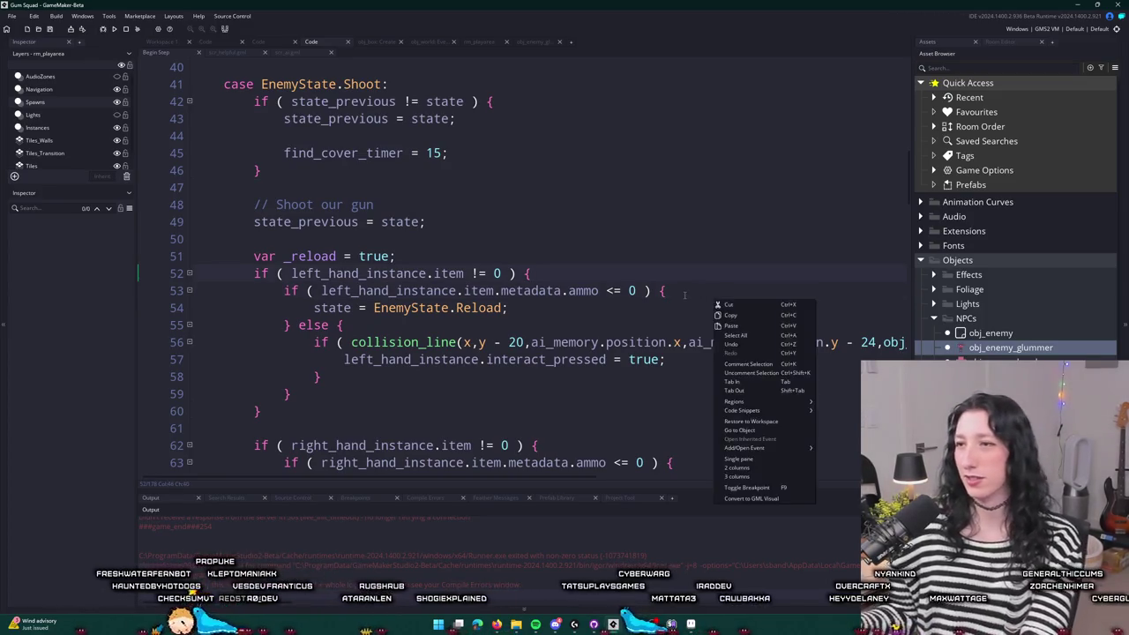
pyautogui.click(686, 306)
pyautogui.rightClick(739, 290)
pyautogui.click(708, 296)
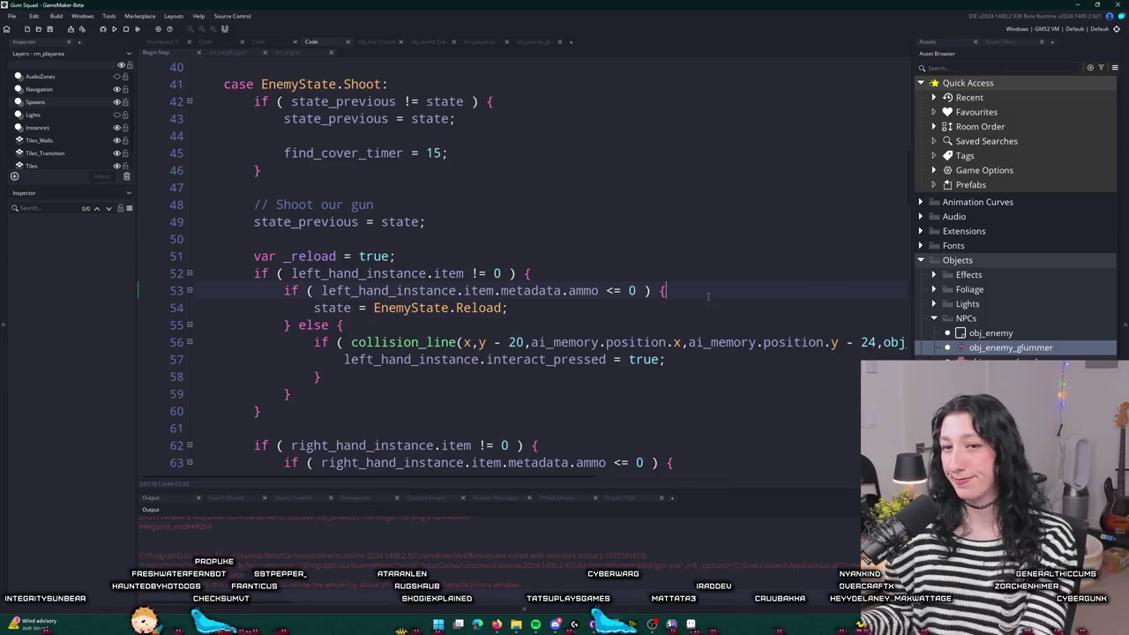
# - Scroll through the EnemyState.Shoot case of the glummer's Step code, then return to Workspace 1
pyautogui.scroll(1, 715, 292)
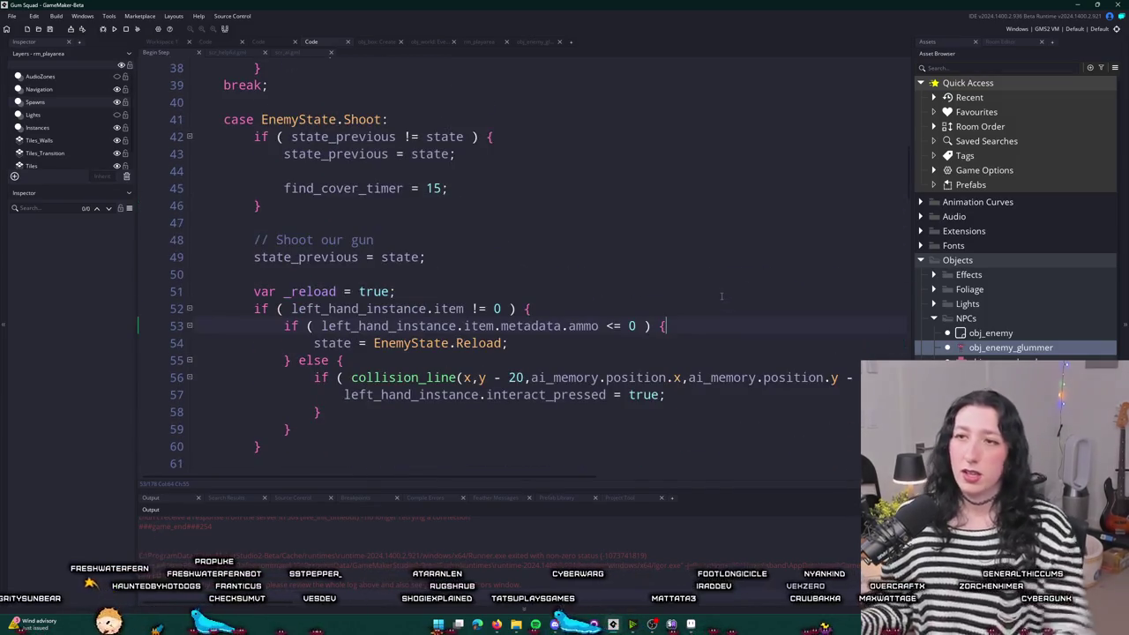
pyautogui.scroll(-3, 688, 300)
pyautogui.scroll(2, 660, 305)
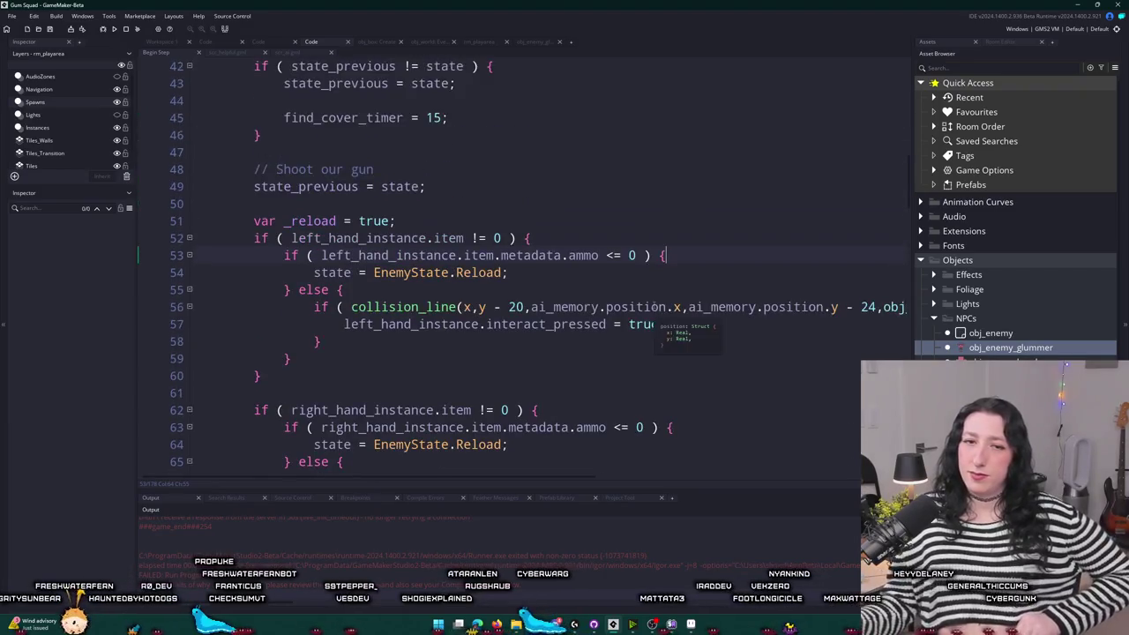
pyautogui.scroll(-1, 652, 307)
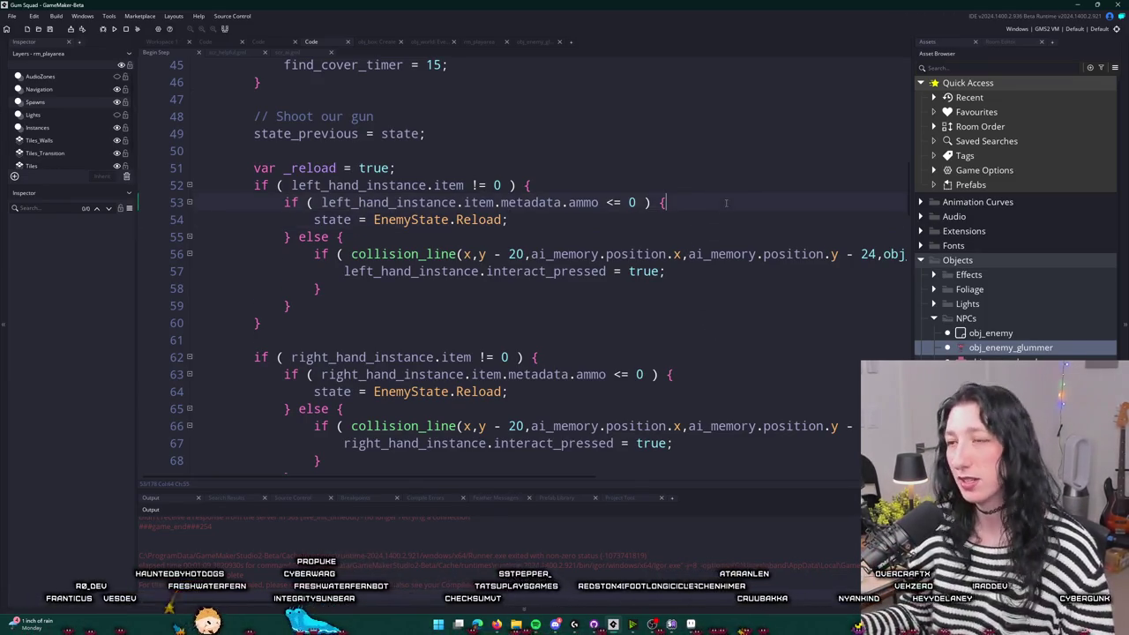
pyautogui.scroll(7, 710, 194)
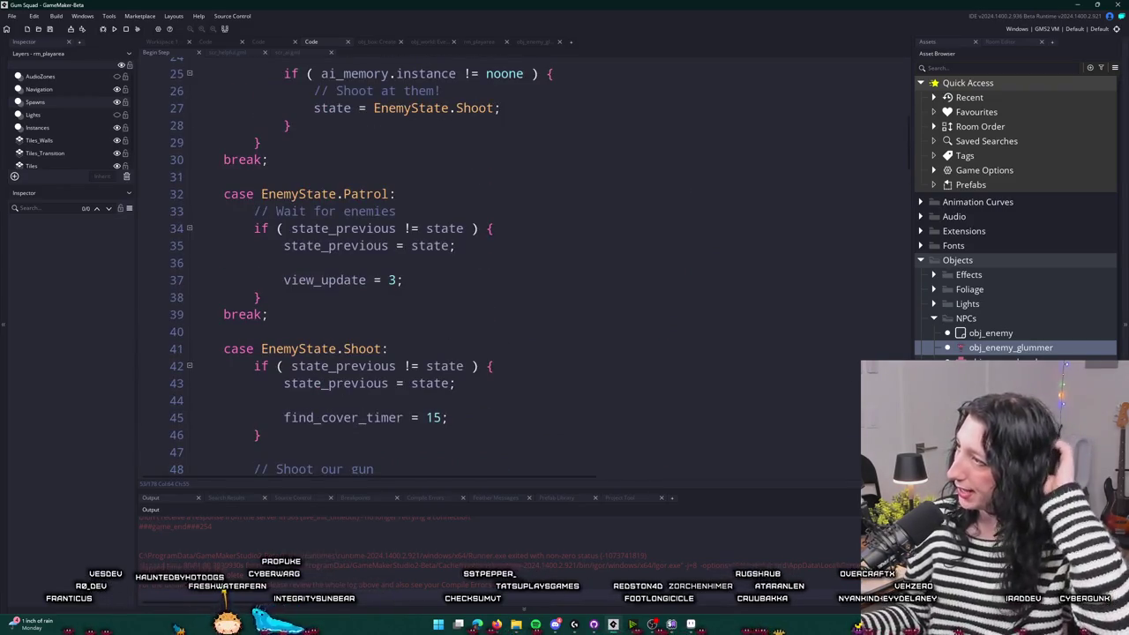
pyautogui.scroll(-5, 608, 197)
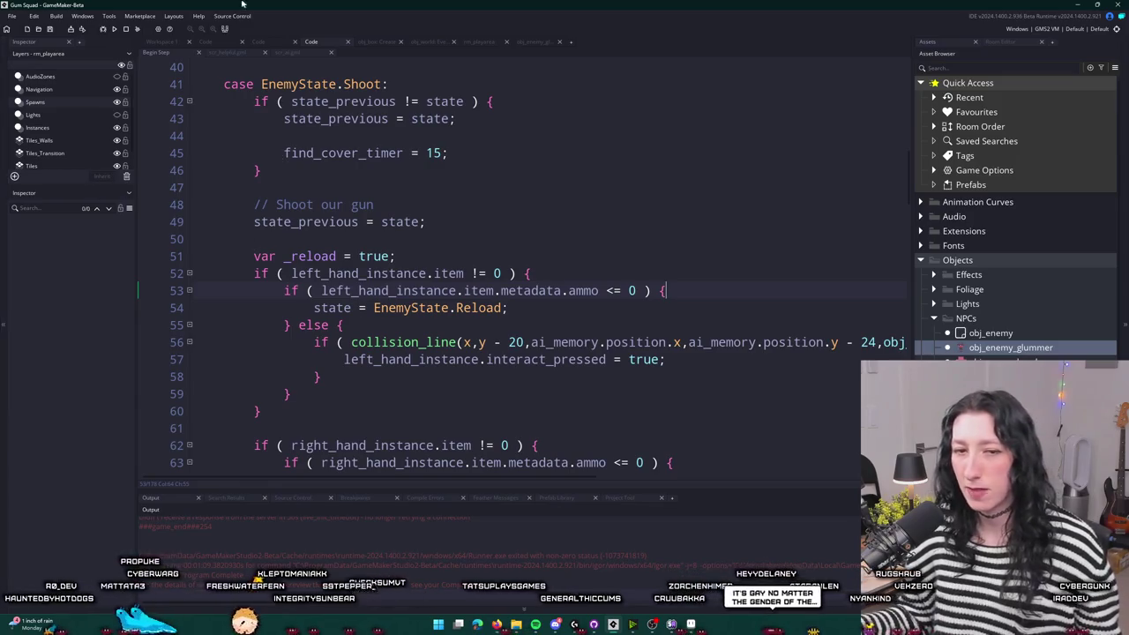
pyautogui.click(161, 41)
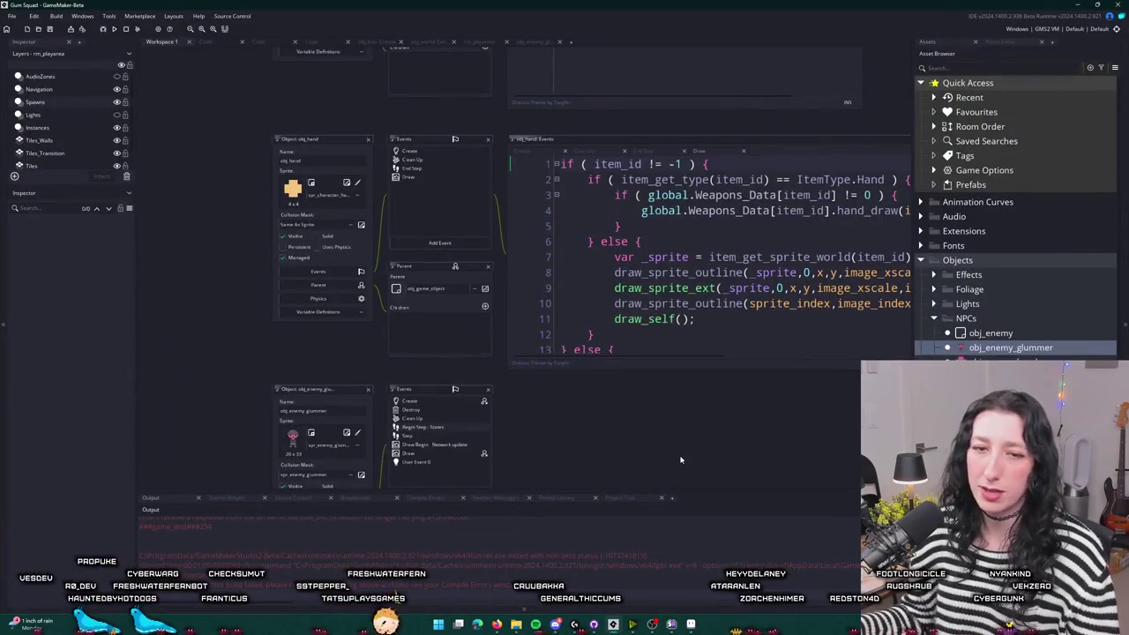
# - Run the game with F5, maximise its window and toggle the inventory screen
pyautogui.press('F5')
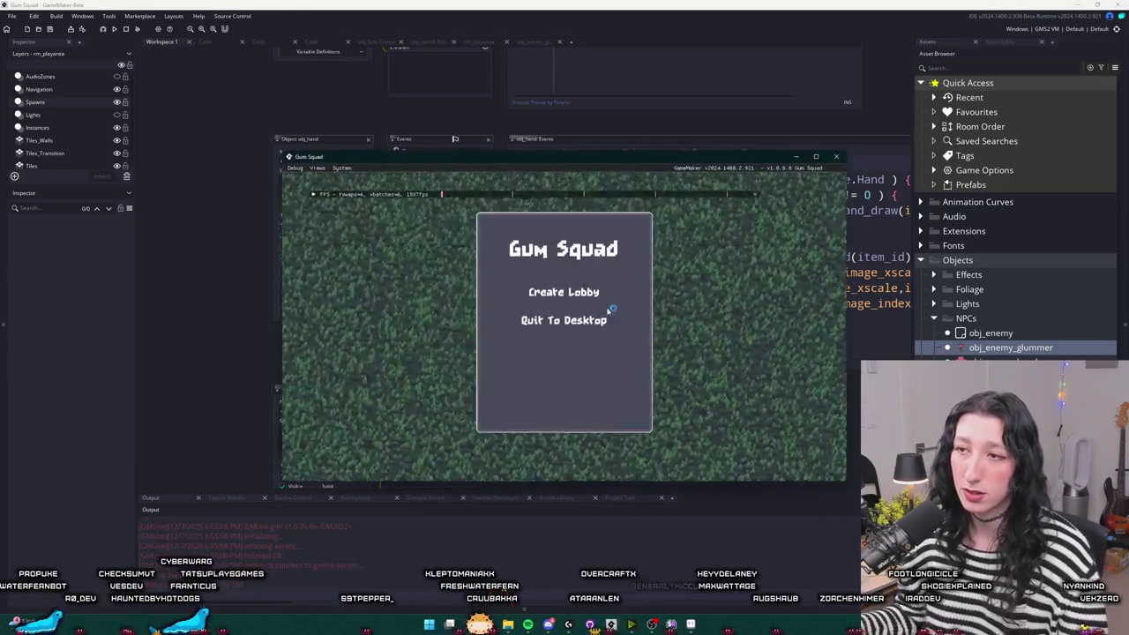
pyautogui.doubleClick(609, 168)
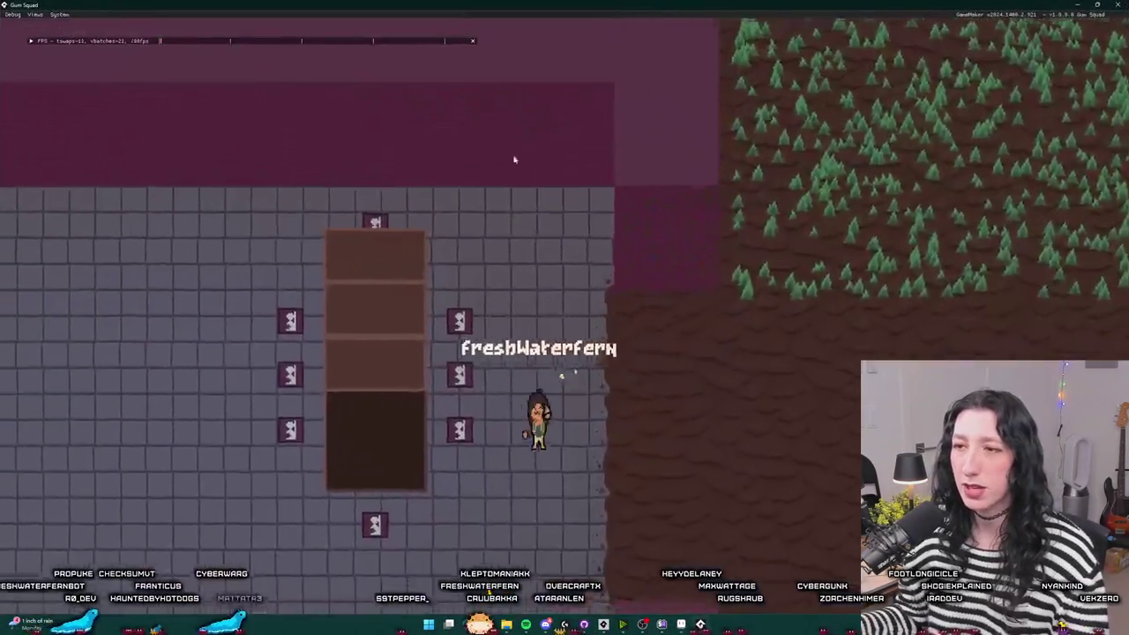
pyautogui.press('Tab')
pyautogui.press('Tab')
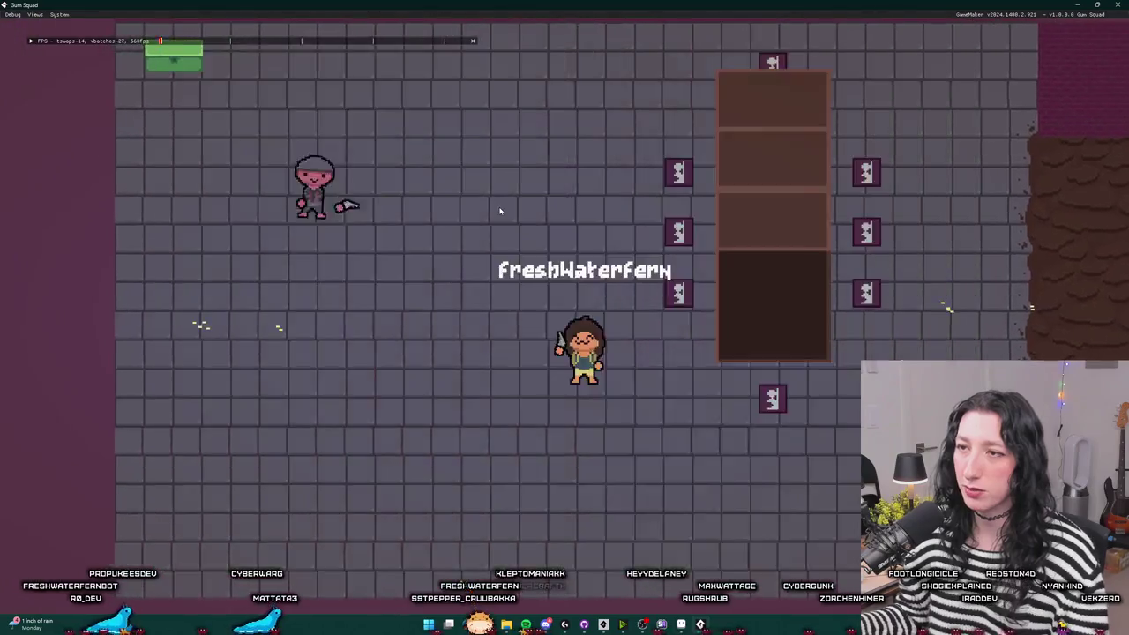
# - Walk the player up-left to the top wall, then over and down beside the shelf column
pyautogui.press('w')
pyautogui.press('a')
pyautogui.press('w')
pyautogui.press('d')
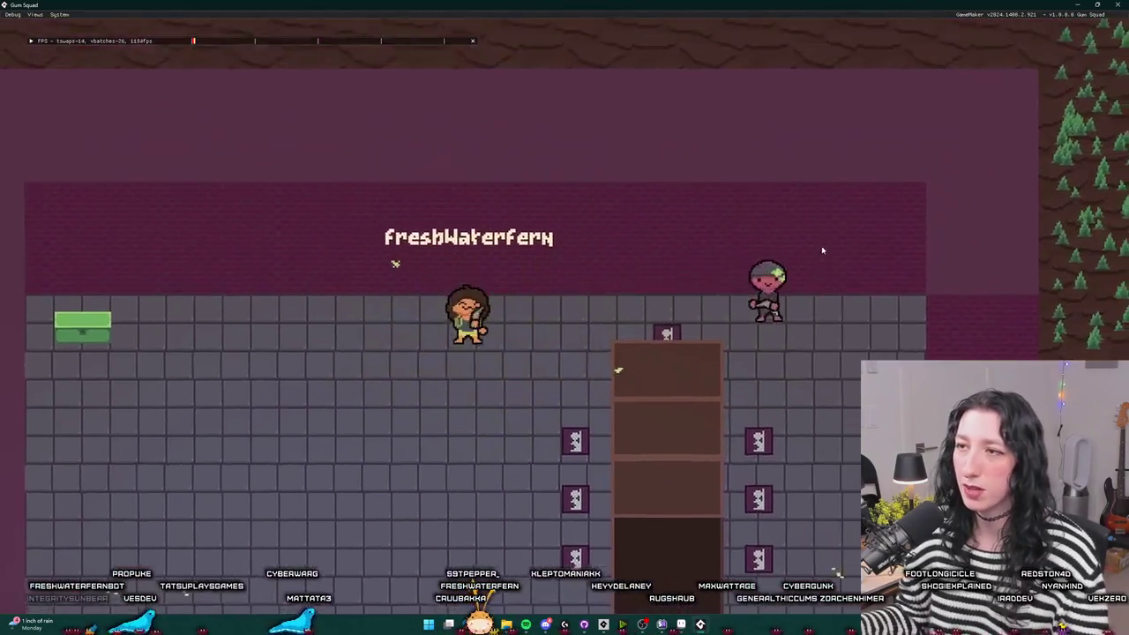
pyautogui.press('d')
pyautogui.press('w')
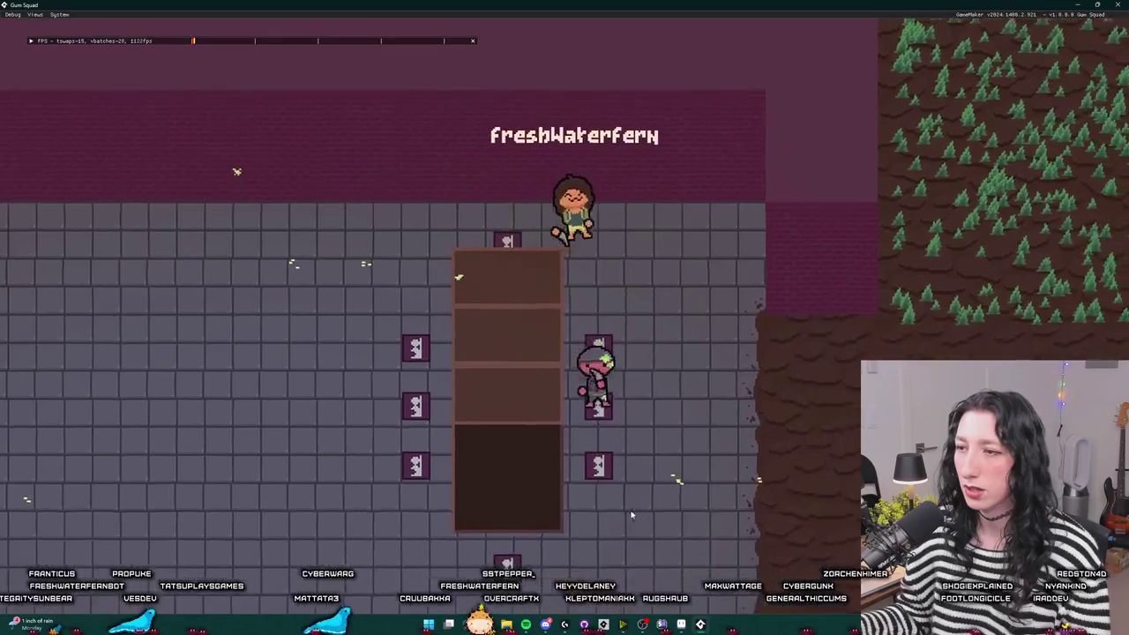
pyautogui.press('d')
pyautogui.press('s')
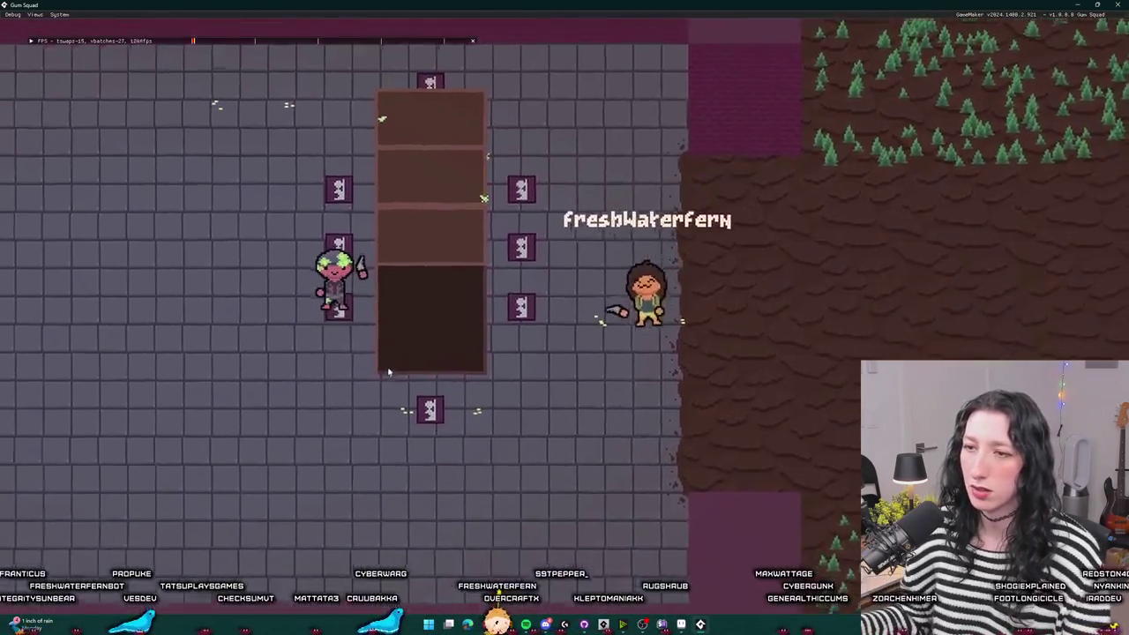
pyautogui.press('a')
pyautogui.press('s')
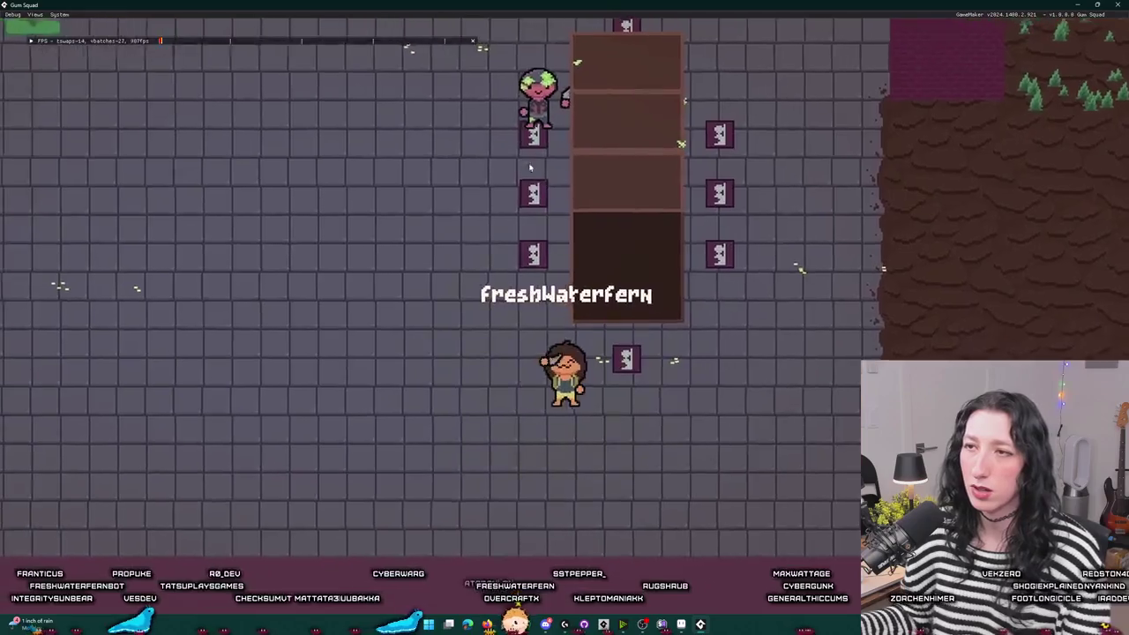
pyautogui.press('w')
pyautogui.press('d')
pyautogui.press('w')
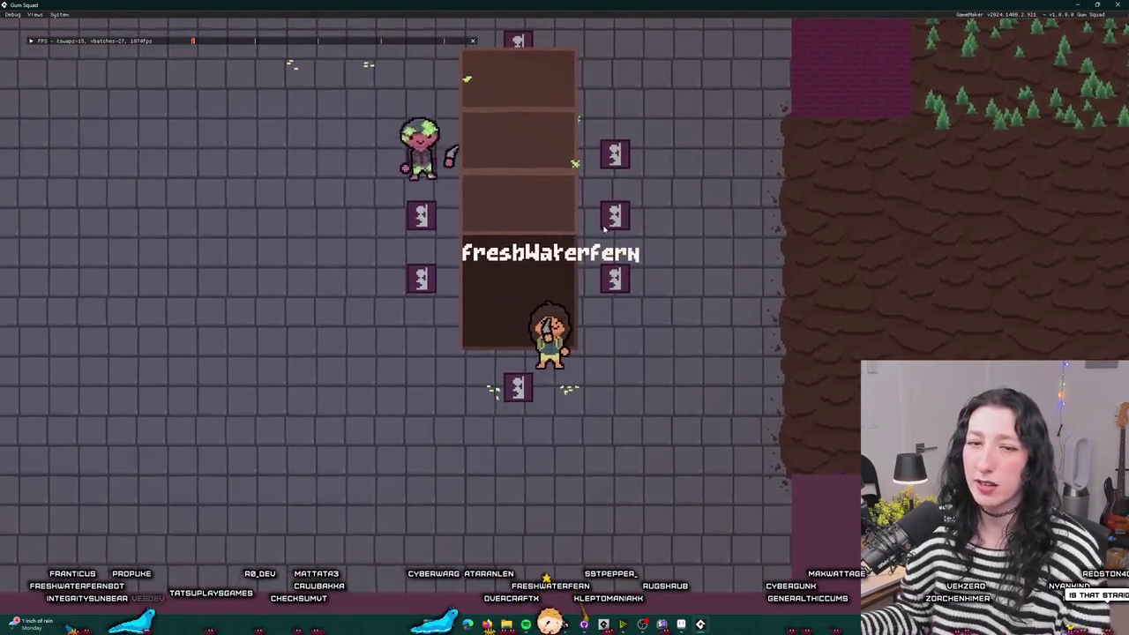
pyautogui.press('d')
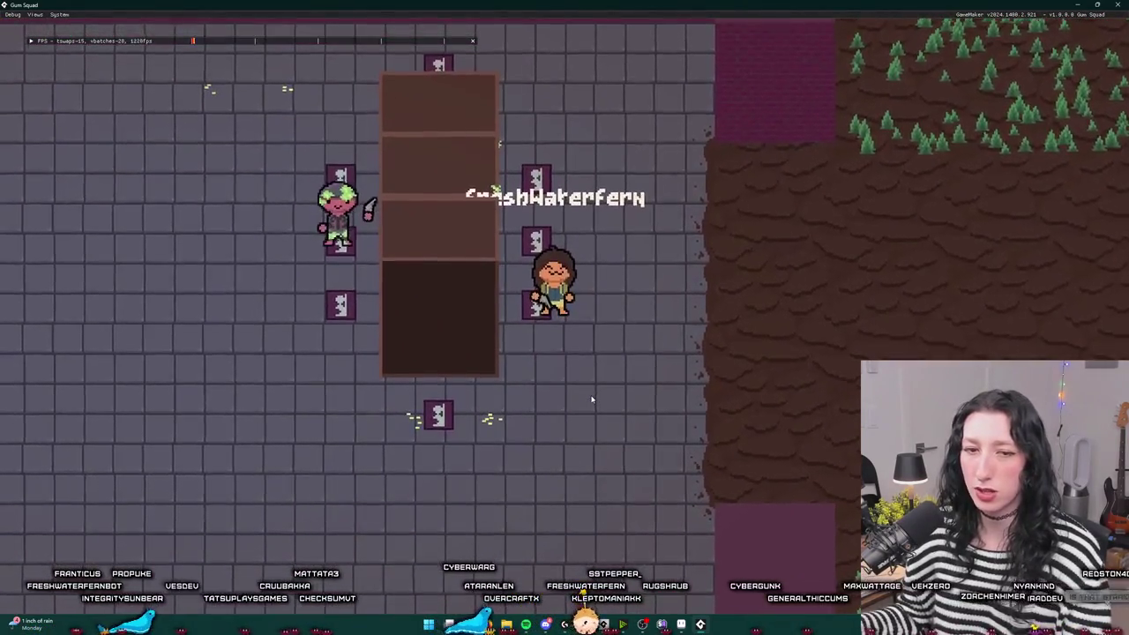
# - Circle the shelf column near the glummer enemy, ending at the floor's right edge
pyautogui.press('a')
pyautogui.press('d')
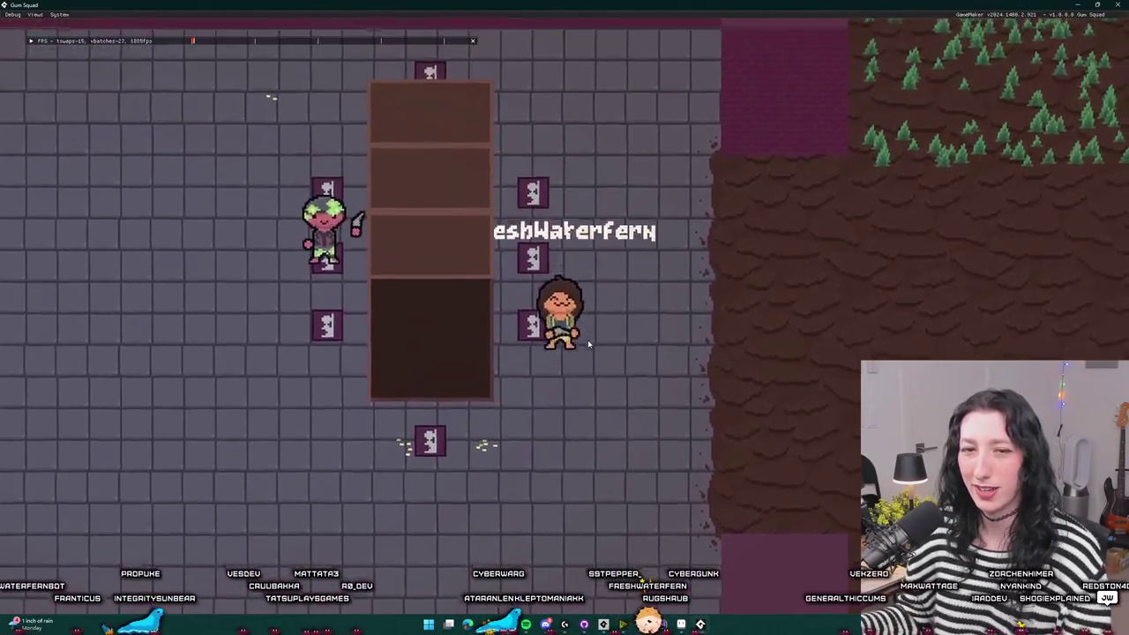
pyautogui.press('s')
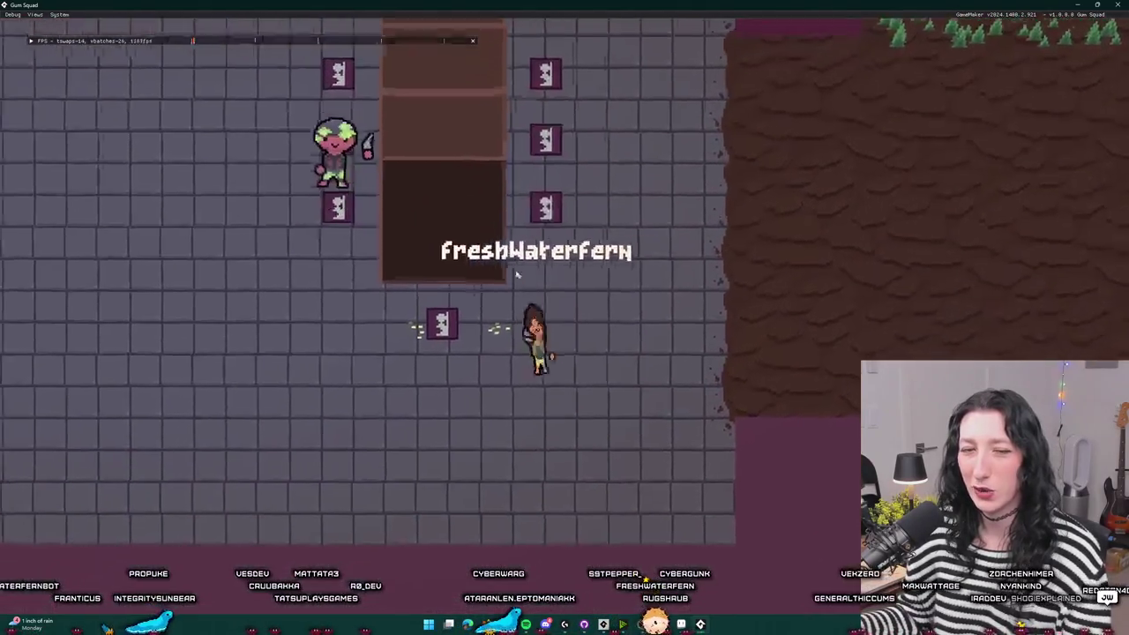
pyautogui.press('w')
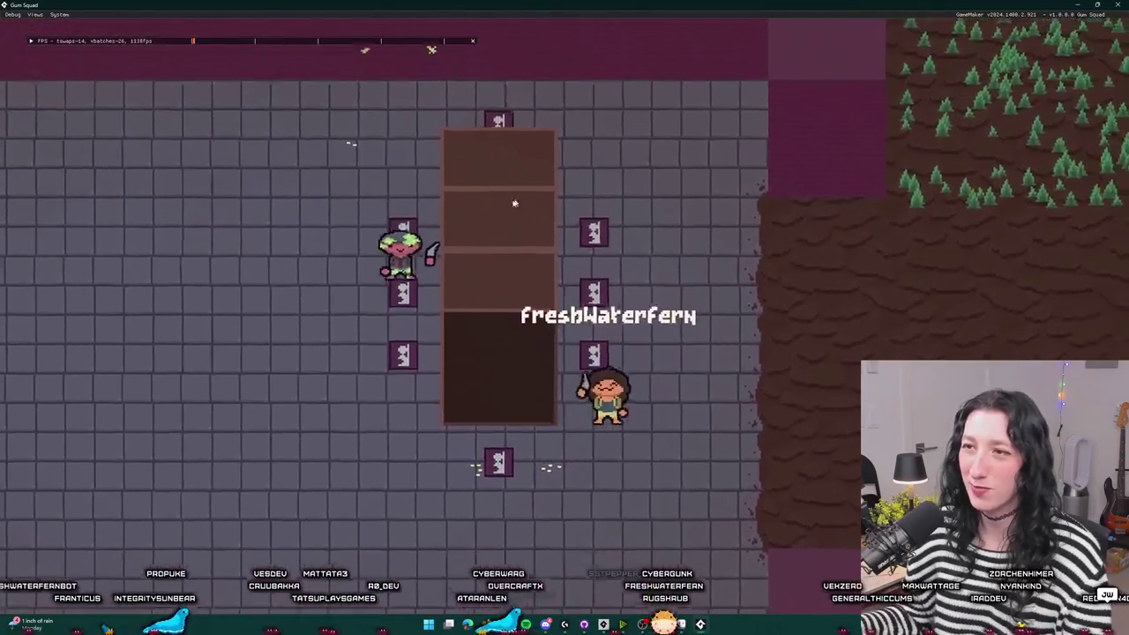
pyautogui.press('w')
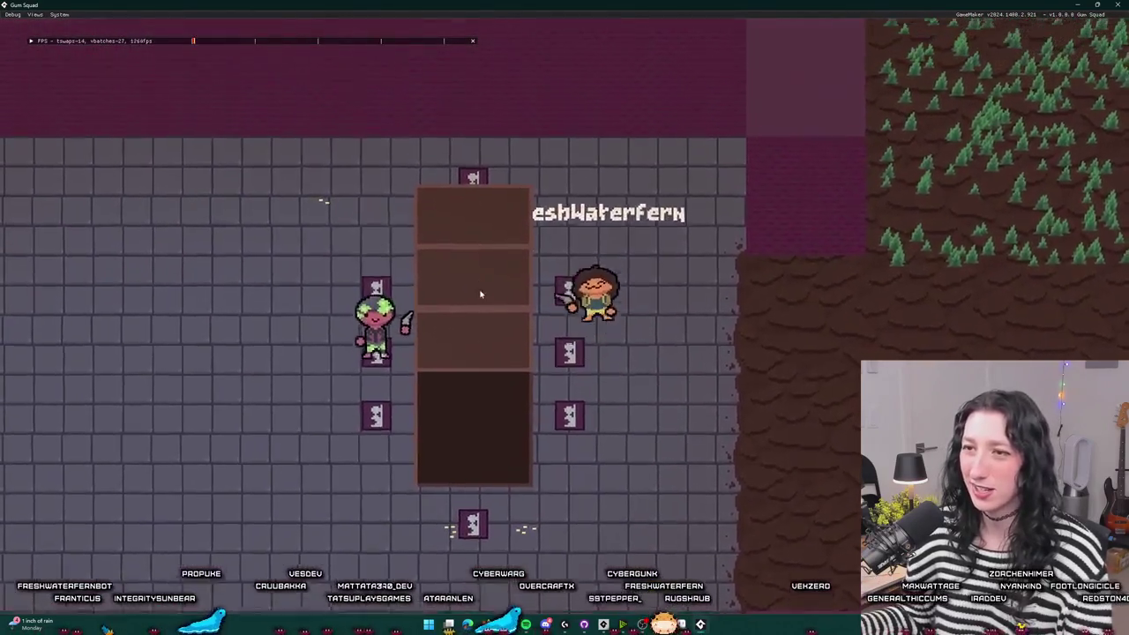
pyautogui.press('w')
pyautogui.press('a')
pyautogui.press('s')
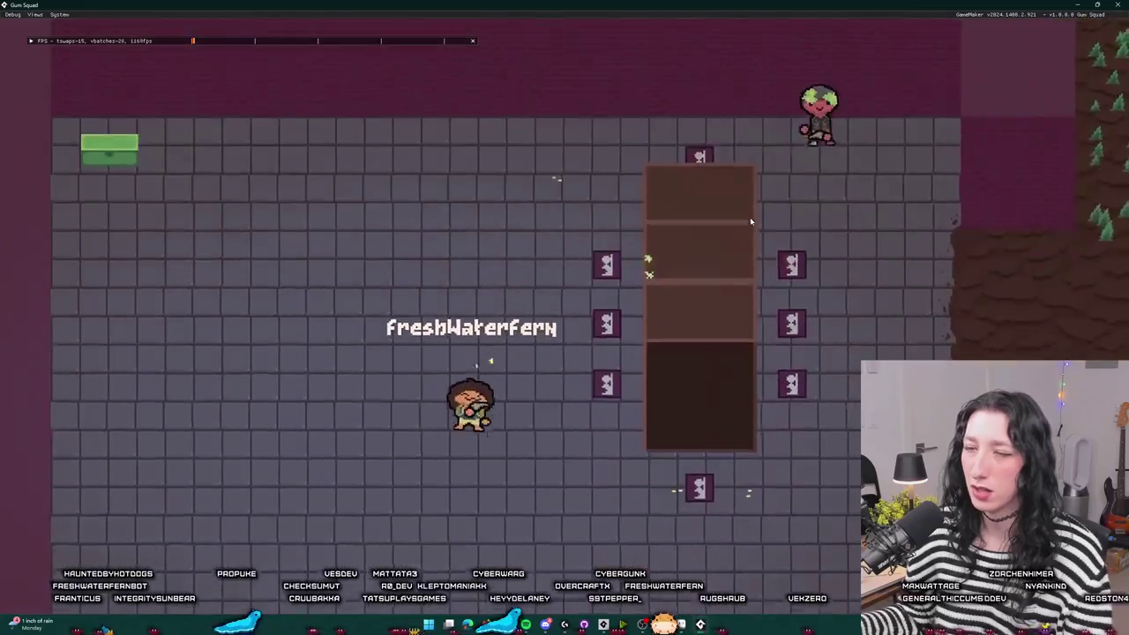
pyautogui.press('d')
pyautogui.press('w')
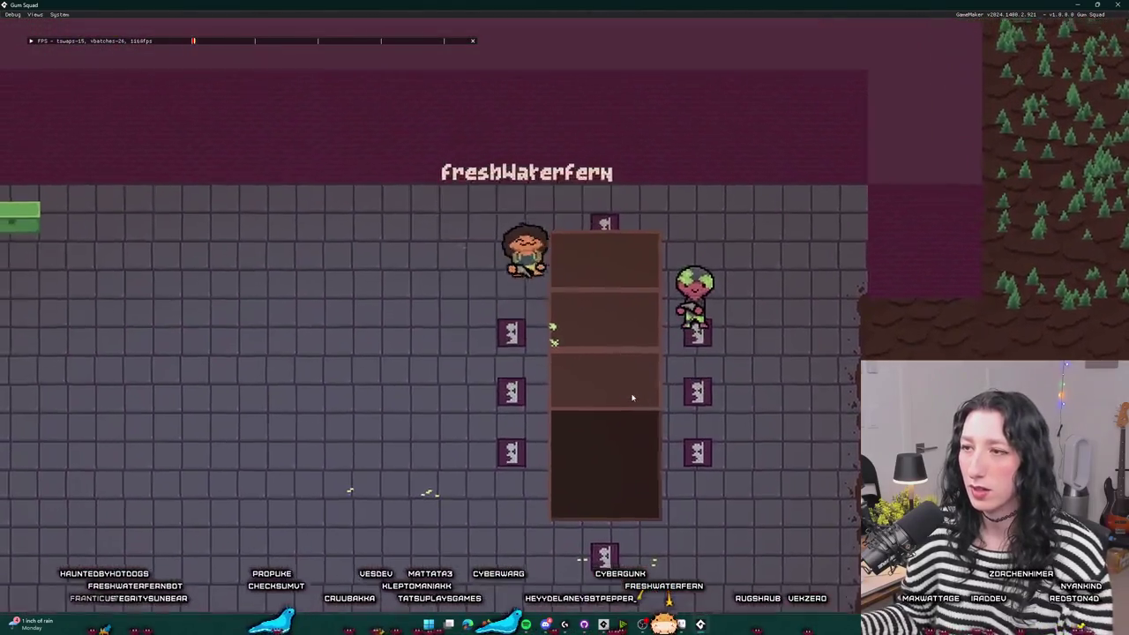
pyautogui.press('w')
pyautogui.press('d')
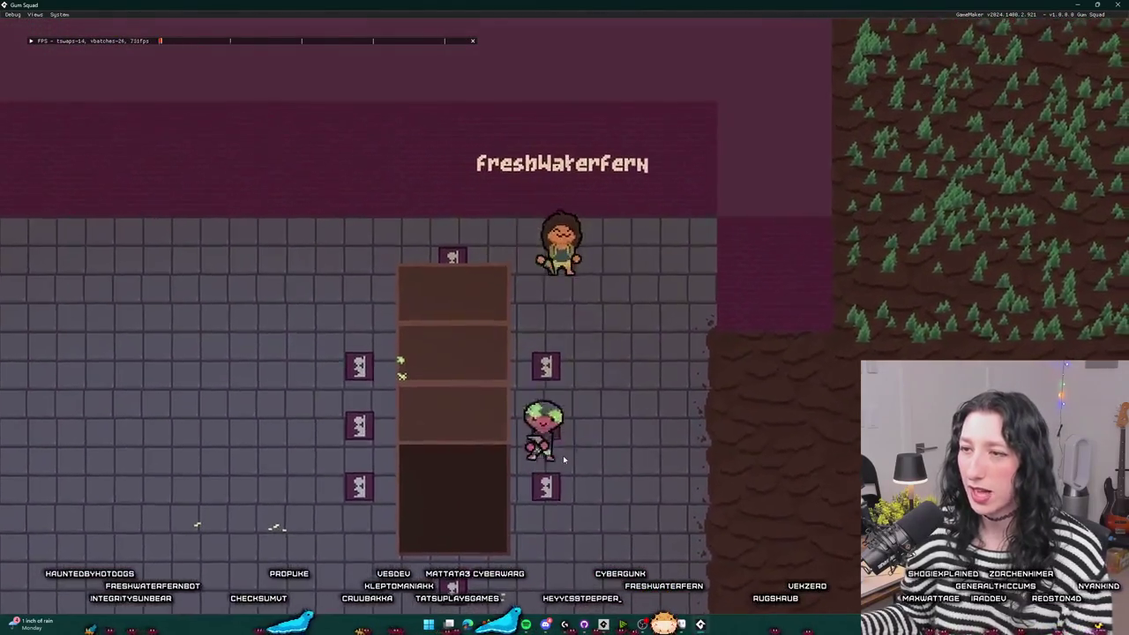
pyautogui.press('a')
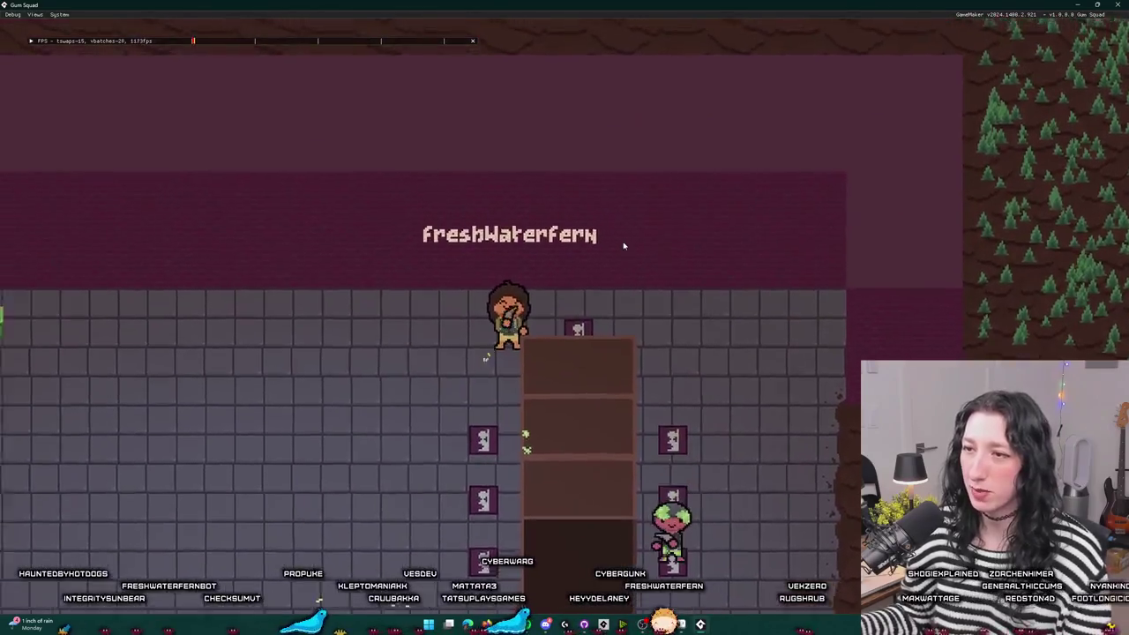
pyautogui.press('d')
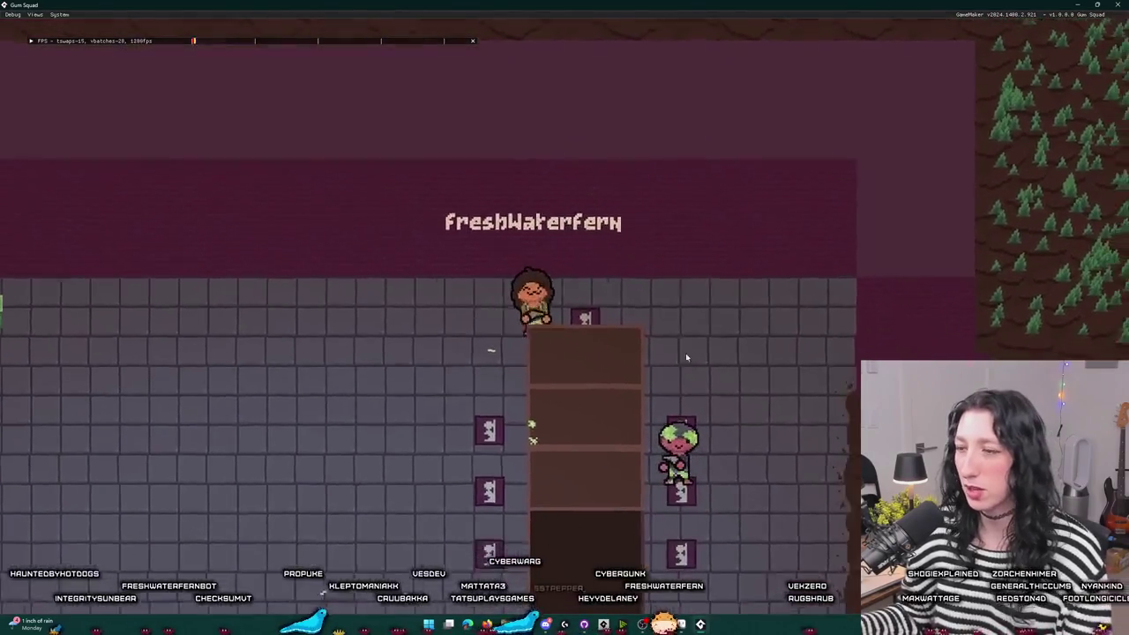
pyautogui.press('s')
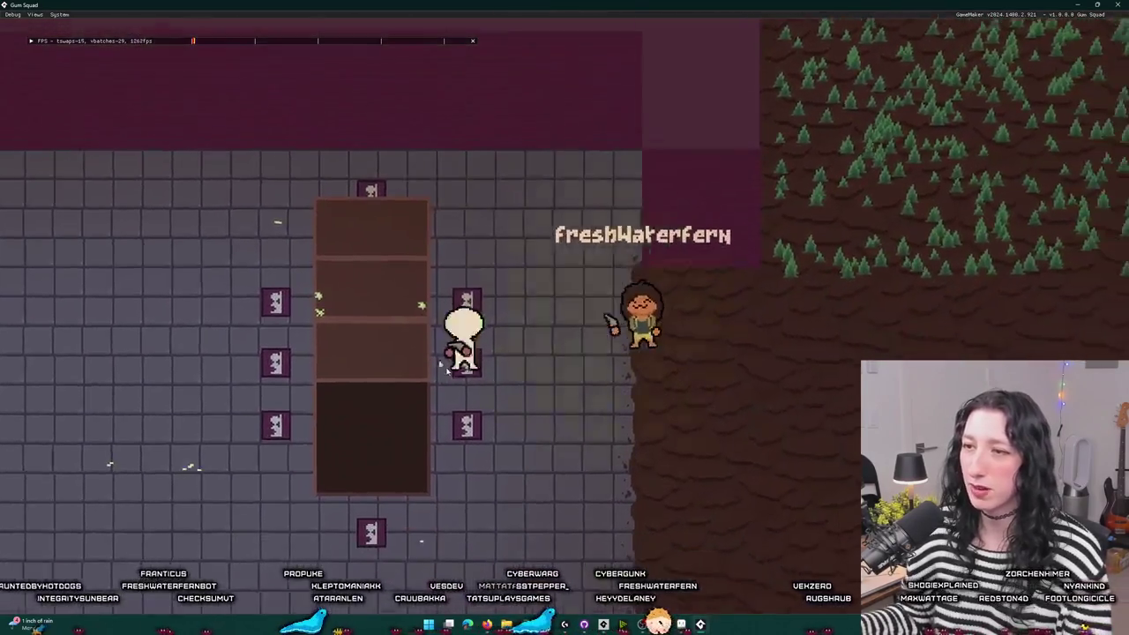
pyautogui.press('s')
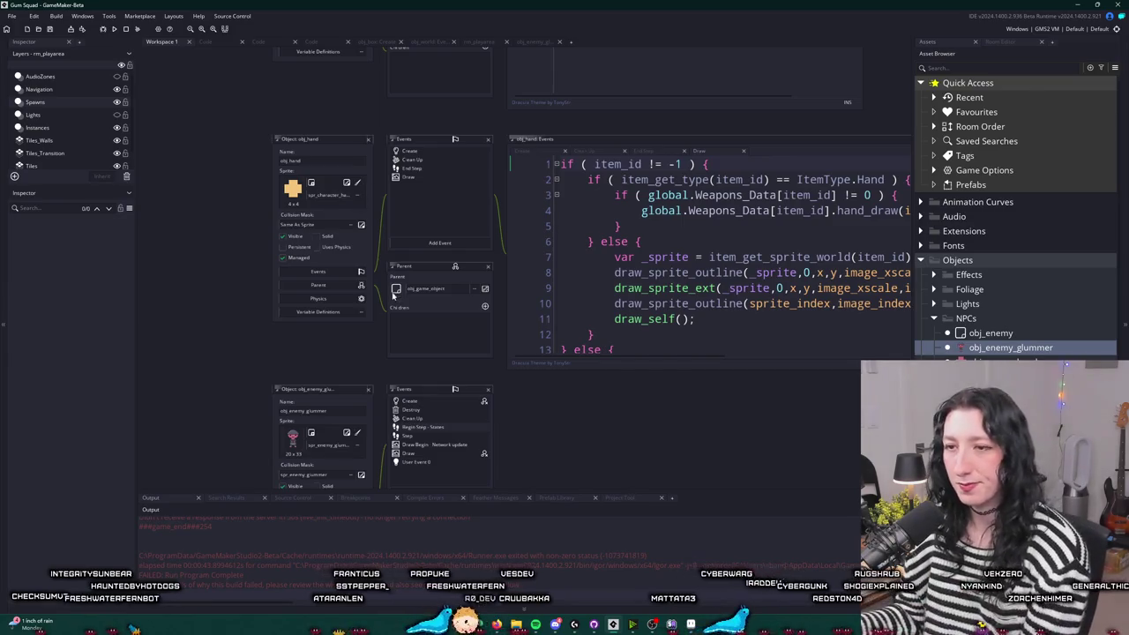
# - Open the glummer's Create event code and reselect obj_enemy_glummer in the asset list
pyautogui.scroll(-3, 393, 297)
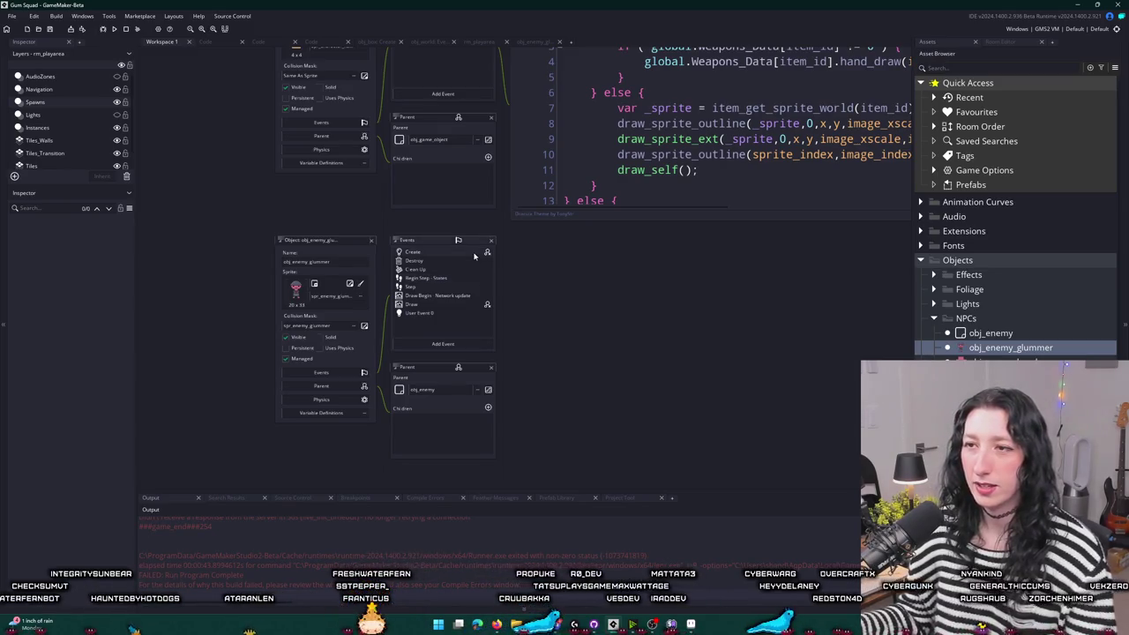
pyautogui.doubleClick(476, 254)
pyautogui.scroll(20, 476, 300)
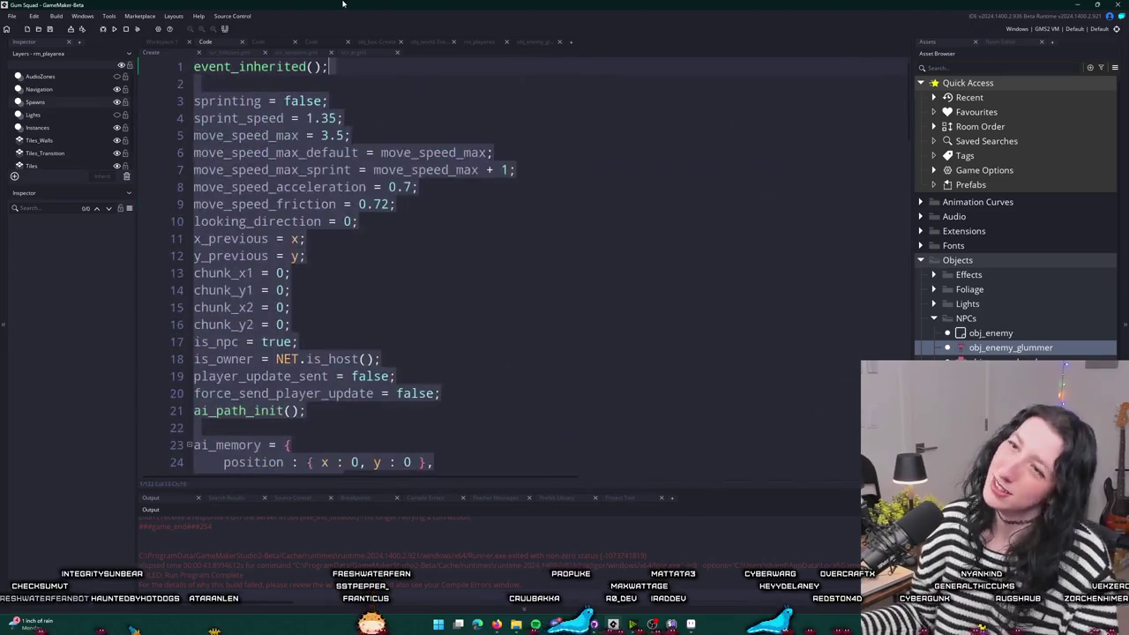
pyautogui.press('Up')
pyautogui.press('Down')
pyautogui.press('Up')
pyautogui.click(998, 350)
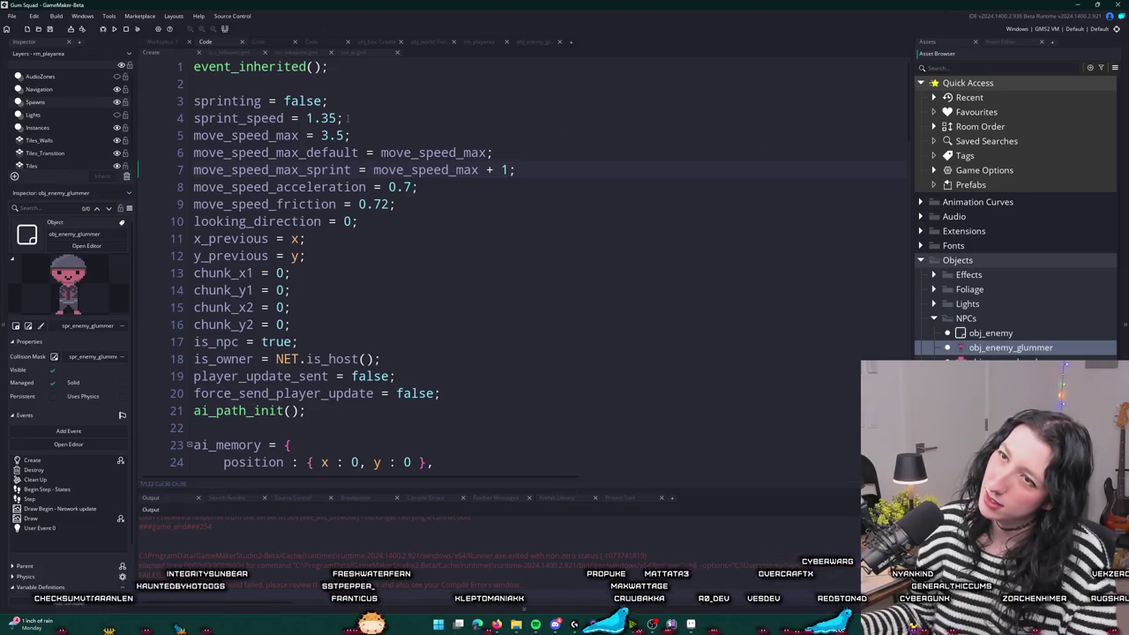
# - Add 'hp = 20;' on a new line beneath event_inherited()
pyautogui.press('Return')
pyautogui.write('is_')
pyautogui.press('BackSpace')
pyautogui.press('BackSpace')
pyautogui.press('BackSpace')
pyautogui.press('Return')
pyautogui.write('hp =')
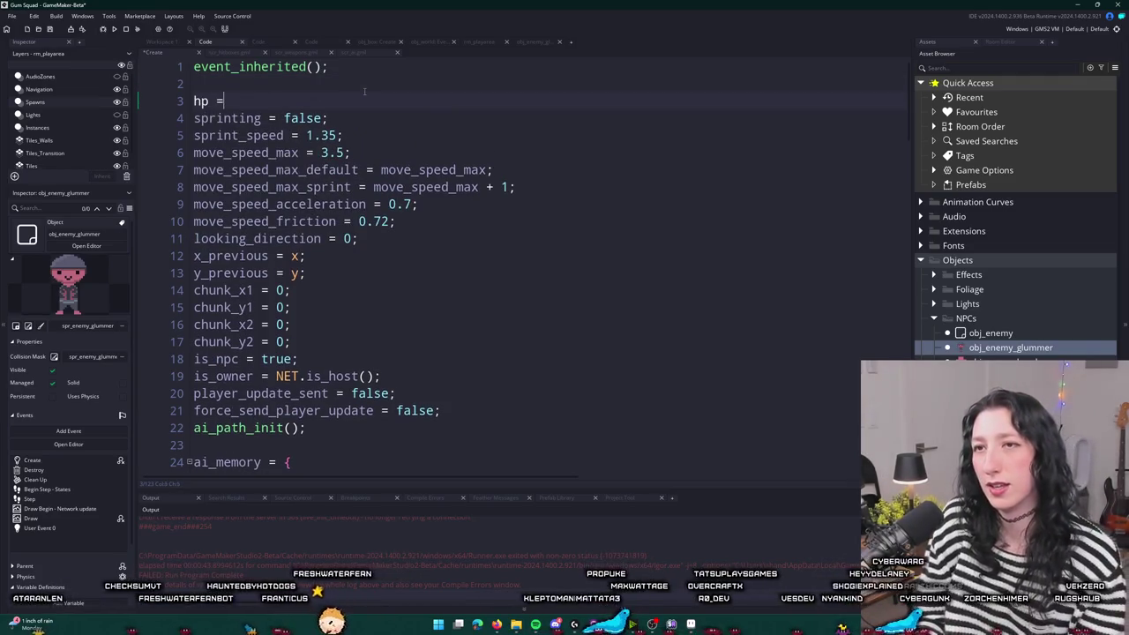
pyautogui.write(' 100;')
pyautogui.press('BackSpace')
pyautogui.press('BackSpace')
pyautogui.press('BackSpace')
pyautogui.write('0')
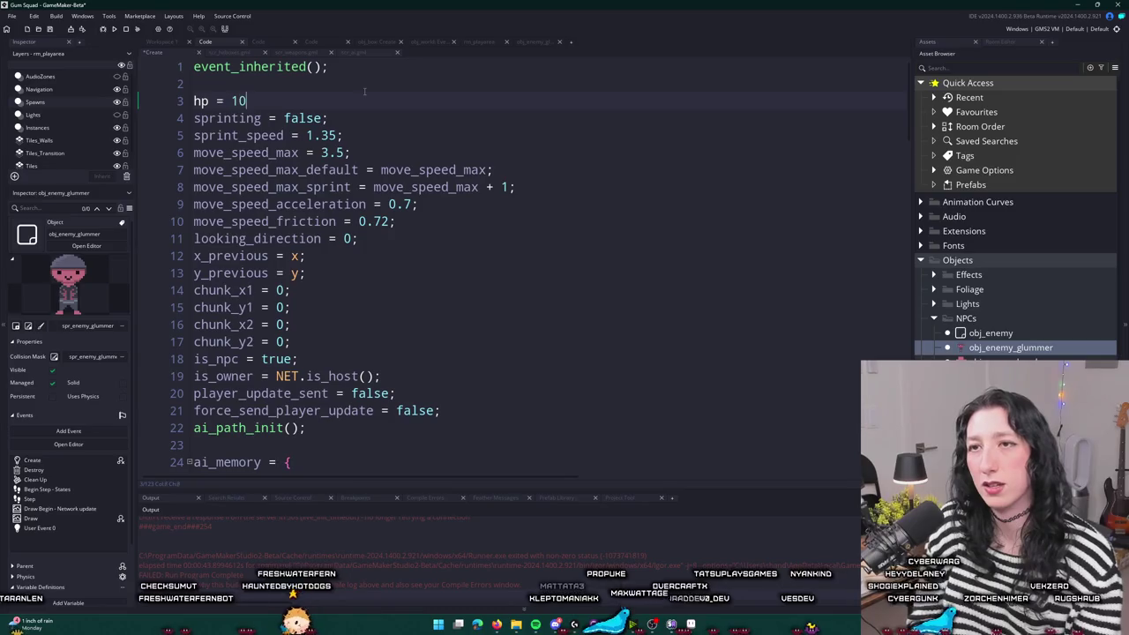
pyautogui.press('BackSpace')
pyautogui.press('BackSpace')
pyautogui.write('20;')
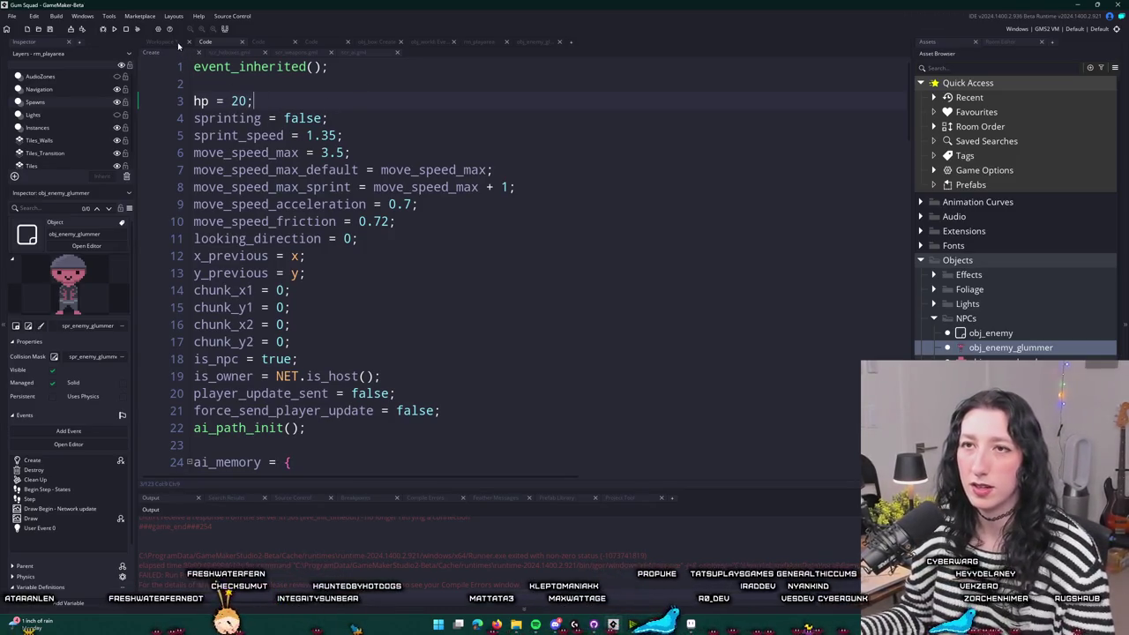
pyautogui.scroll(-12, 248, 311)
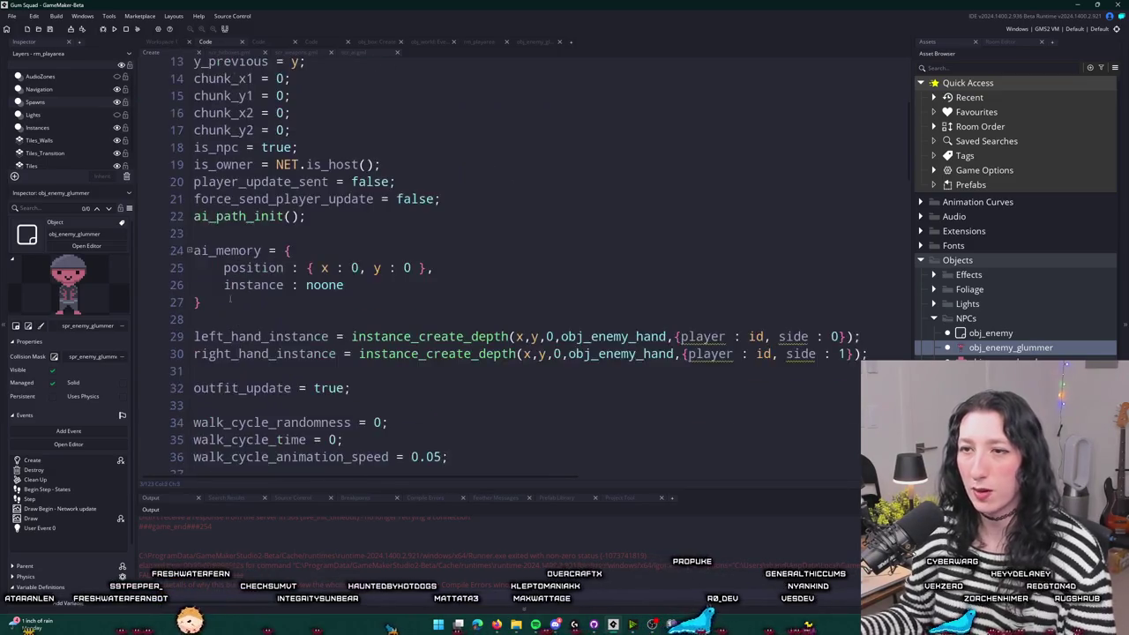
# - Try adding an hp line inside the glummer's impact function, then revert the edit
pyautogui.scroll(-1, 250, 310)
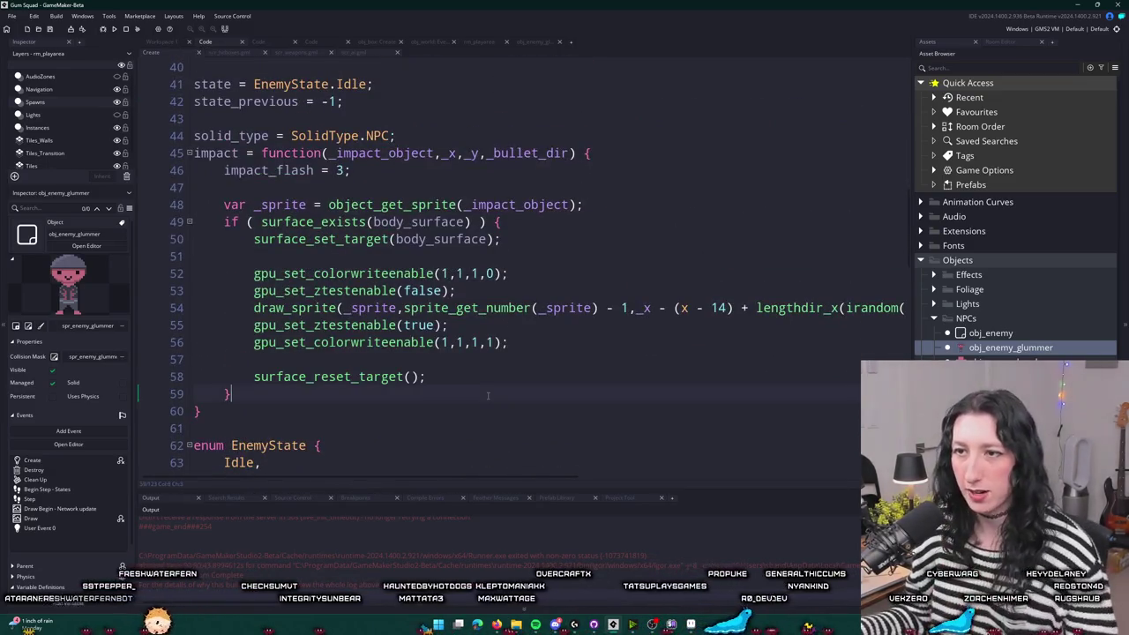
pyautogui.click(623, 150)
pyautogui.press('Return')
pyautogui.write('hp')
pyautogui.press('BackSpace')
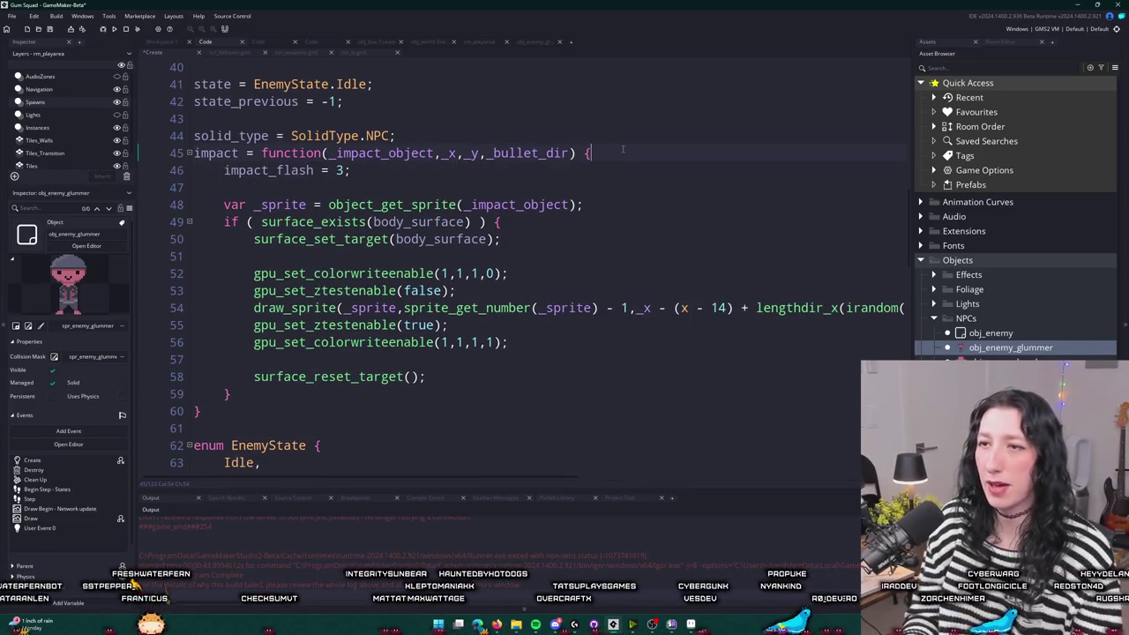
pyautogui.rightClick(635, 220)
pyautogui.click(575, 205)
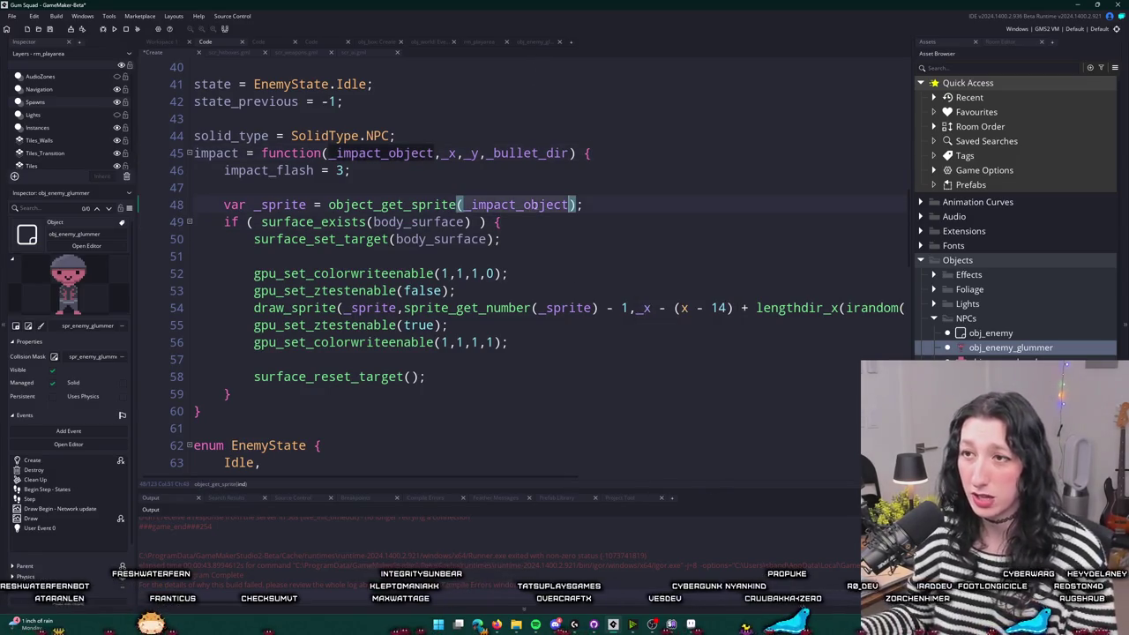
pyautogui.click(516, 177)
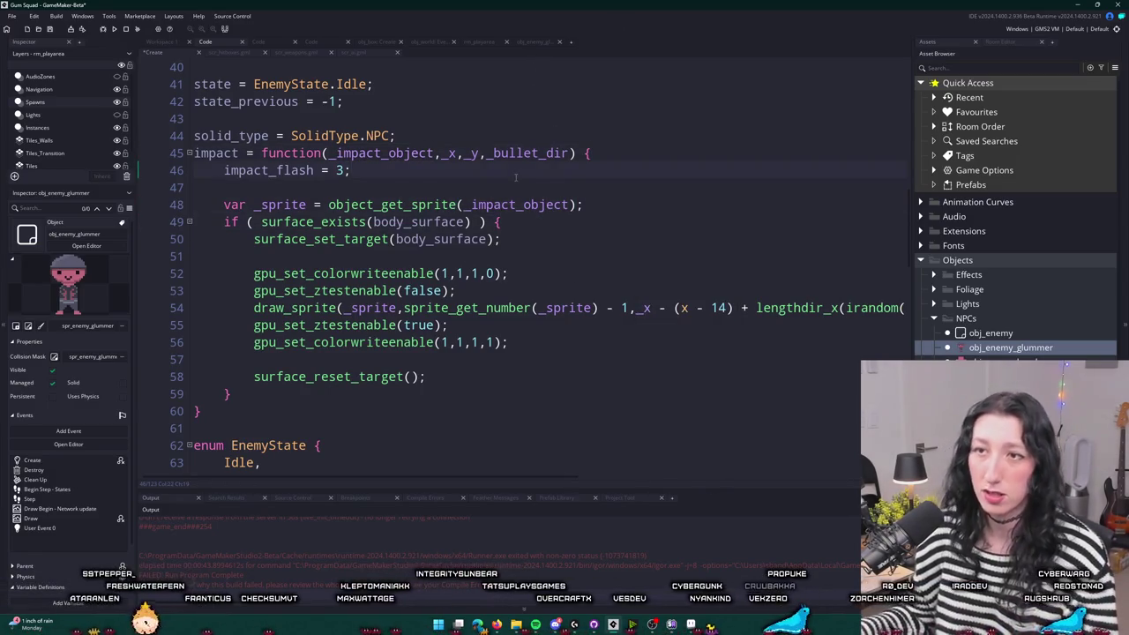
pyautogui.press('Return')
pyautogui.press('Return')
pyautogui.write('i')
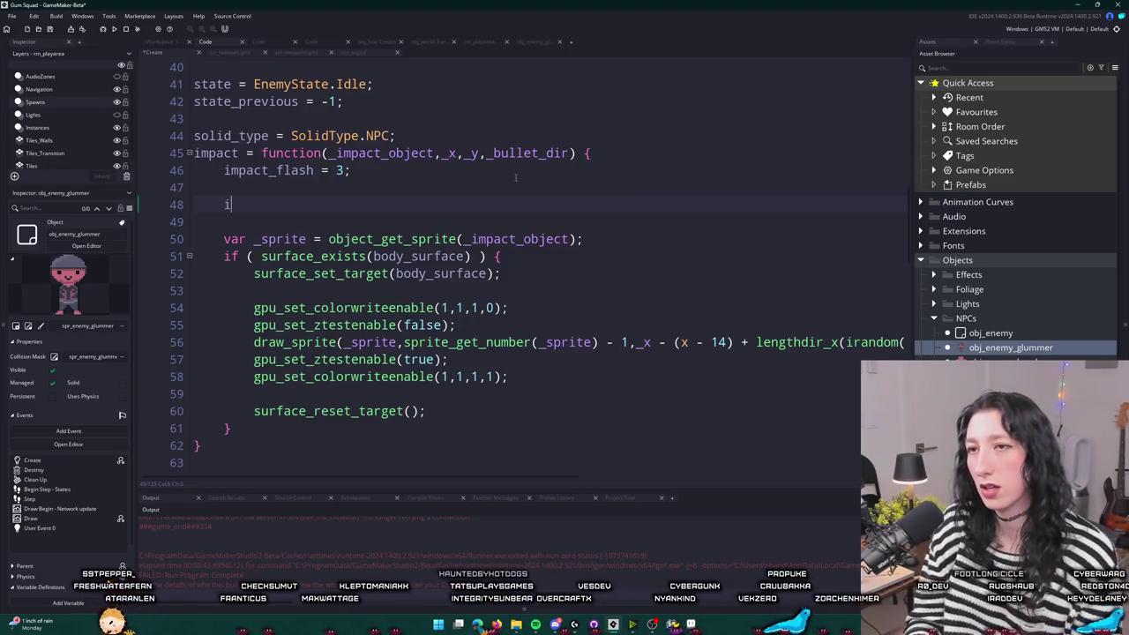
pyautogui.press('BackSpace')
pyautogui.press('BackSpace')
pyautogui.press('BackSpace')
pyautogui.press('BackSpace')
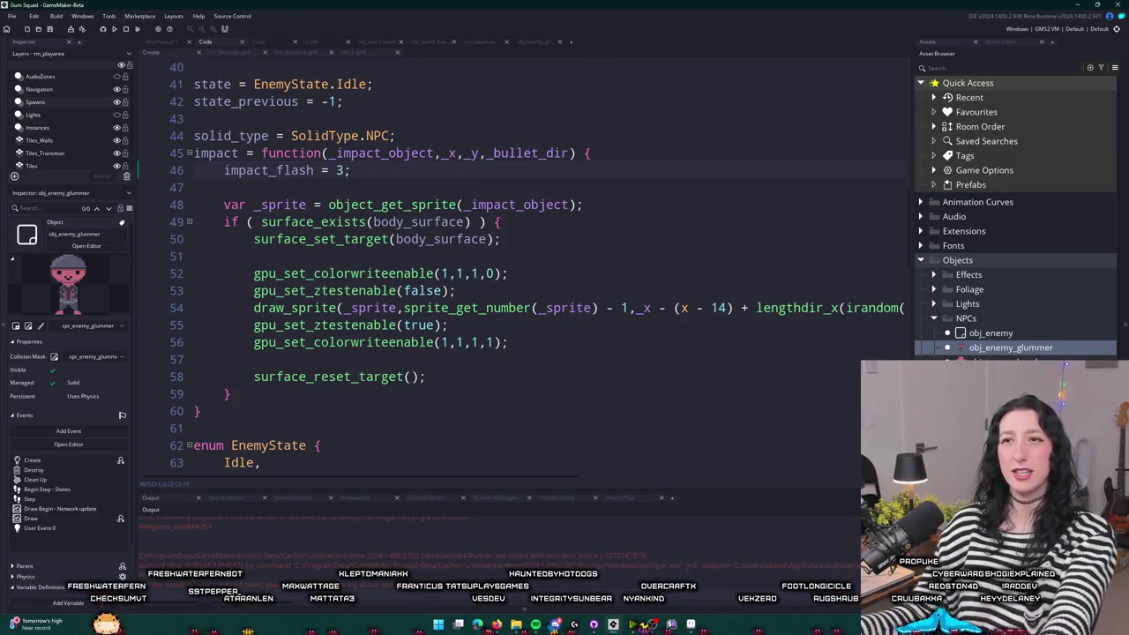
# - Jump to peashooter_step in scr_weapons via Ctrl+T and search it for 'impact'
pyautogui.hotkey('ctrl', 't')
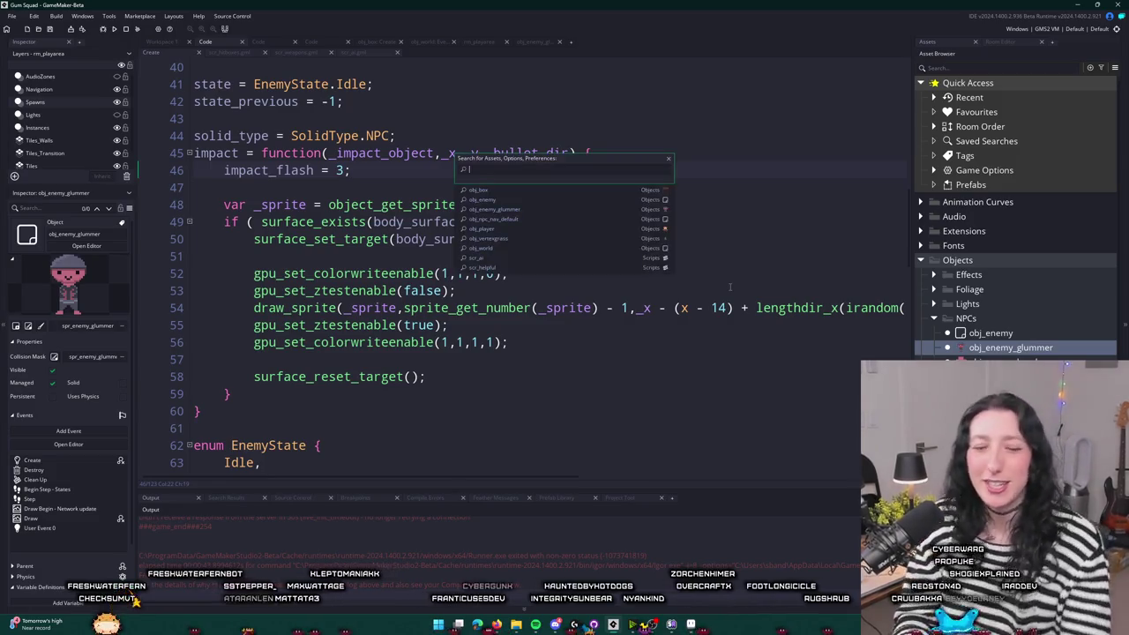
pyautogui.write('peashooter')
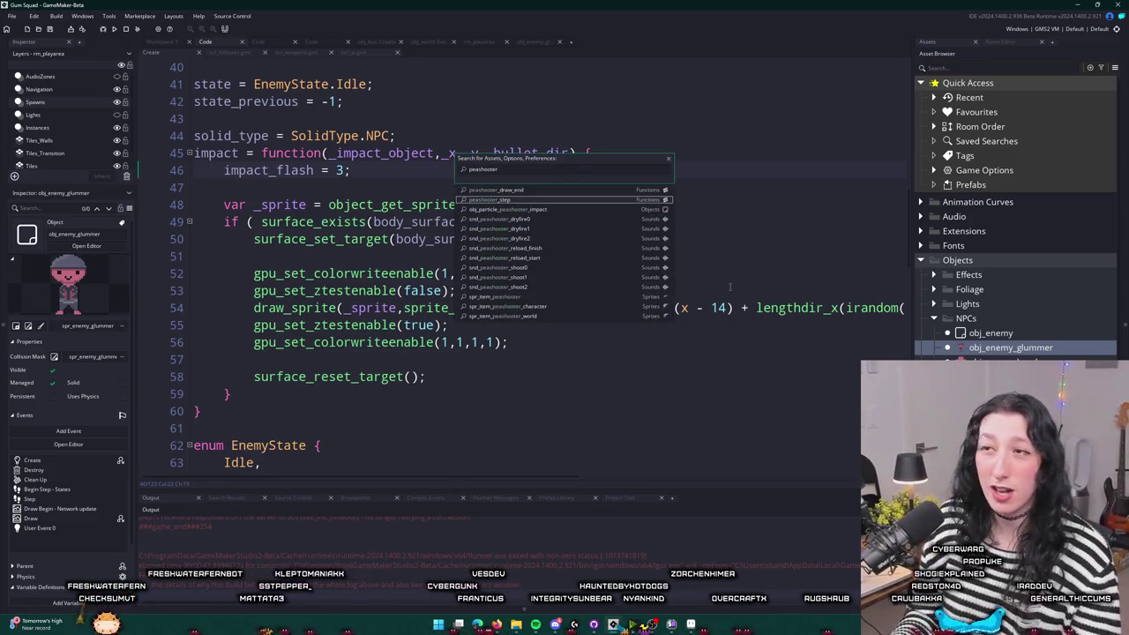
pyautogui.press('Down')
pyautogui.press('Return')
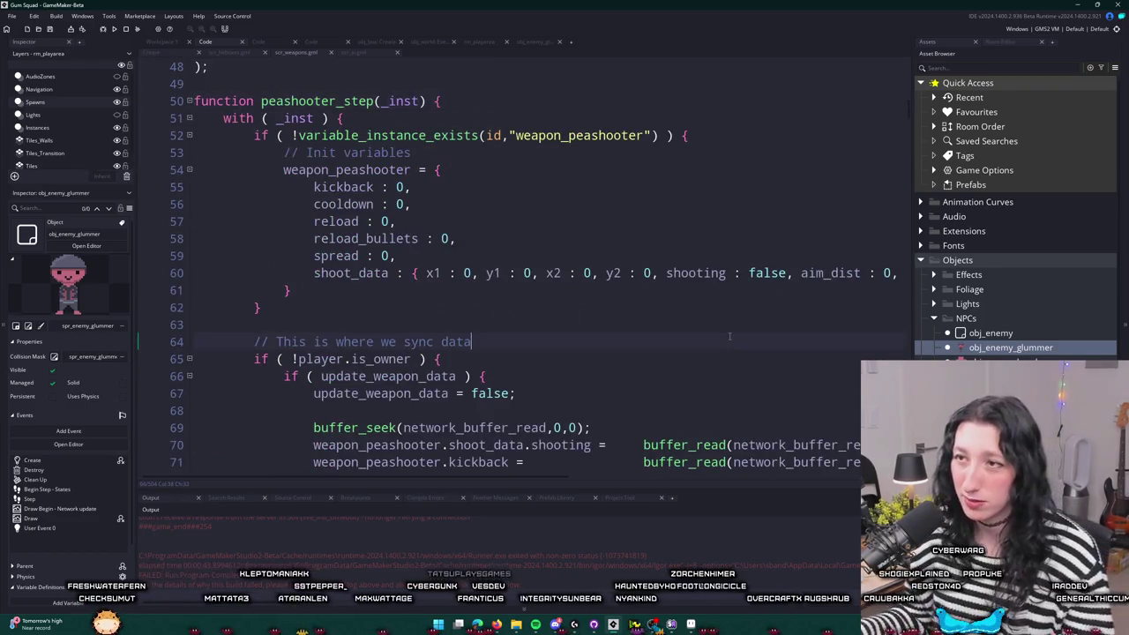
pyautogui.scroll(-5, 715, 320)
pyautogui.hotkey('ctrl', 'f')
pyautogui.write('impact')
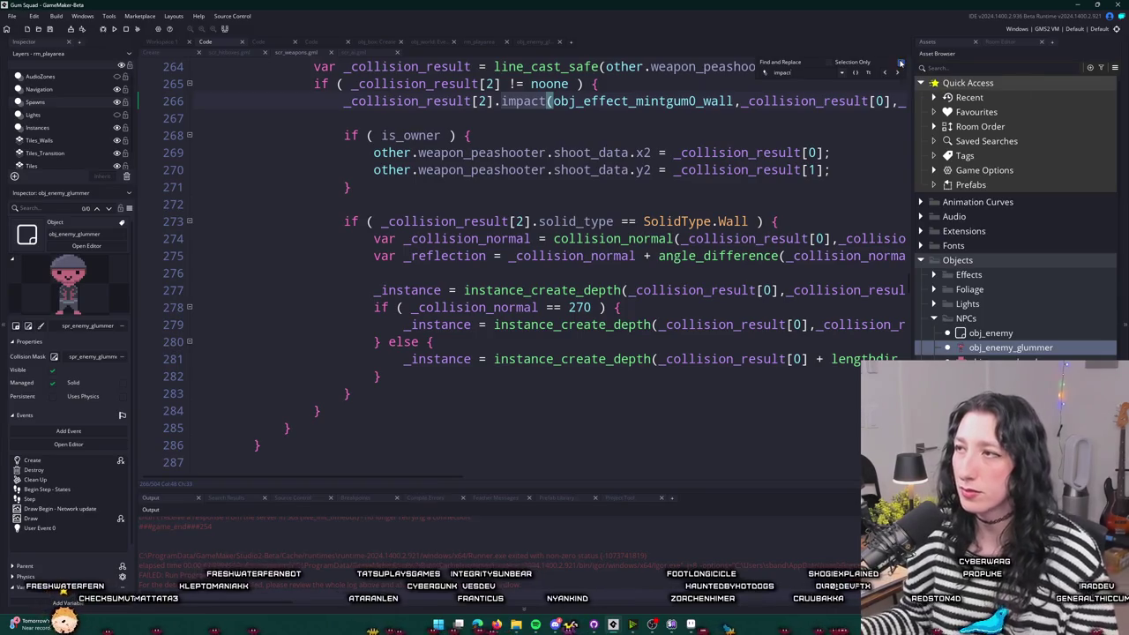
# - Close the search and inspect the arguments of the impact() call on line 266
pyautogui.press('Escape')
pyautogui.press('End')
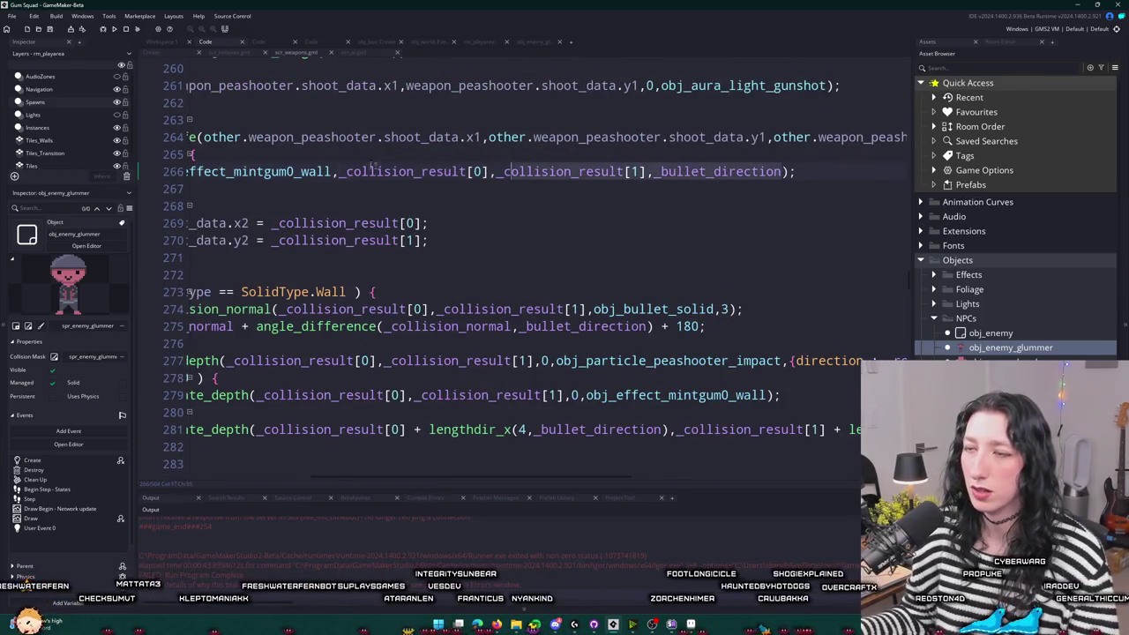
pyautogui.click(508, 187)
pyautogui.click(628, 171)
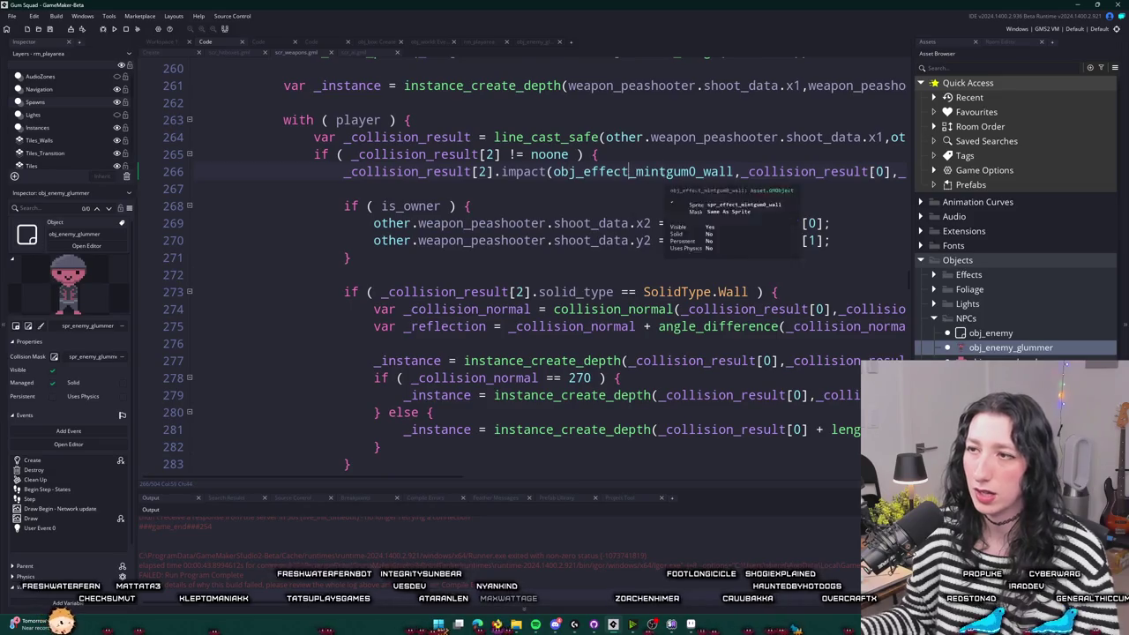
pyautogui.scroll(1, 666, 177)
pyautogui.doubleClick(667, 224)
pyautogui.scroll(1, 699, 236)
pyautogui.click(748, 277)
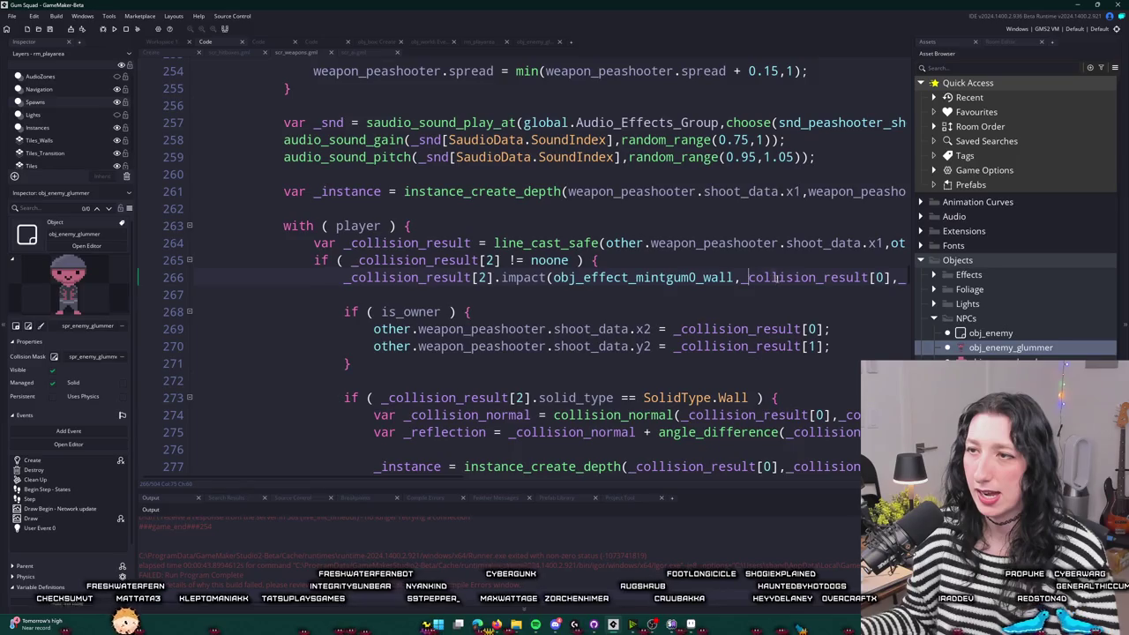
# - Append ',1' after _bullet_direction in that impact() call
pyautogui.press('End')
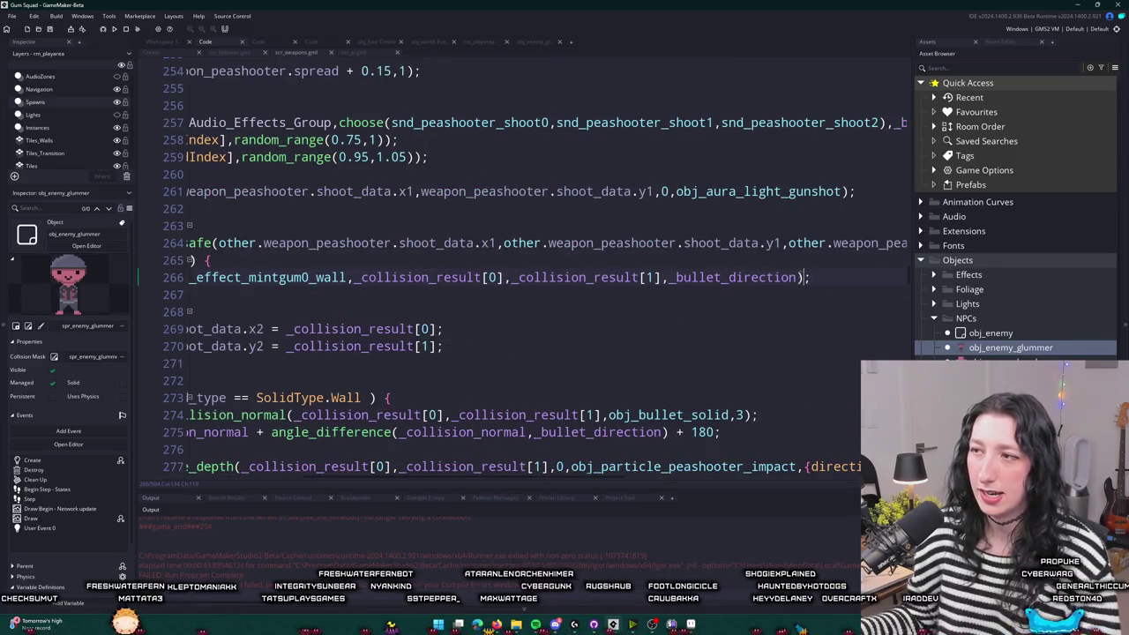
pyautogui.press('Left')
pyautogui.write(',')
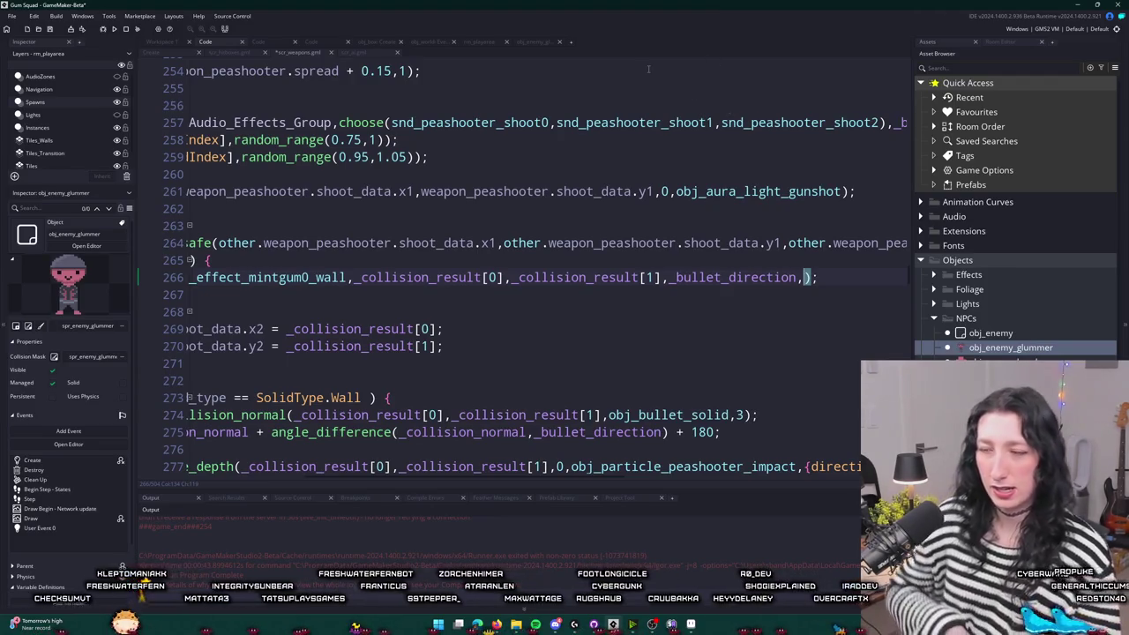
pyautogui.write('1')
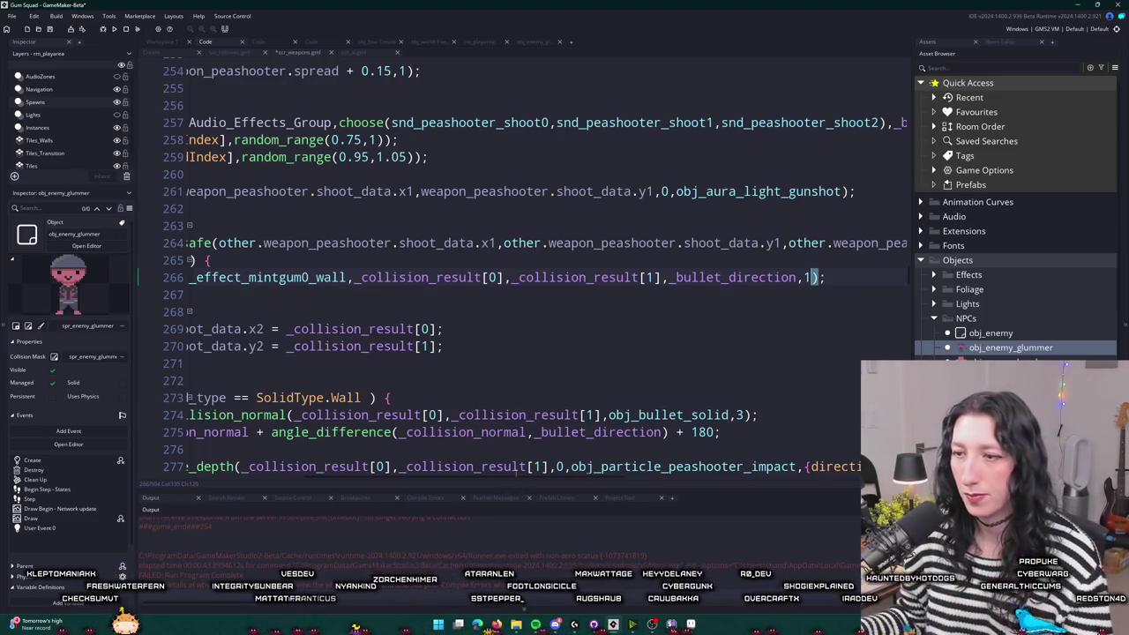
pyautogui.hscroll(-5, 836, 310)
pyautogui.moveTo(910, 277)
pyautogui.mouseDown()
pyautogui.moveTo(902, 97)
pyautogui.moveTo(909, 114)
pyautogui.mouseUp()
pyautogui.scroll(4, 568, 111)
# - Try a damage field in the peashooter data, then undo it and return to line 266
pyautogui.click(440, 196)
pyautogui.press('Return')
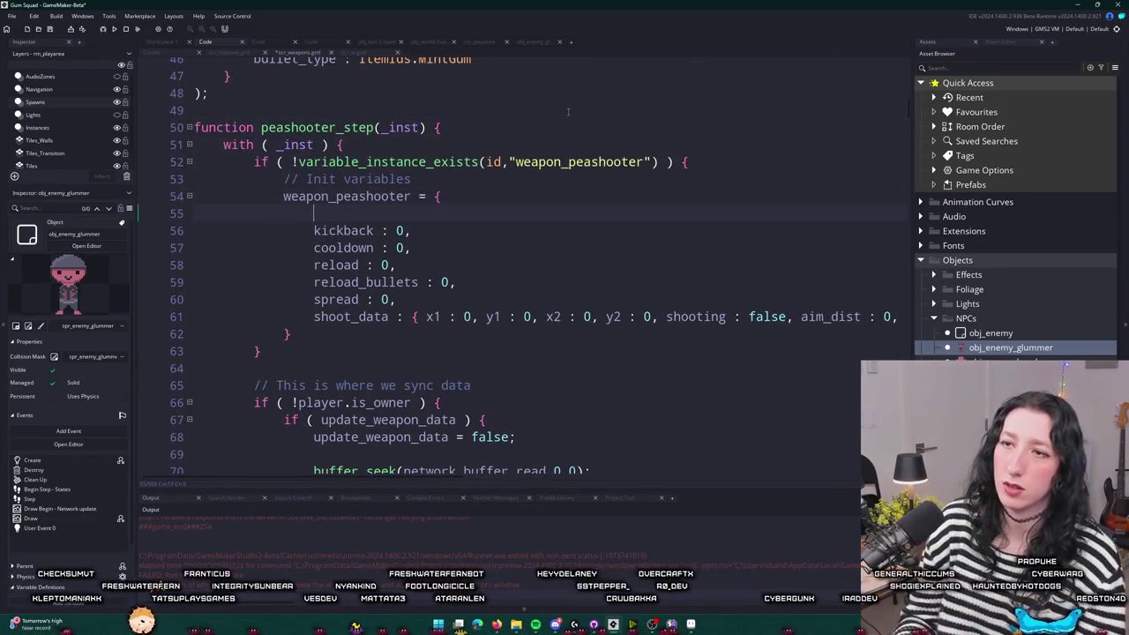
pyautogui.write('bulleti')
pyautogui.write('_damage')
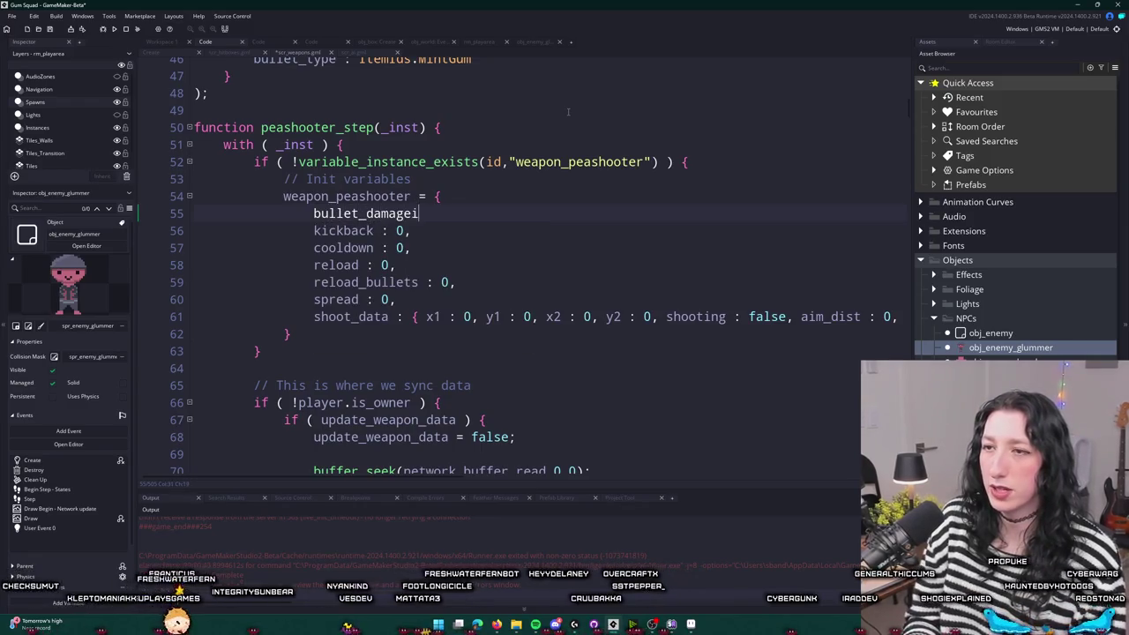
pyautogui.press('BackSpace')
pyautogui.press('BackSpace')
pyautogui.press('BackSpace')
pyautogui.press('BackSpace')
pyautogui.write('damage : 1,')
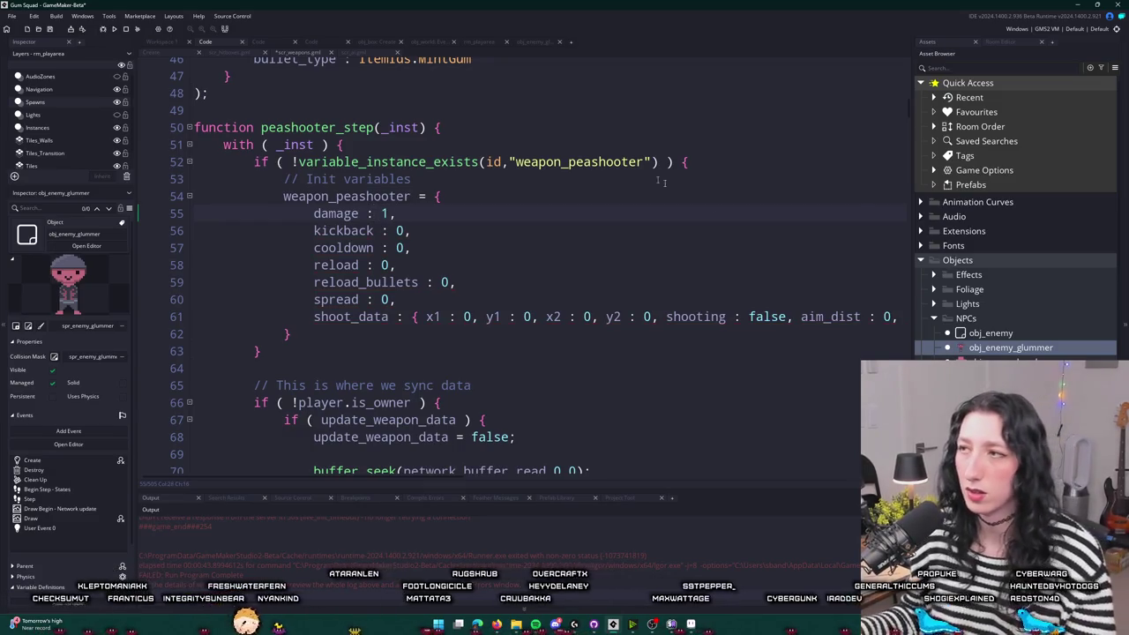
pyautogui.scroll(1, 498, 271)
pyautogui.tripleClick(491, 270)
pyautogui.press('Delete')
pyautogui.scroll(4, 441, 247)
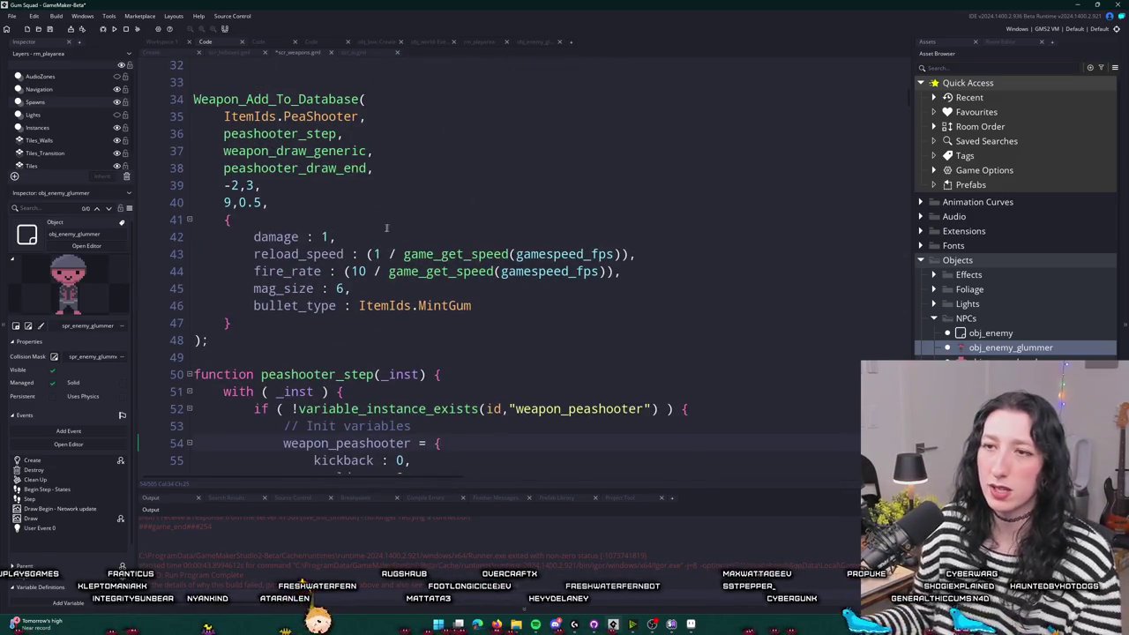
pyautogui.click(335, 197)
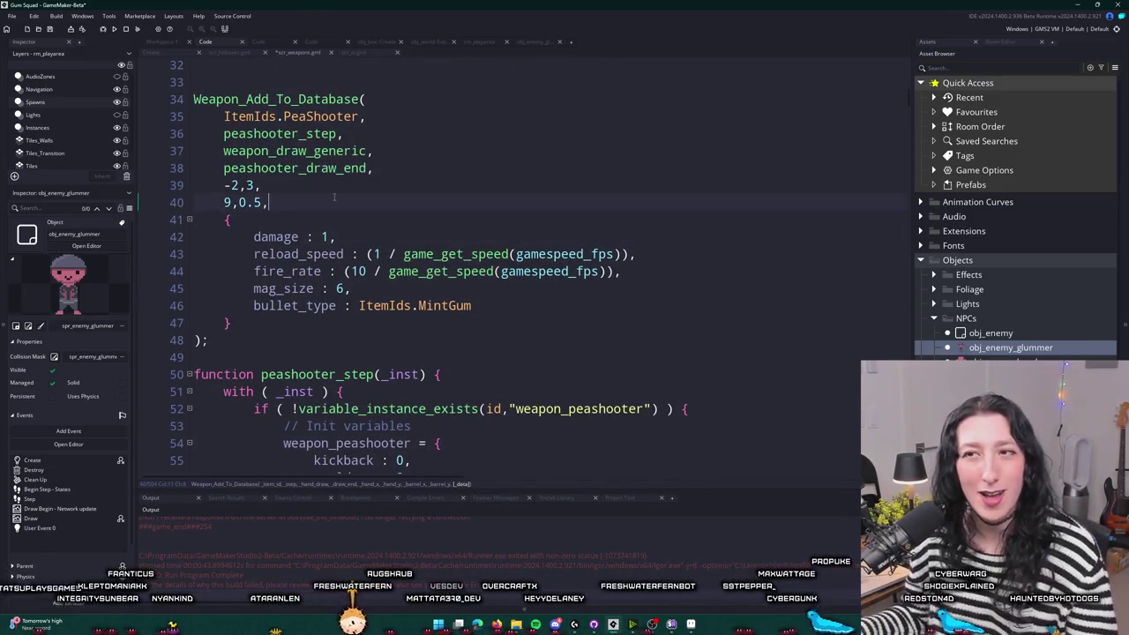
pyautogui.hotkey('ctrl', 'z')
pyautogui.hotkey('ctrl', 'z')
pyautogui.hotkey('ctrl', 'z')
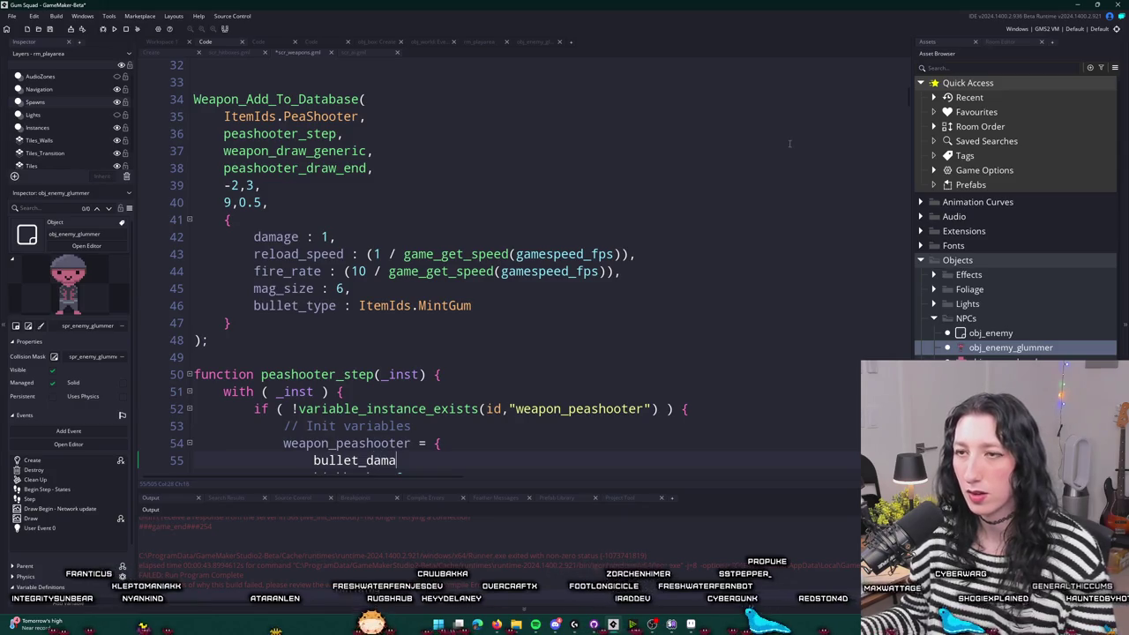
pyautogui.hotkey('ctrl', 'z')
pyautogui.hotkey('ctrl', 'z')
pyautogui.hotkey('ctrl', 'z')
# - Append ,weapon_get_data(ItemIds.PeaShooter).damage as the impact call's final argument
pyautogui.write(',')
pyautogui.scroll(-1, 776, 370)
pyautogui.write('weapon_get')
pyautogui.press('Return')
pyautogui.write('i')
pyautogui.press('BackSpace')
pyautogui.write('Peash')
pyautogui.press('BackSpace')
pyautogui.press('BackSpace')
pyautogui.press('BackSpace')
pyautogui.write('Item')
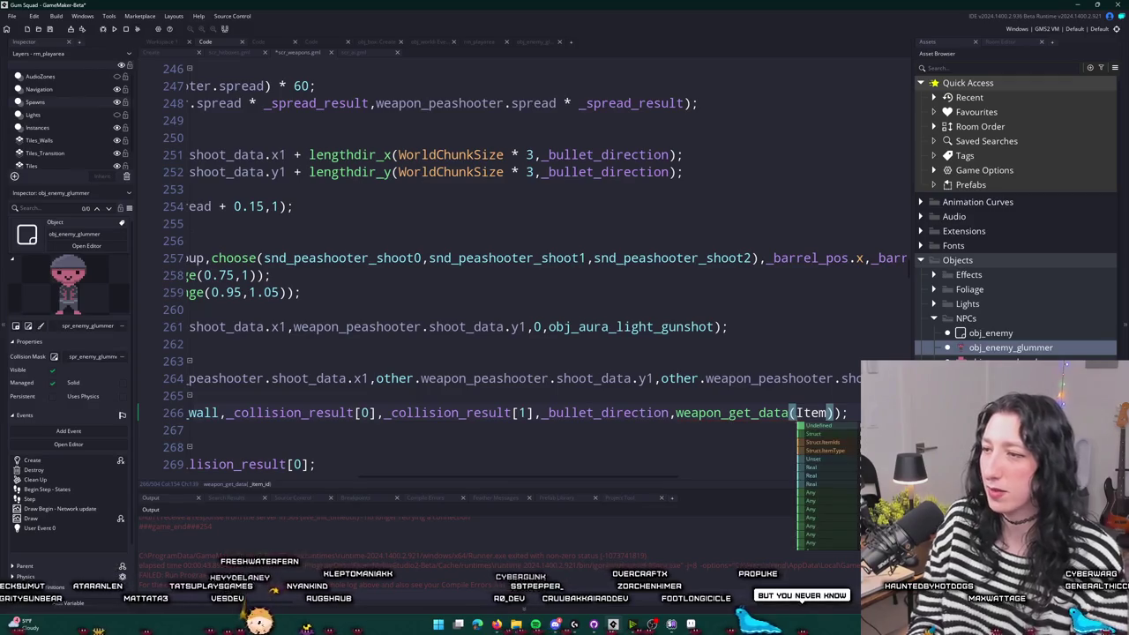
pyautogui.write('Ids.P')
pyautogui.press('Return')
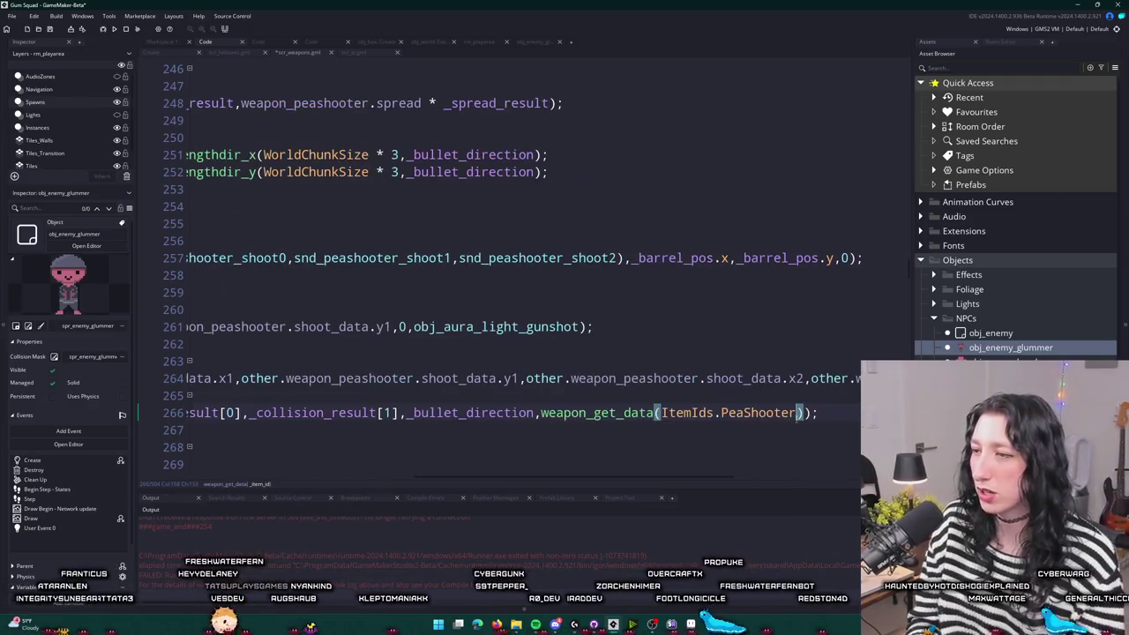
pyautogui.press('Right')
pyautogui.write('.damage')
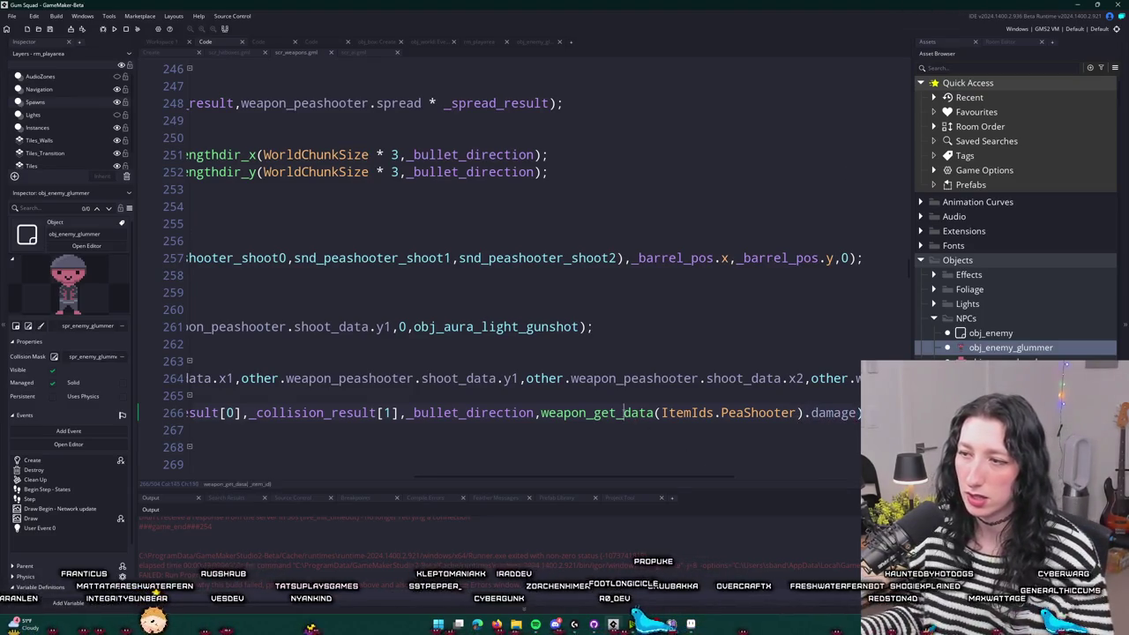
pyautogui.middleClick(597, 413)
pyautogui.click(176, 55)
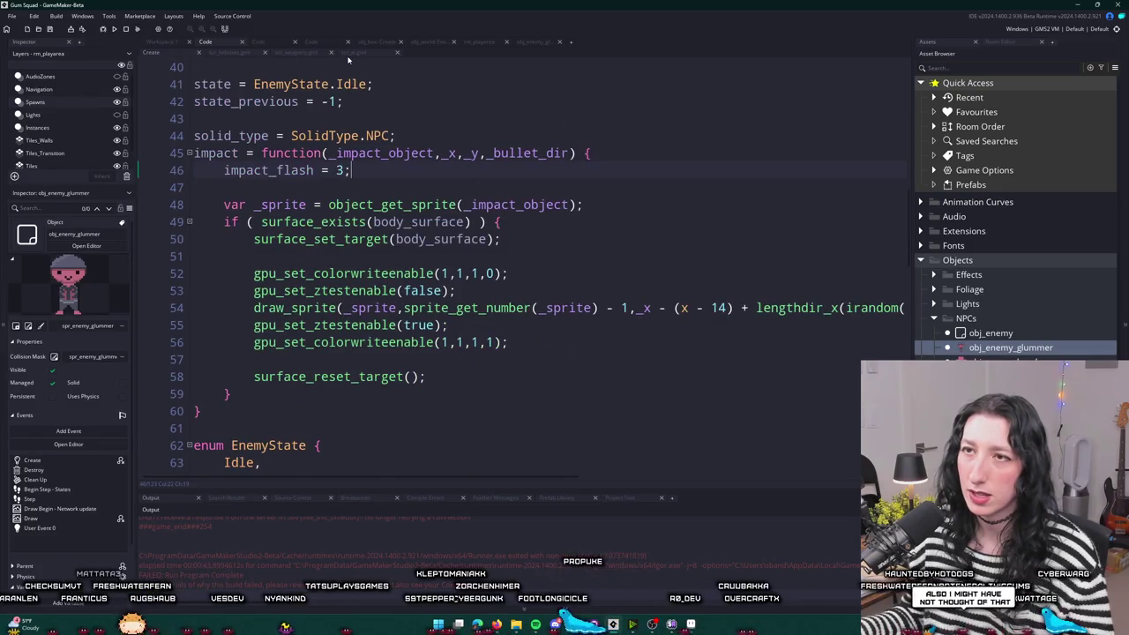
# - Add ,_damage after _bullet_dir in impact() and insert hp -= _damage; below impact_flash = 3;
pyautogui.click(569, 153)
pyautogui.write(',_damage')
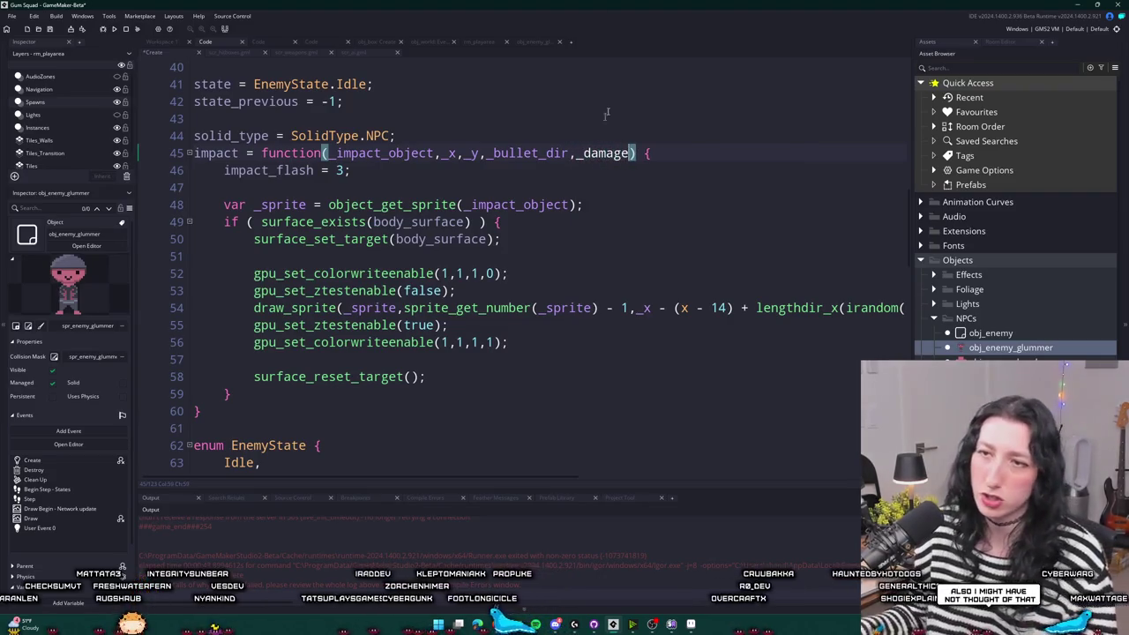
pyautogui.click(459, 173)
pyautogui.press('Return')
pyautogui.press('Return')
pyautogui.write('hp -= _damage;')
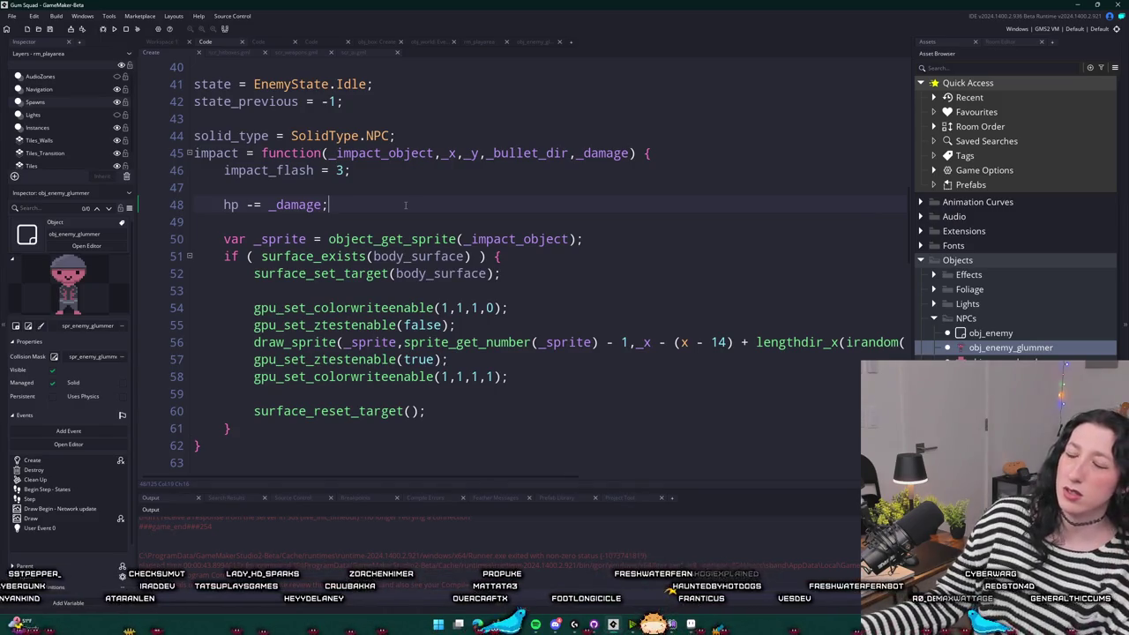
pyautogui.scroll(7, 404, 205)
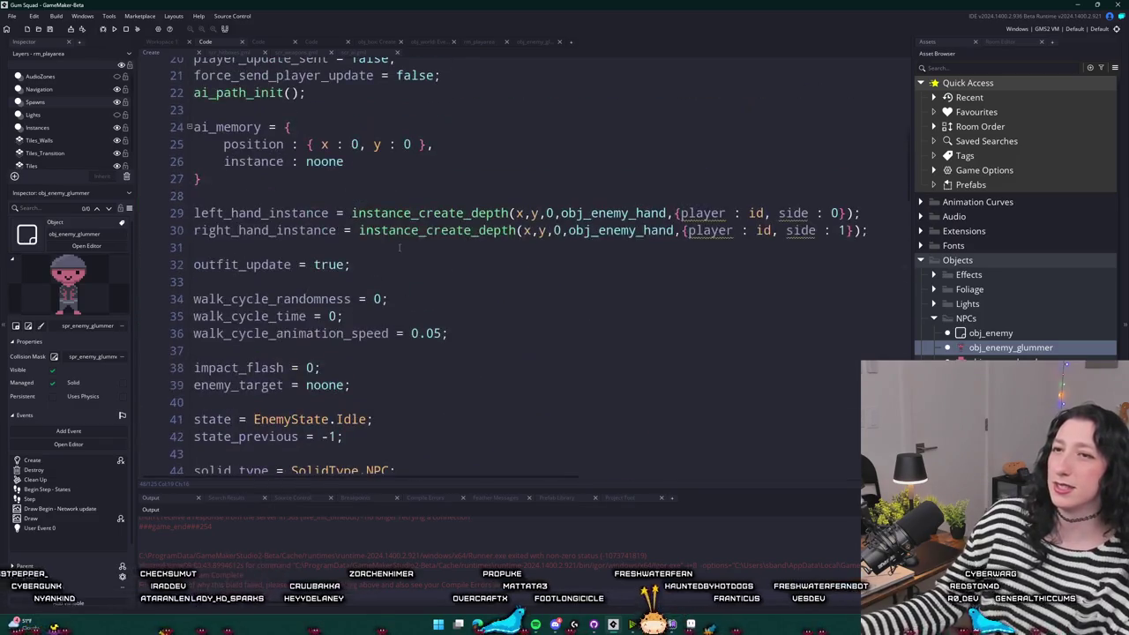
# - From Workspace 1, open the glummer's Draw event and jump to npc_character_draw in scr_character.gml
pyautogui.click(174, 45)
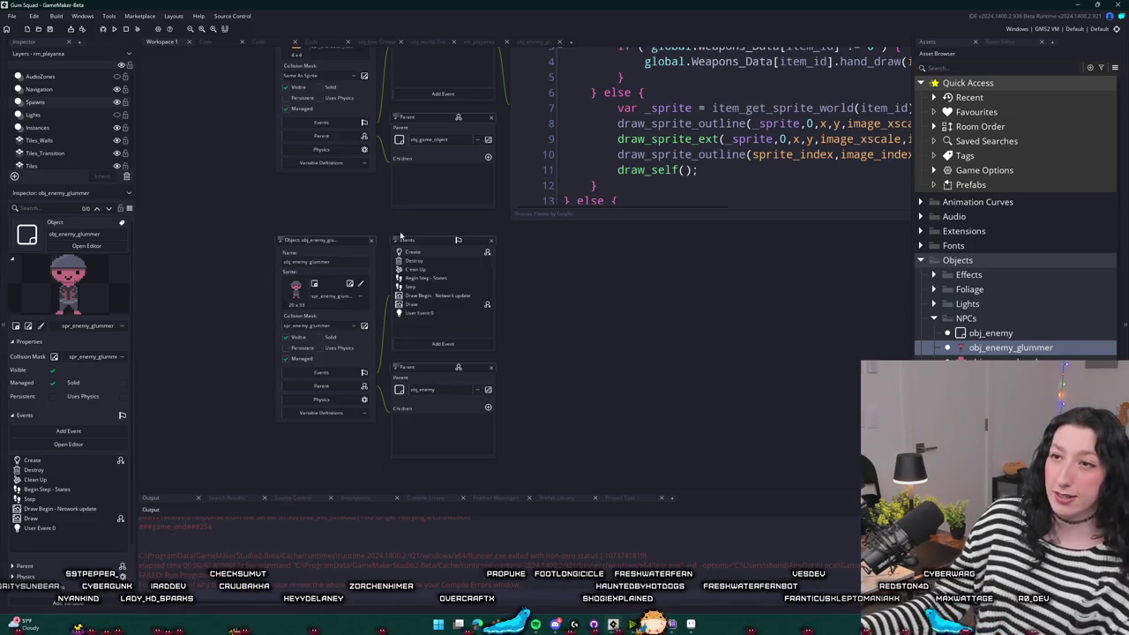
pyautogui.doubleClick(426, 306)
pyautogui.middleClick(266, 170)
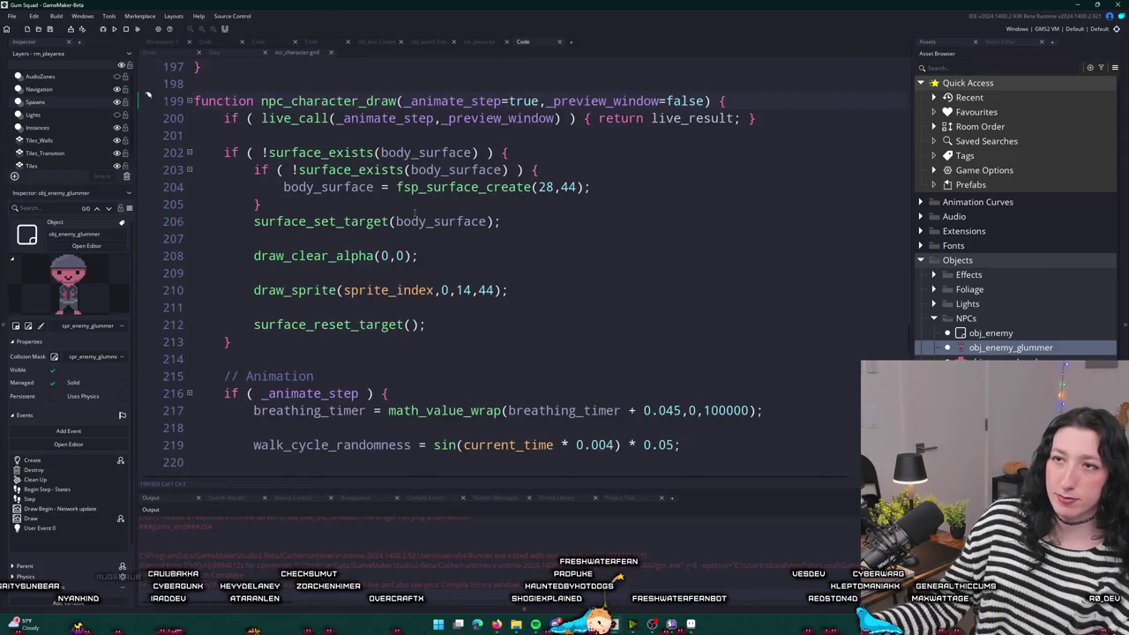
pyautogui.scroll(1, 597, 161)
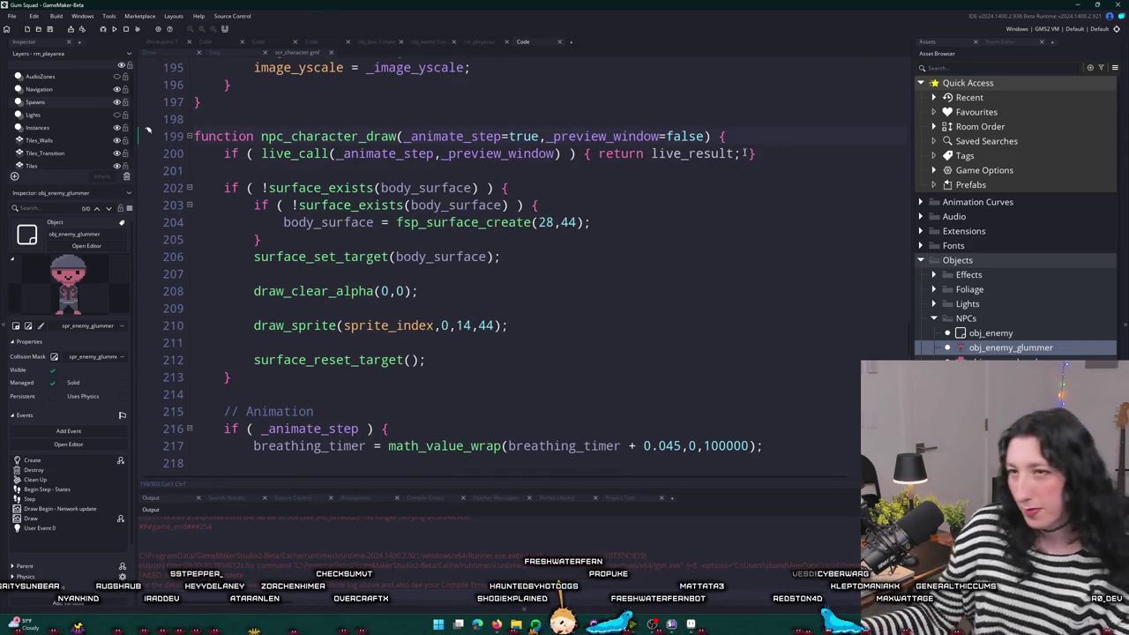
pyautogui.scroll(-2, 701, 128)
pyautogui.scroll(-4, 531, 148)
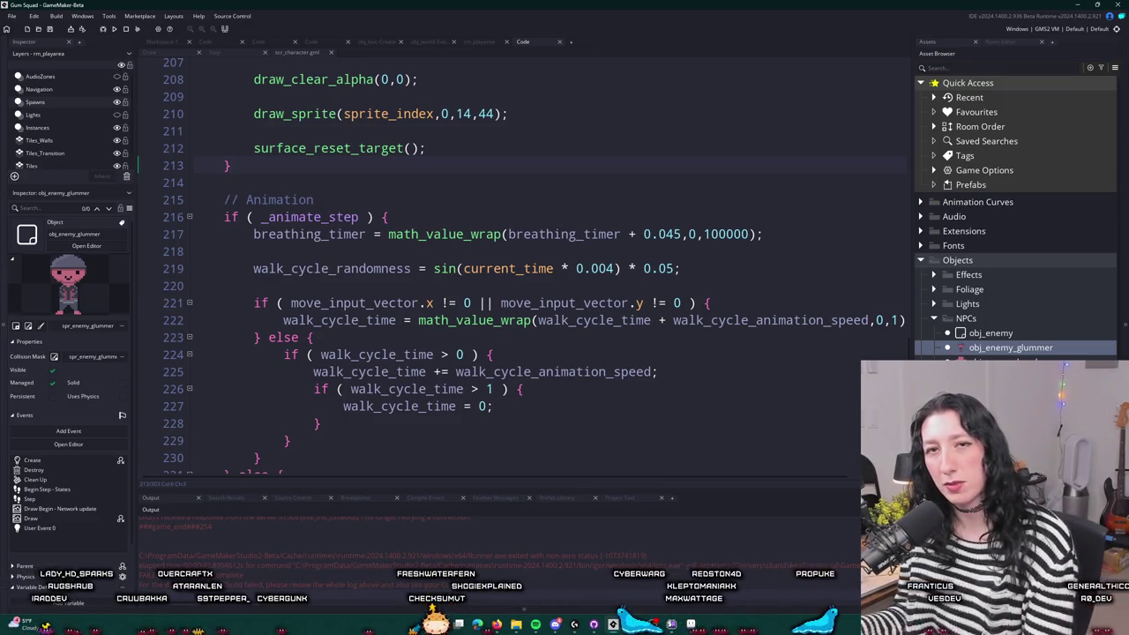
pyautogui.click(496, 624)
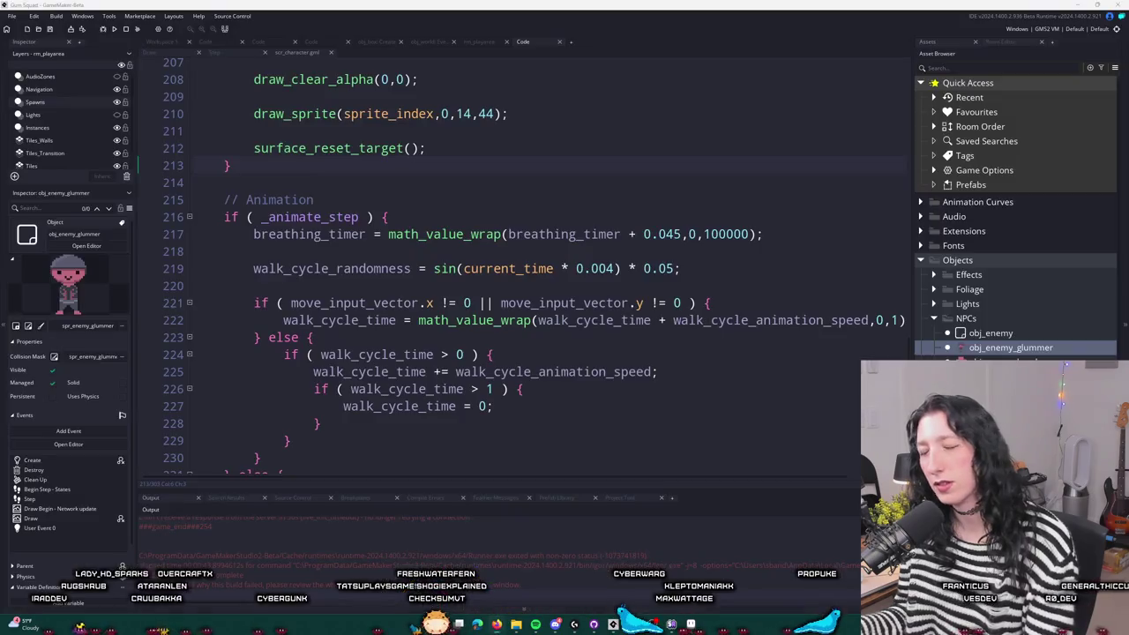
# - Bring up YouTube and browse to the 'feeling festive!' holiday Nintendo music playlist
pyautogui.click(497, 624)
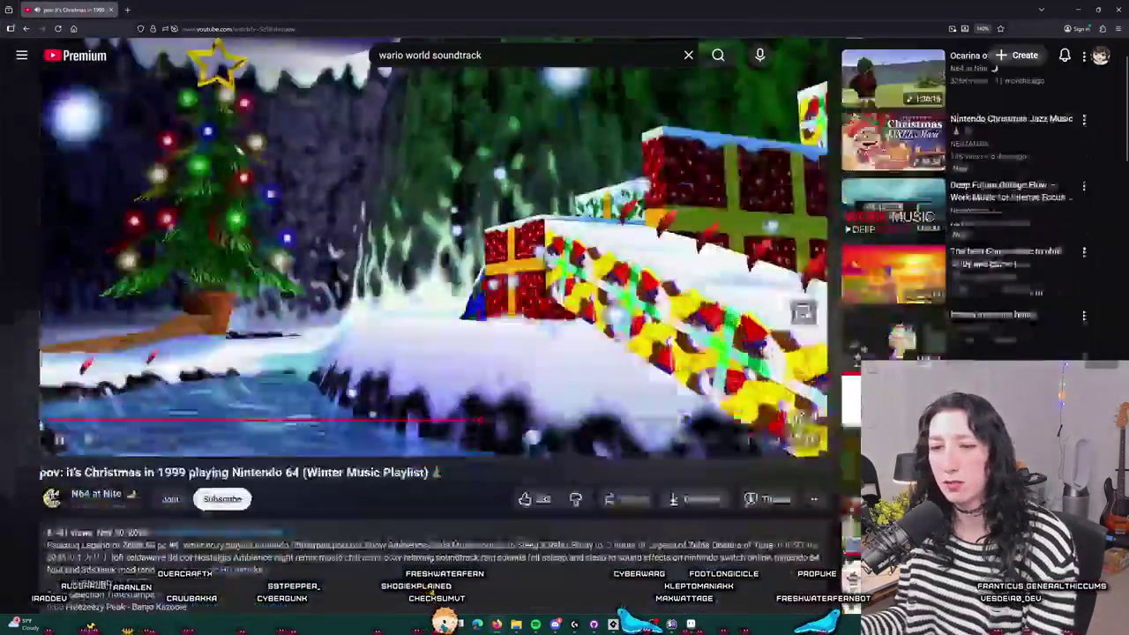
pyautogui.scroll(-3, 338, 165)
pyautogui.scroll(2, 337, 165)
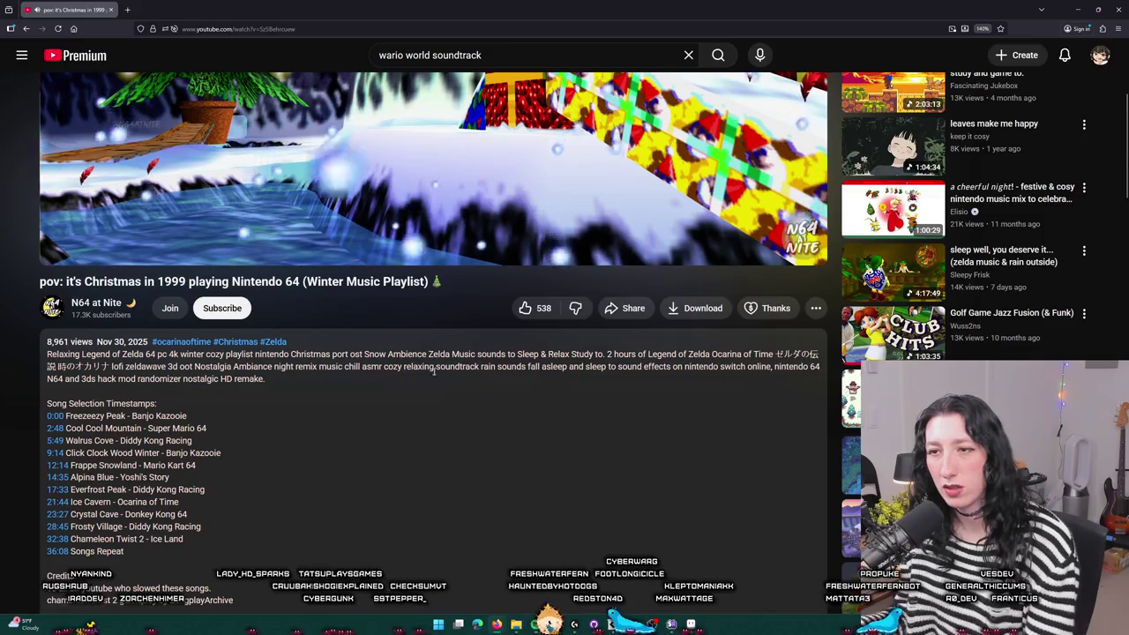
pyautogui.scroll(-1, 436, 368)
pyautogui.scroll(-1, 276, 391)
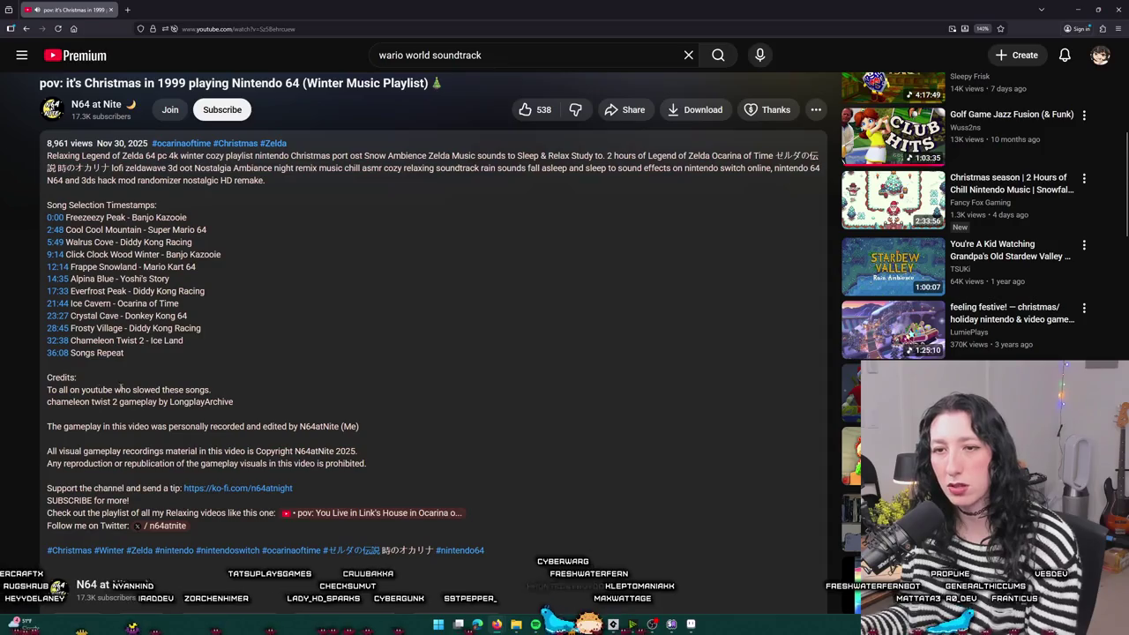
pyautogui.scroll(4, 593, 270)
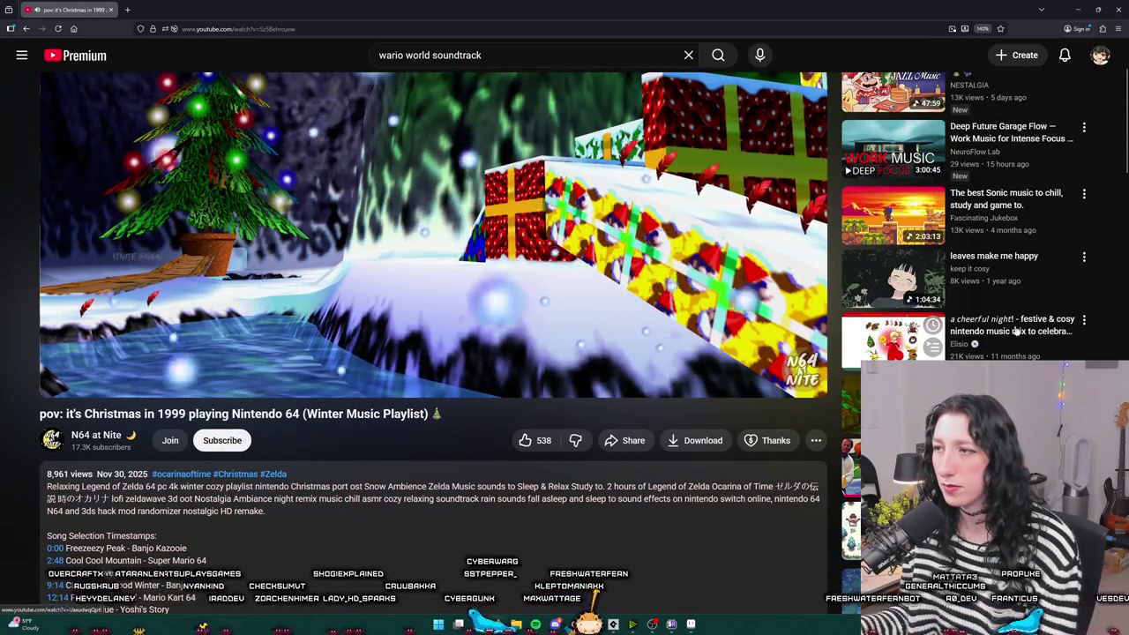
pyautogui.scroll(2, 605, 597)
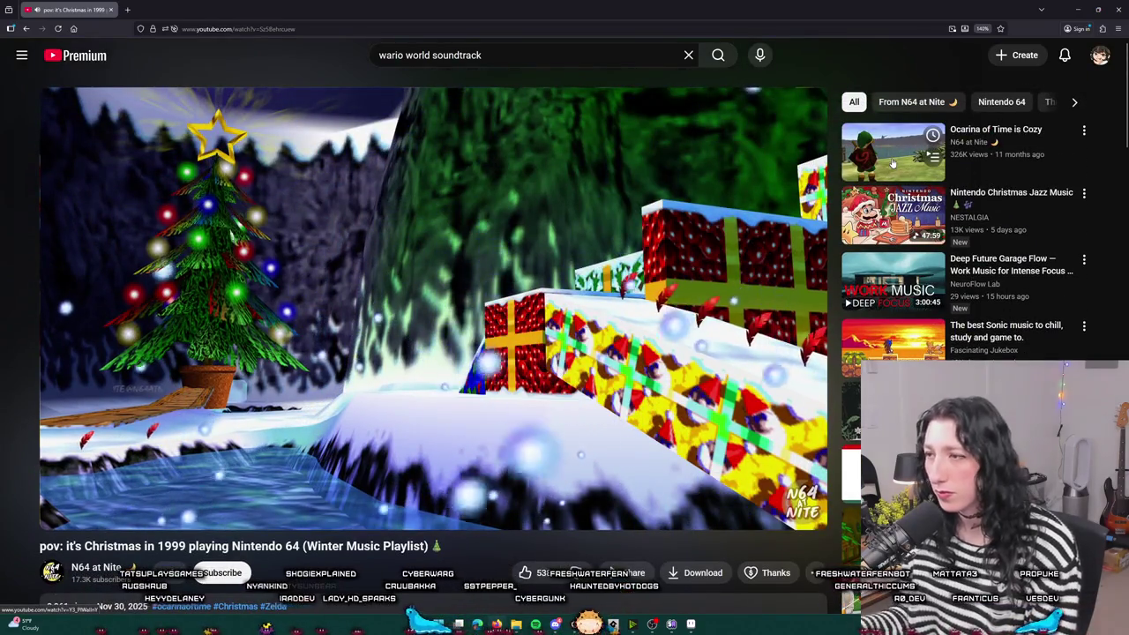
pyautogui.moveTo(823, 305)
pyautogui.scroll(-5, 824, 304)
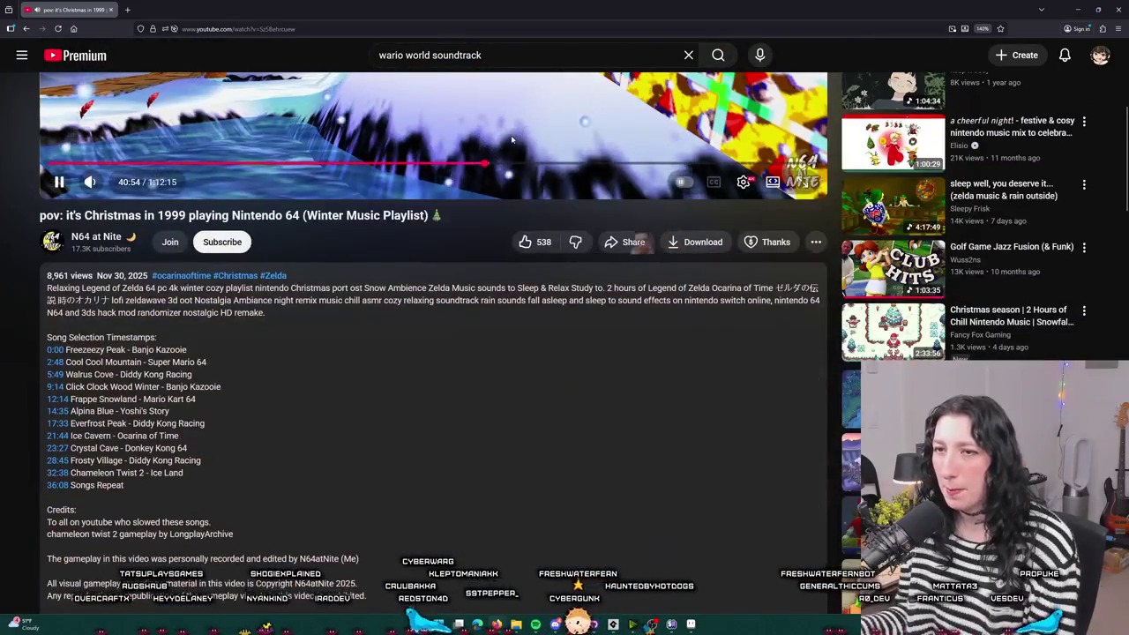
pyautogui.scroll(-1, 544, 304)
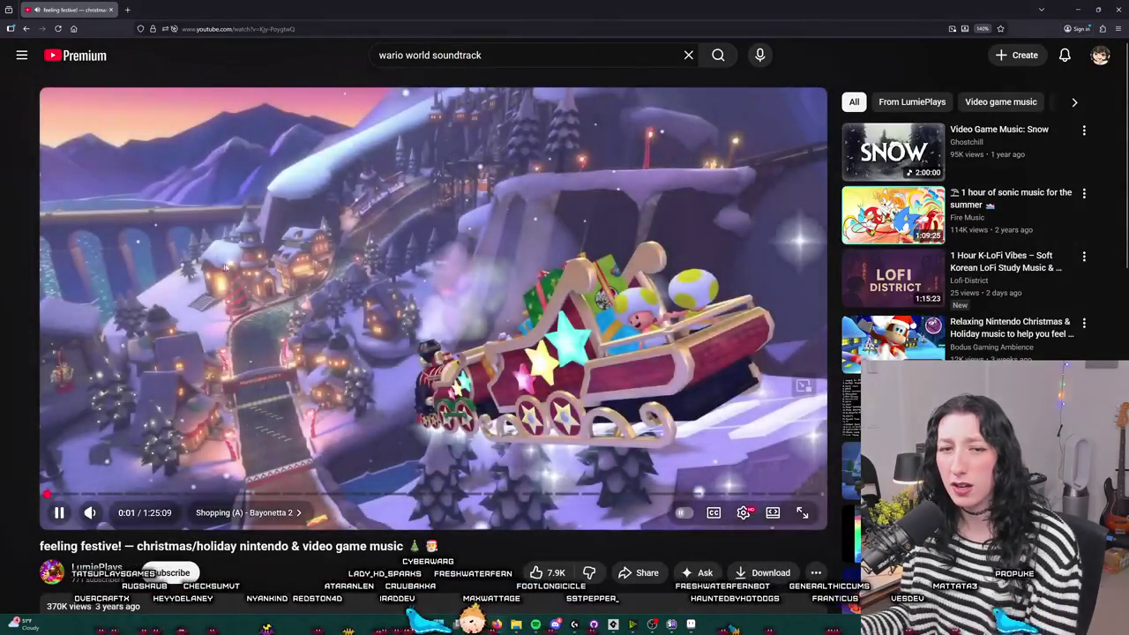
pyautogui.scroll(-3, 266, 291)
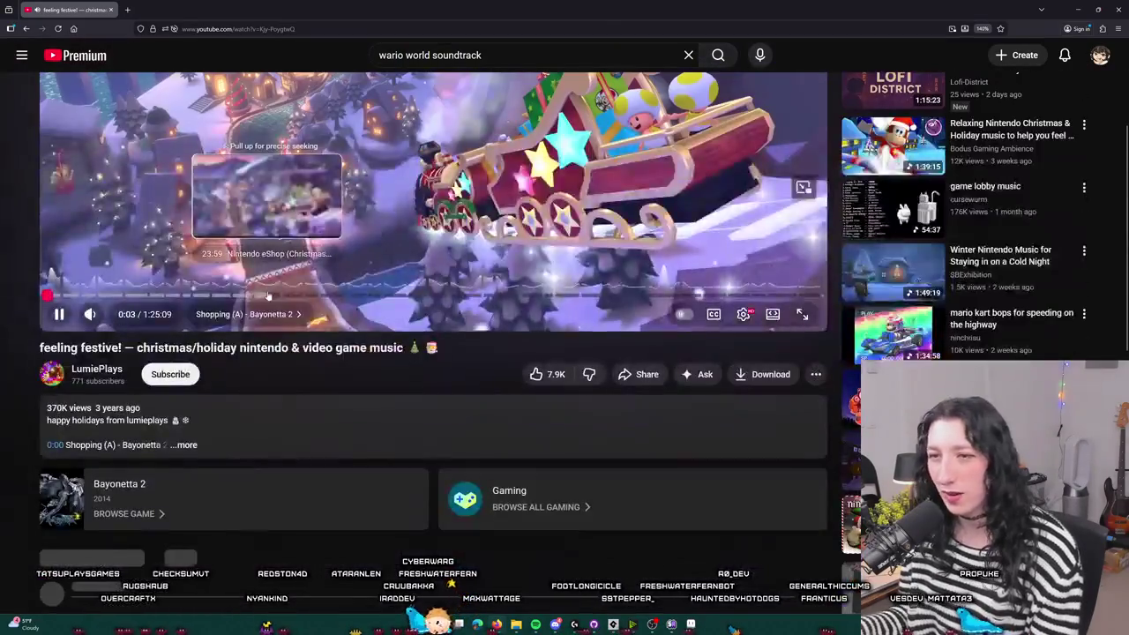
# - Expand the video's description, then return to the npc_character_draw code in GameMaker
pyautogui.click(183, 441)
pyautogui.scroll(-5, 187, 451)
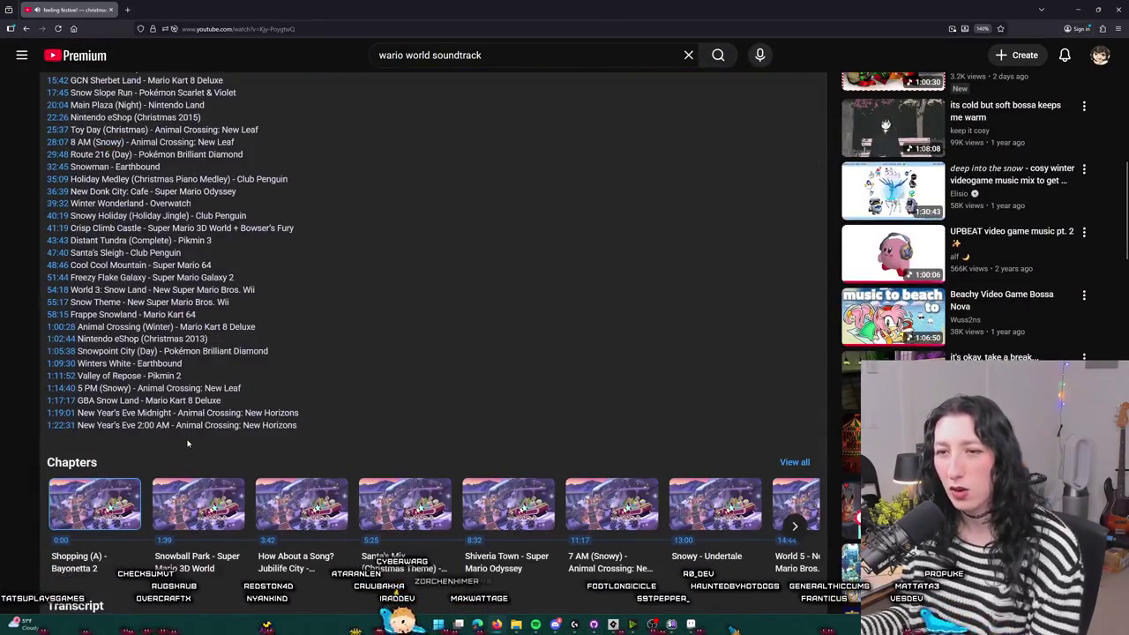
pyautogui.scroll(-5, 187, 446)
pyautogui.scroll(-2, 433, 279)
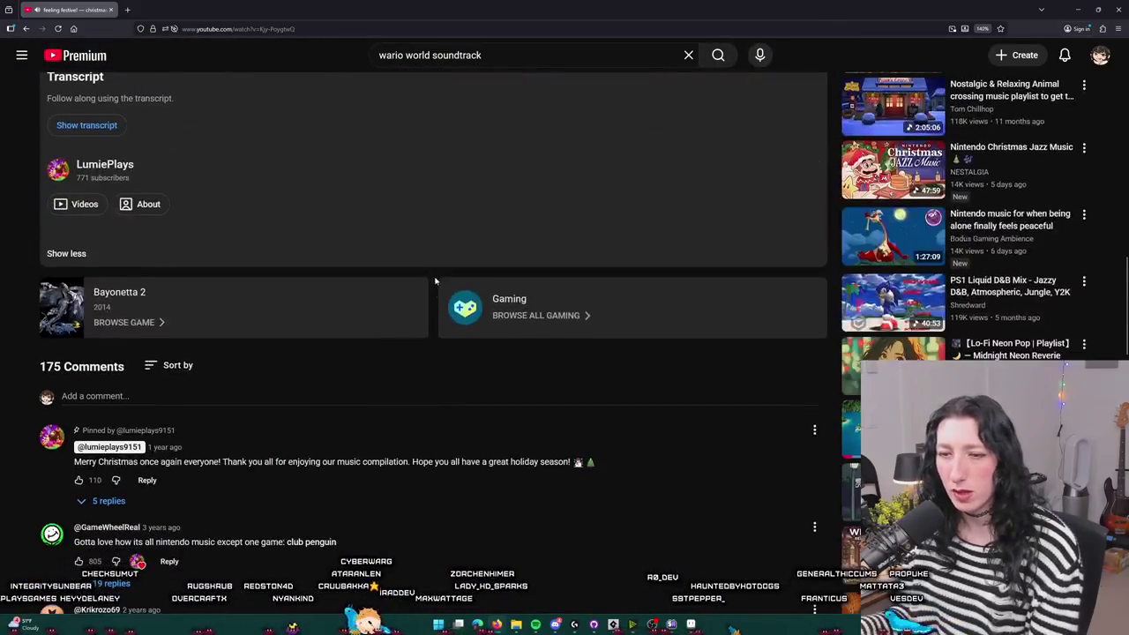
pyautogui.scroll(10, 433, 279)
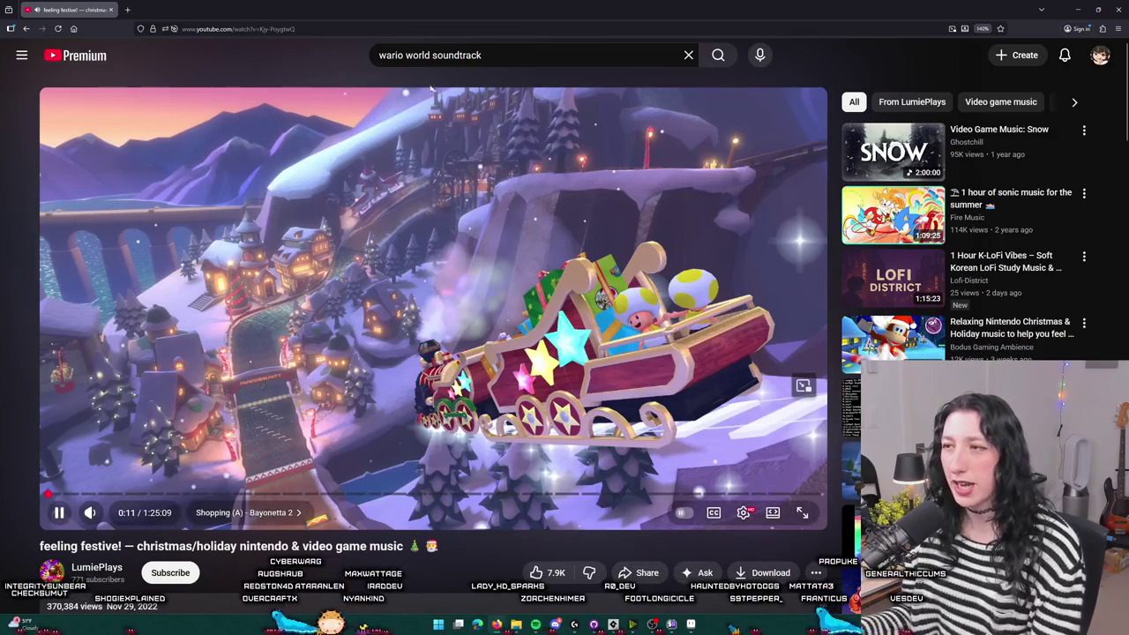
pyautogui.hotkey('alt', 'Tab')
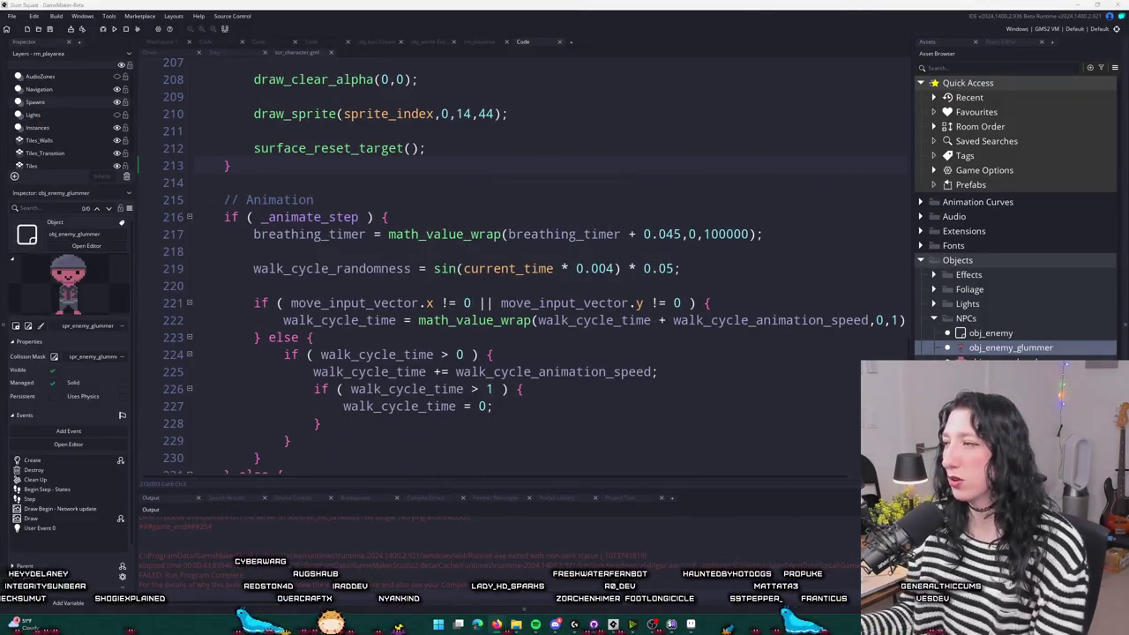
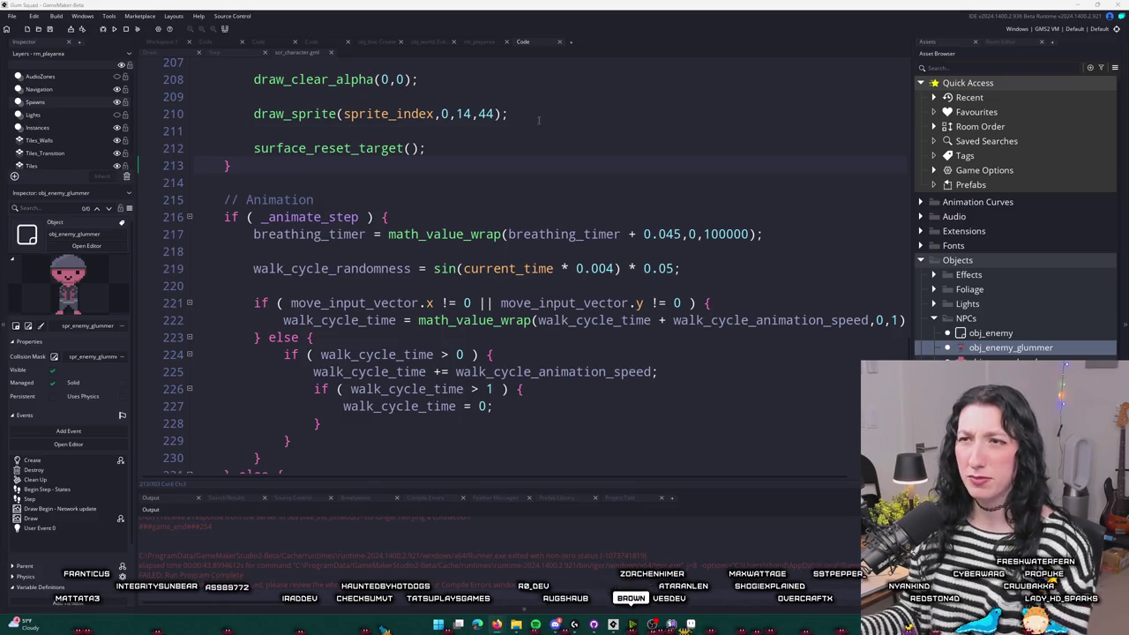
# - Review the draw_surface_center body-drawing line in npc_character_draw
pyautogui.scroll(2, 539, 127)
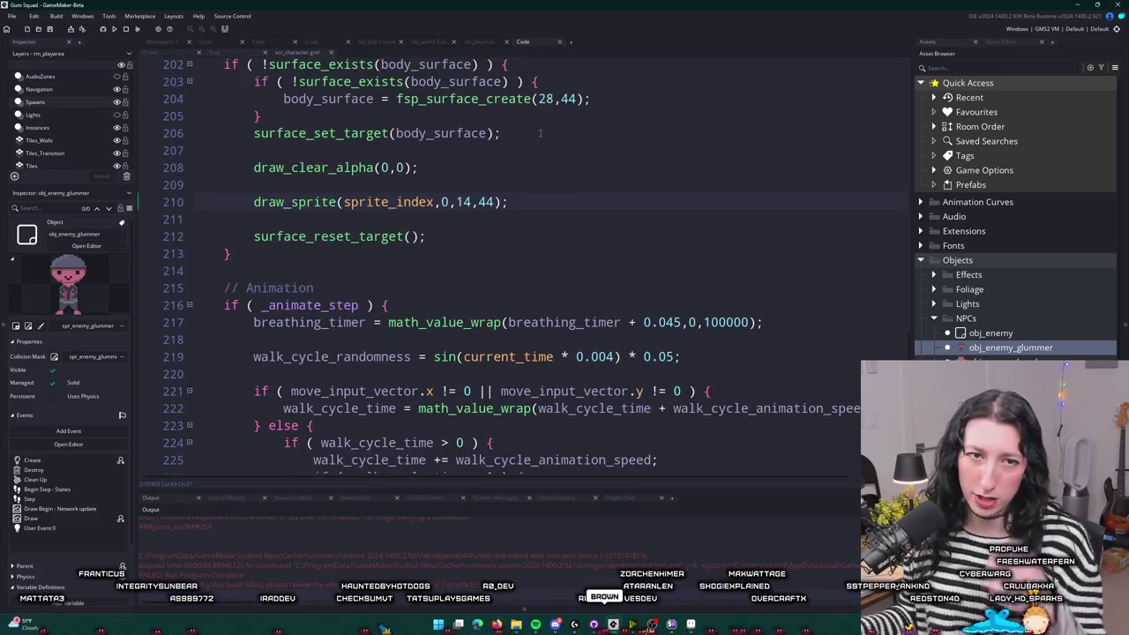
pyautogui.scroll(2, 540, 133)
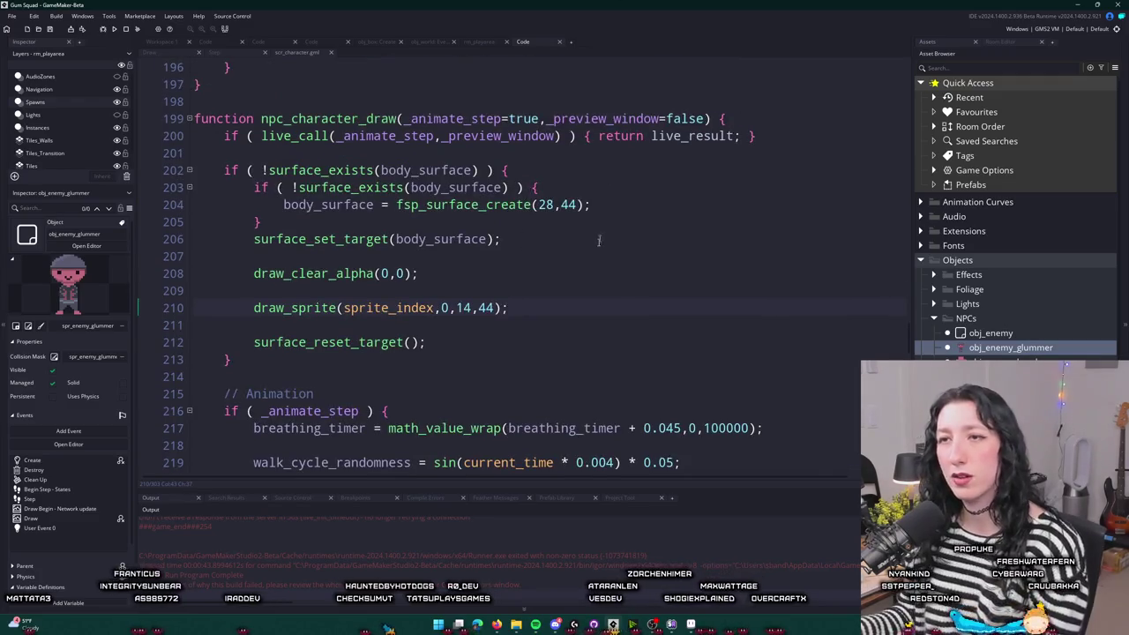
pyautogui.scroll(-10, 598, 240)
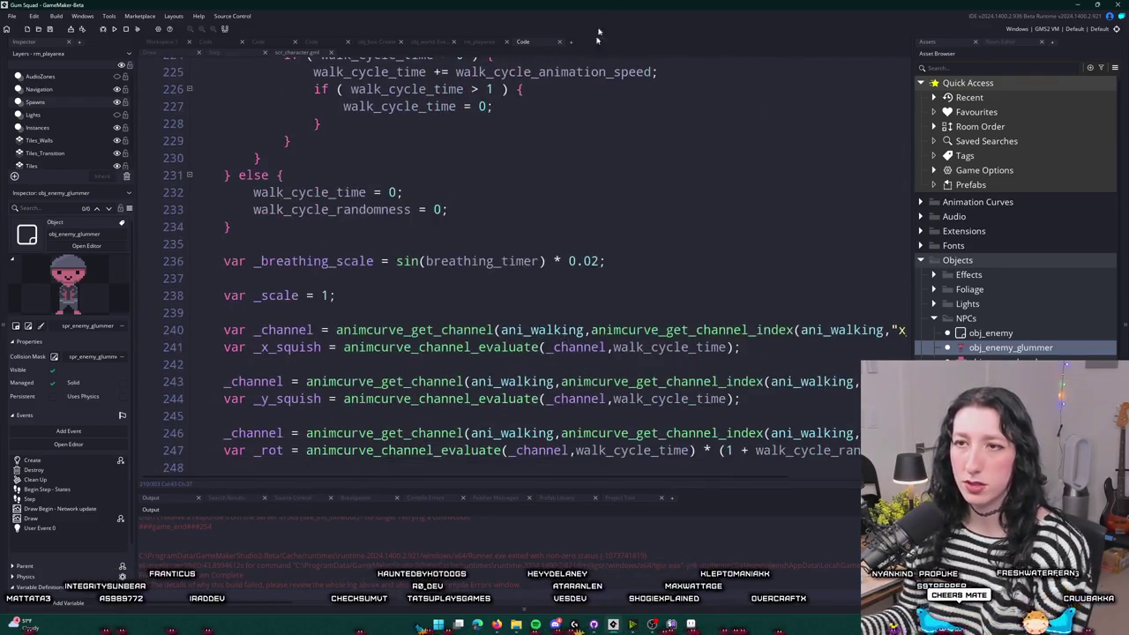
pyautogui.scroll(-10, 508, 92)
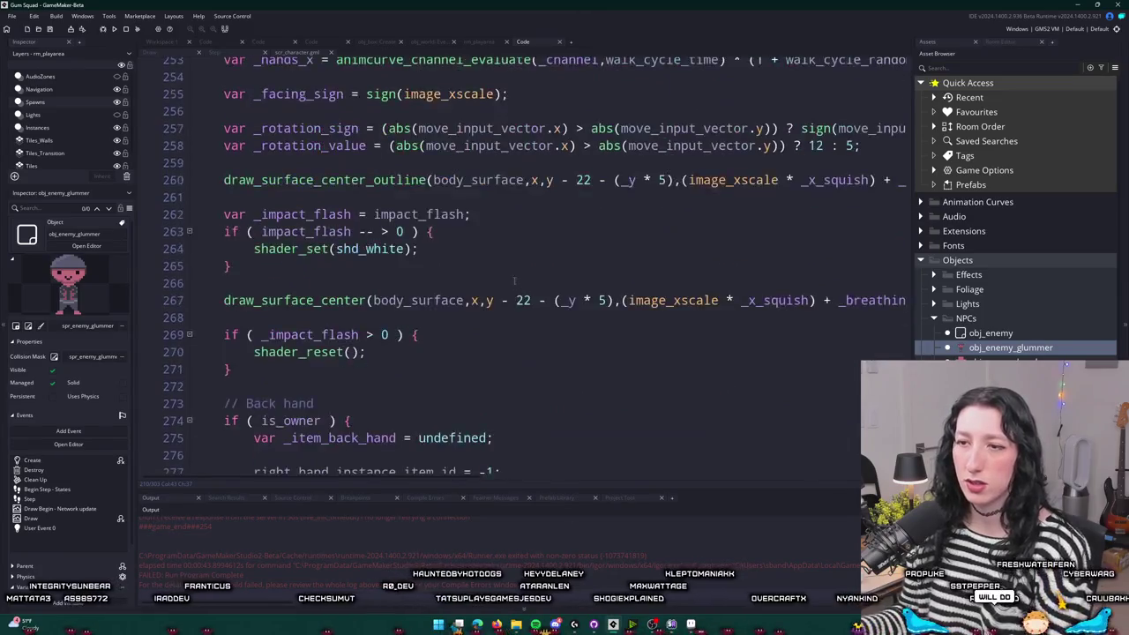
pyautogui.scroll(-2, 514, 280)
pyautogui.click(764, 213)
pyautogui.press('End')
pyautogui.press('Home')
pyautogui.scroll(10, 460, 194)
pyautogui.scroll(15, 459, 194)
pyautogui.scroll(-6, 406, 277)
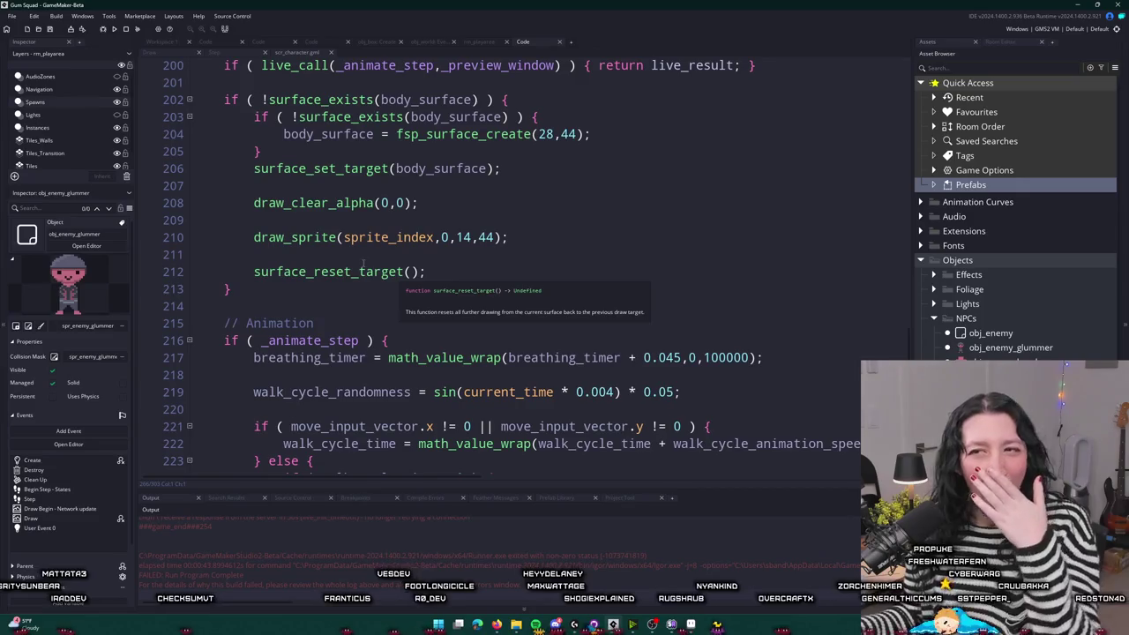
# - Add an 'if ( is_dead ) { exit }' block right after the surface block
pyautogui.click(349, 294)
pyautogui.press('Return')
pyautogui.press('Return')
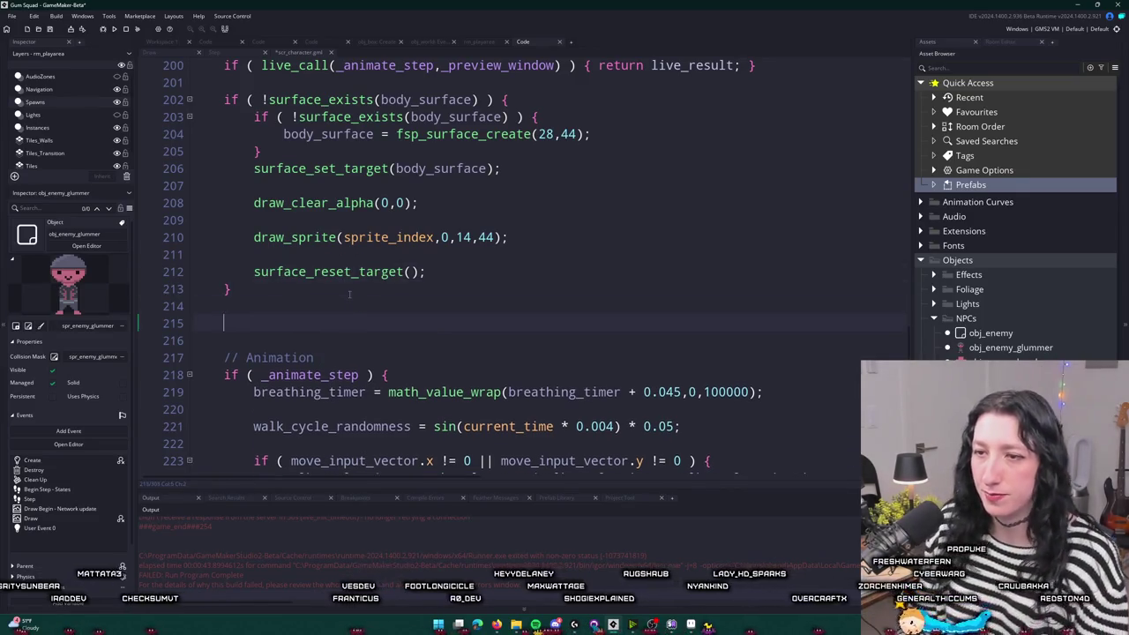
pyautogui.write('if ( is_deadkl')
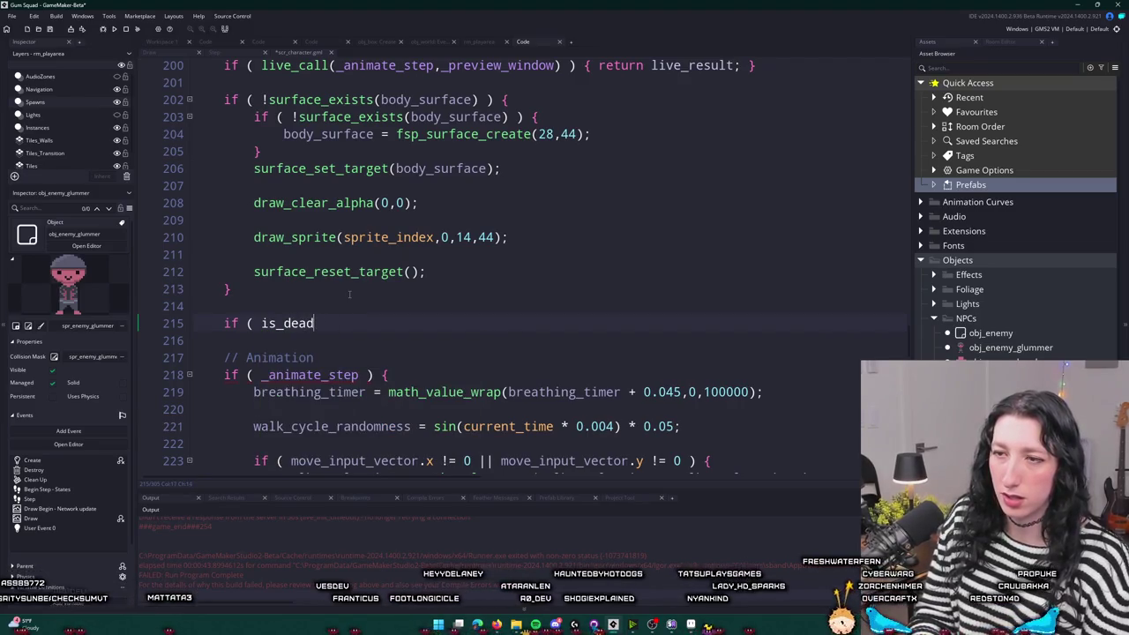
pyautogui.write(' {')
pyautogui.press('Return')
pyautogui.scroll(-5, 349, 294)
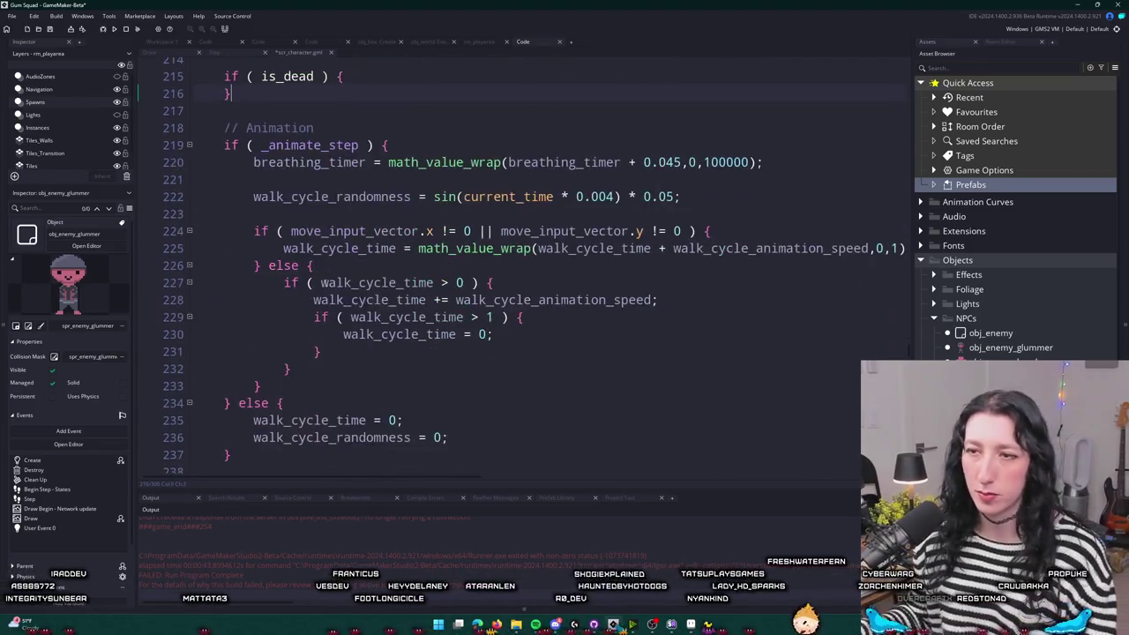
pyautogui.click(375, 76)
pyautogui.press('Return')
pyautogui.press('Return')
pyautogui.write('exit;')
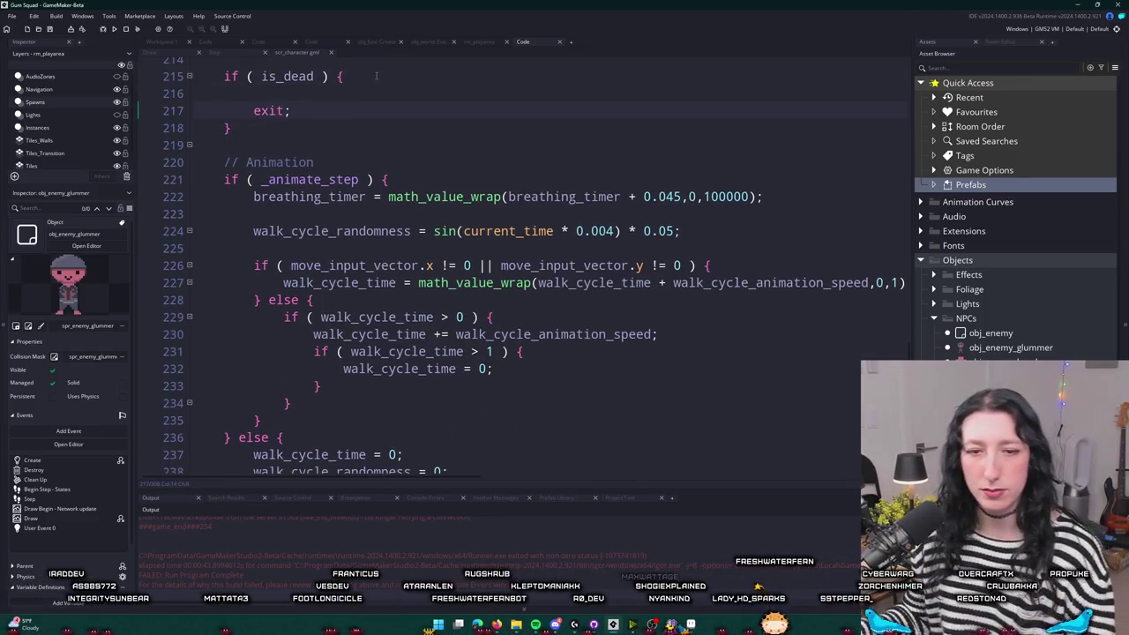
# - Select the draw_surface_center body_surface line and return to the is_dead block
pyautogui.scroll(-5, 376, 75)
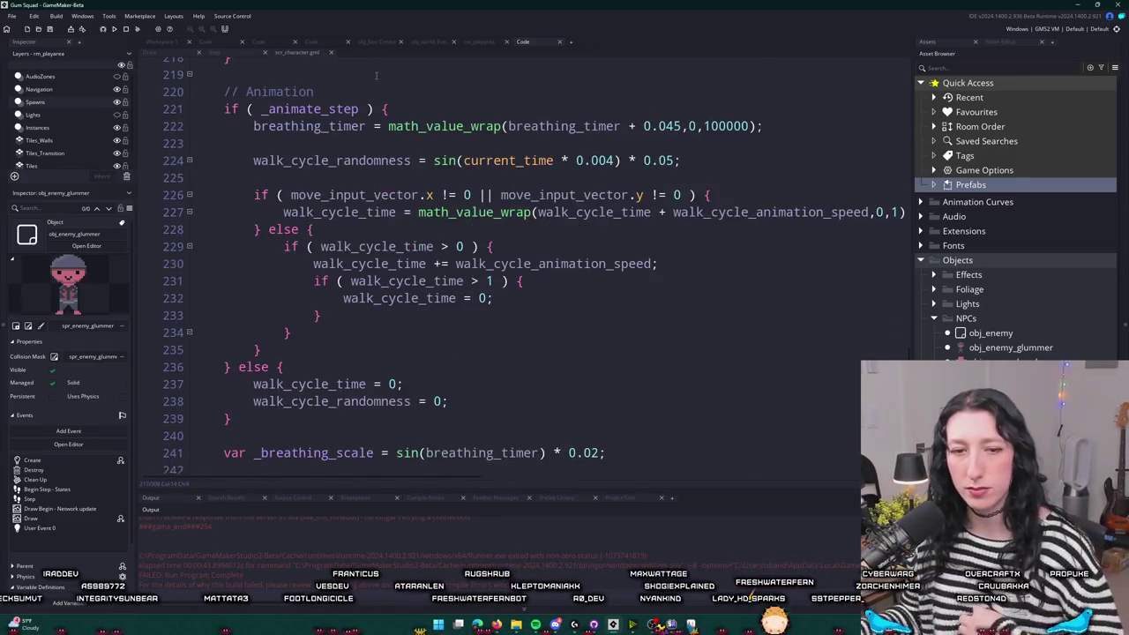
pyautogui.scroll(-8, 391, 138)
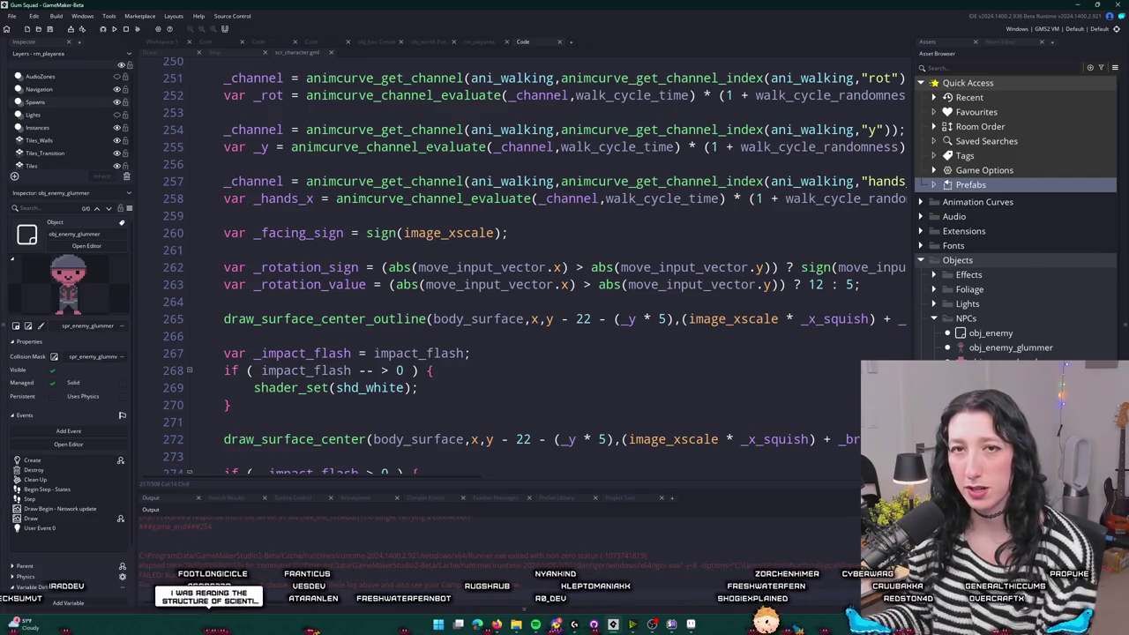
pyautogui.scroll(-4, 476, 268)
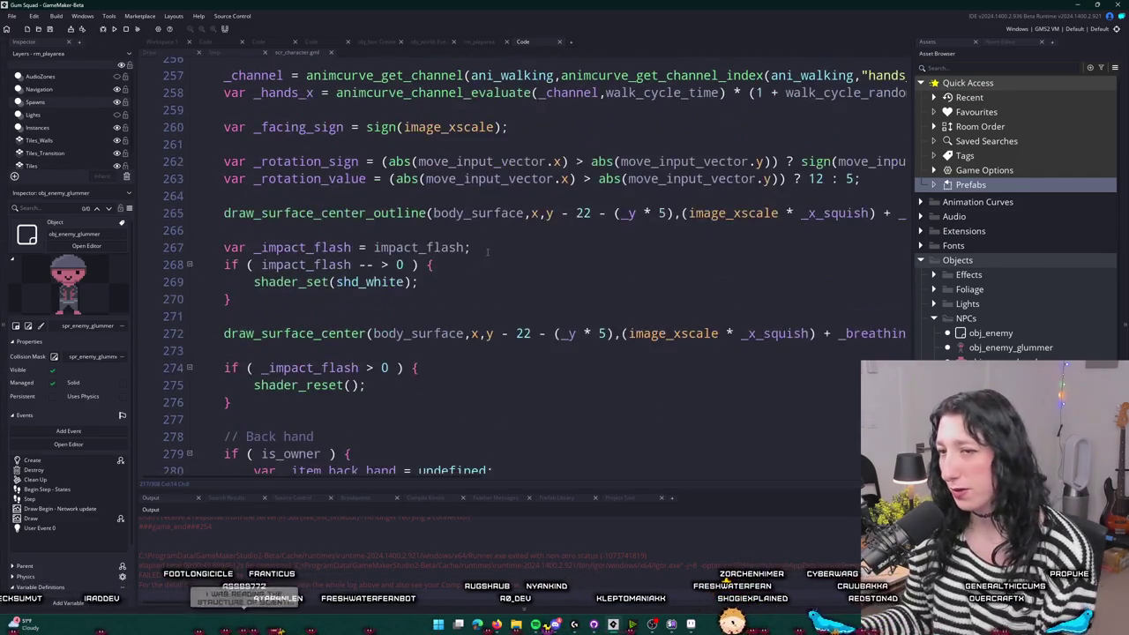
pyautogui.moveTo(224, 245); pyautogui.dragTo(950, 252)
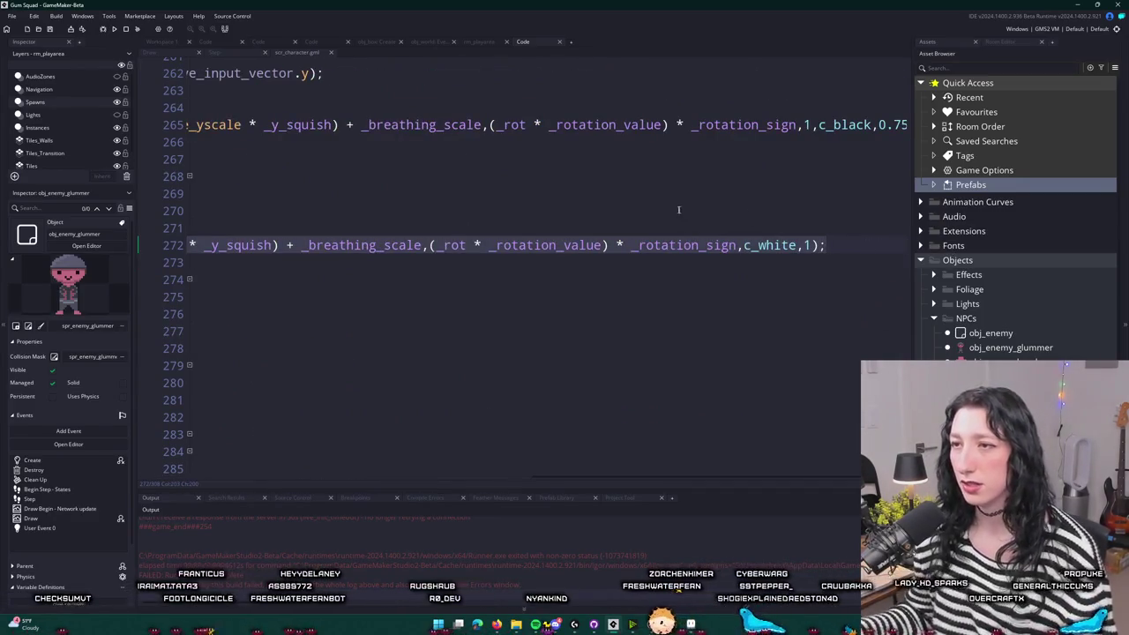
pyautogui.click(676, 211)
pyautogui.scroll(9, 550, 179)
pyautogui.scroll(10, 549, 179)
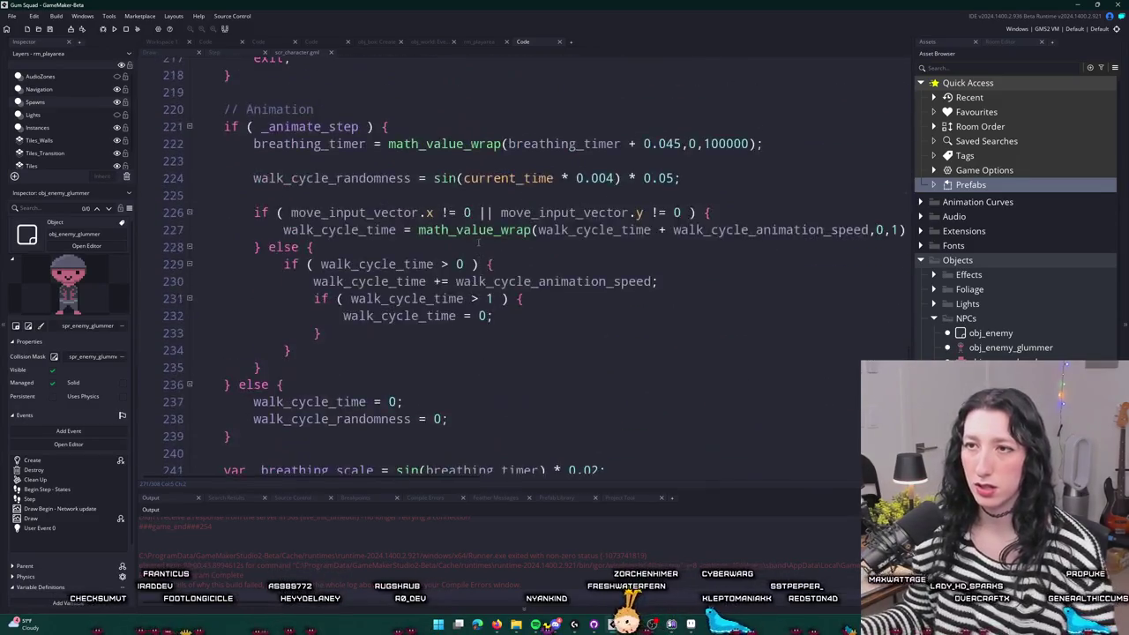
pyautogui.click(352, 252)
# - Paste the draw_surface_center call into the is_dead block and save the script
pyautogui.hotkey('ctrl', 'v')
pyautogui.press('Home')
pyautogui.click(742, 252)
pyautogui.press('End')
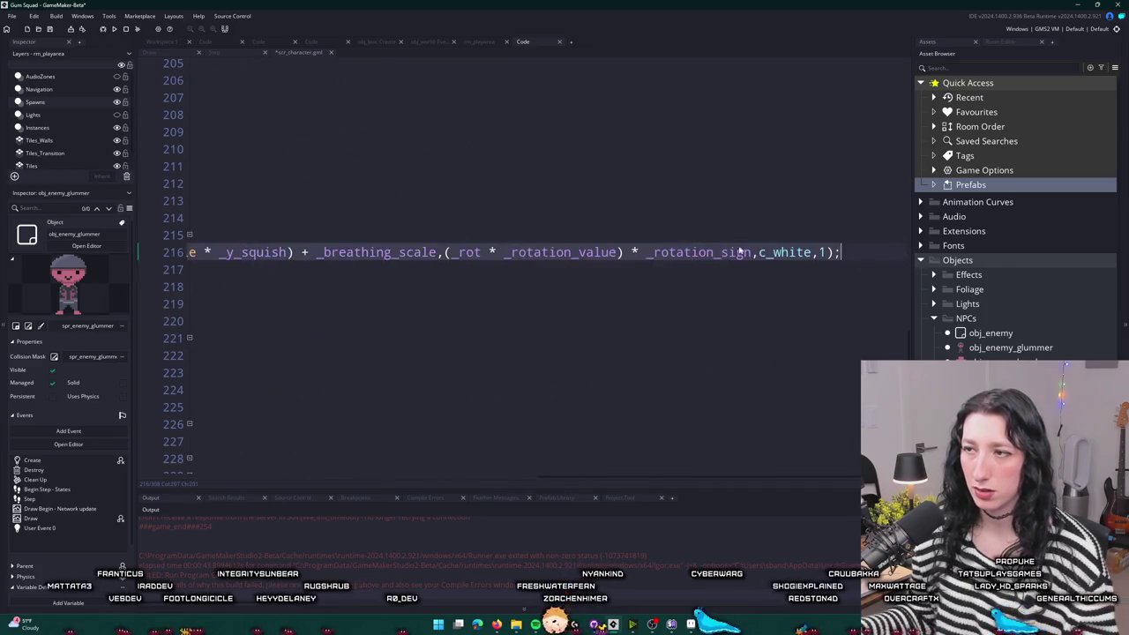
pyautogui.click(735, 252)
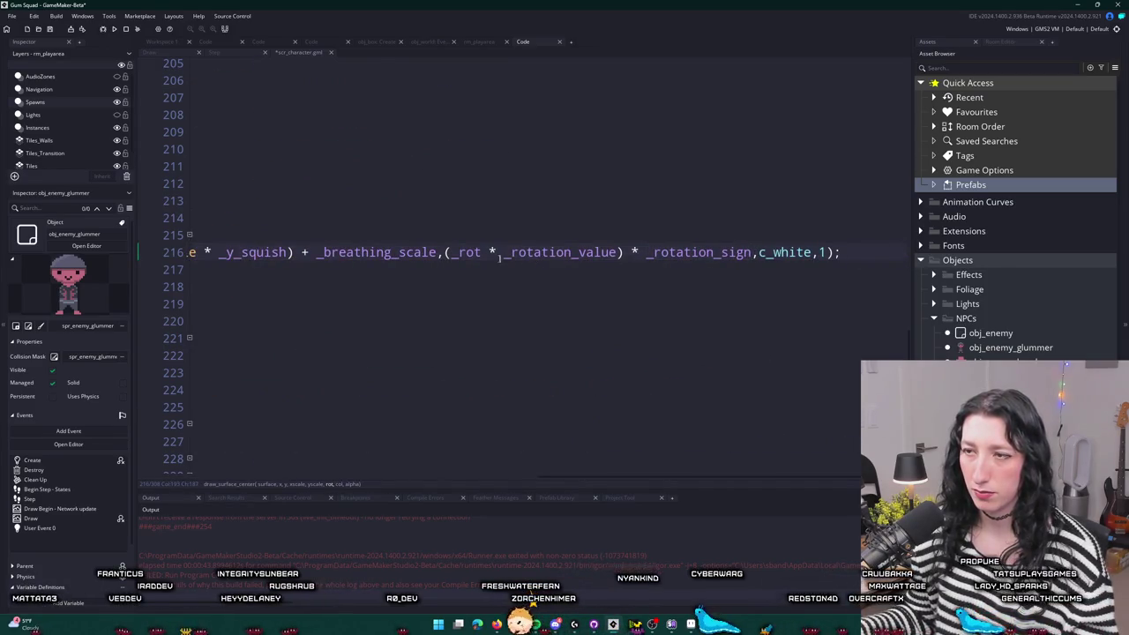
pyautogui.click(451, 252)
pyautogui.hotkey('ctrl', 's')
pyautogui.moveTo(566, 480)
pyautogui.mouseDown()
pyautogui.moveTo(372, 480)
pyautogui.moveTo(440, 480)
pyautogui.mouseUp()
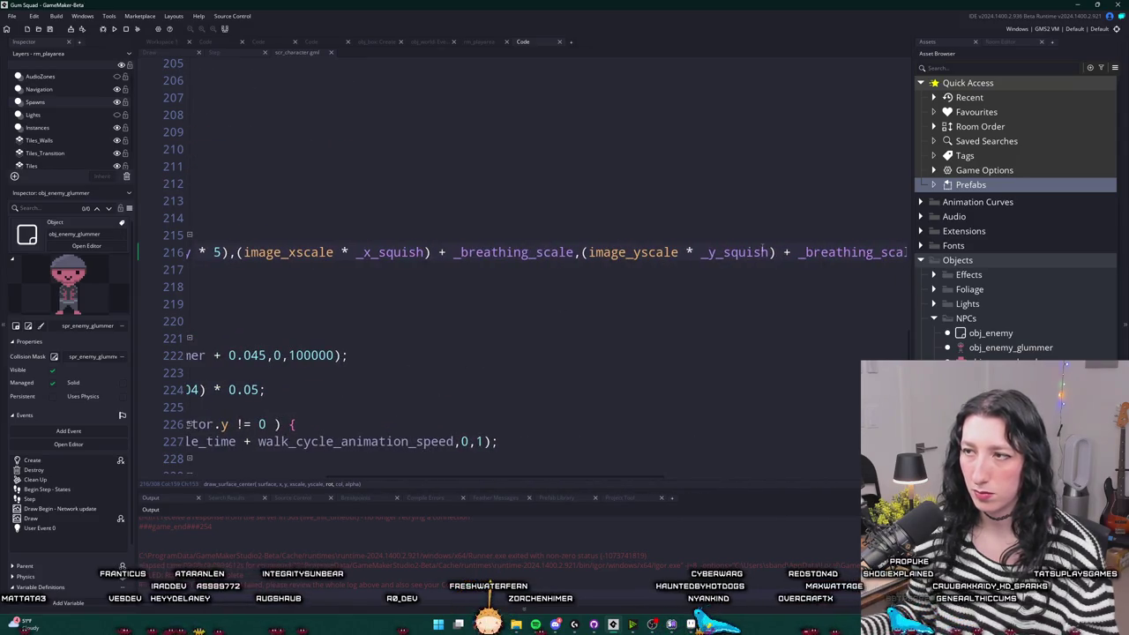
# - Replace the squish and breathing scale terms with plain image_yscale and image_xscale
pyautogui.doubleClick(612, 252)
pyautogui.hotkey('ctrl', 'c')
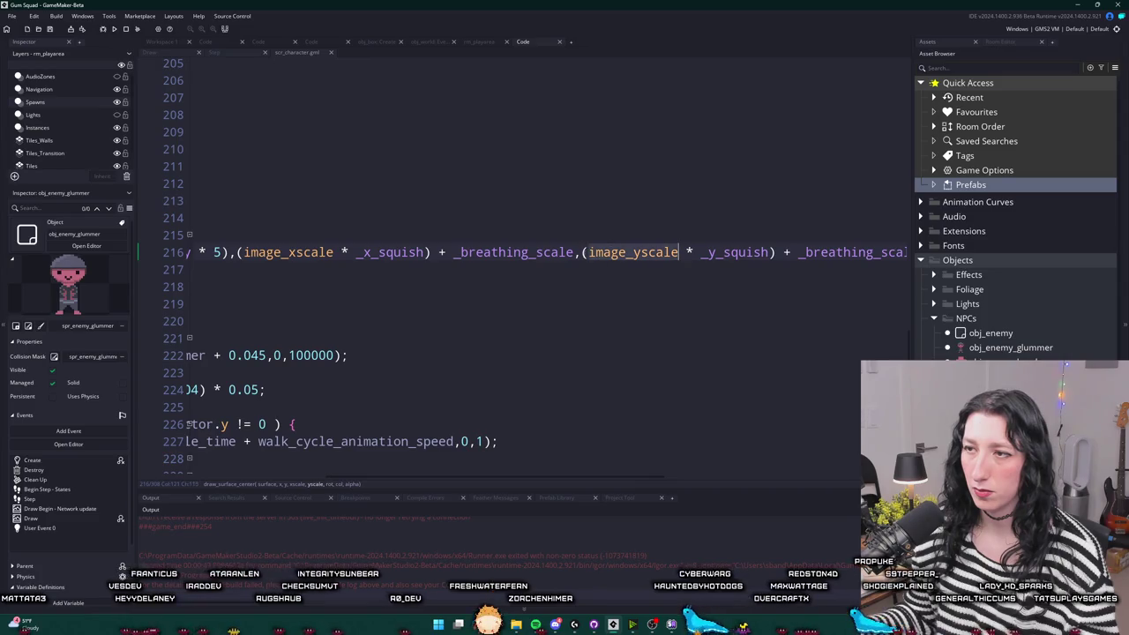
pyautogui.moveTo(612, 252)
pyautogui.mouseDown()
pyautogui.moveTo(882, 253)
pyautogui.moveTo(177, 256)
pyautogui.moveTo(1065, 278)
pyautogui.moveTo(1059, 258)
pyautogui.moveTo(969, 246)
pyautogui.mouseUp()
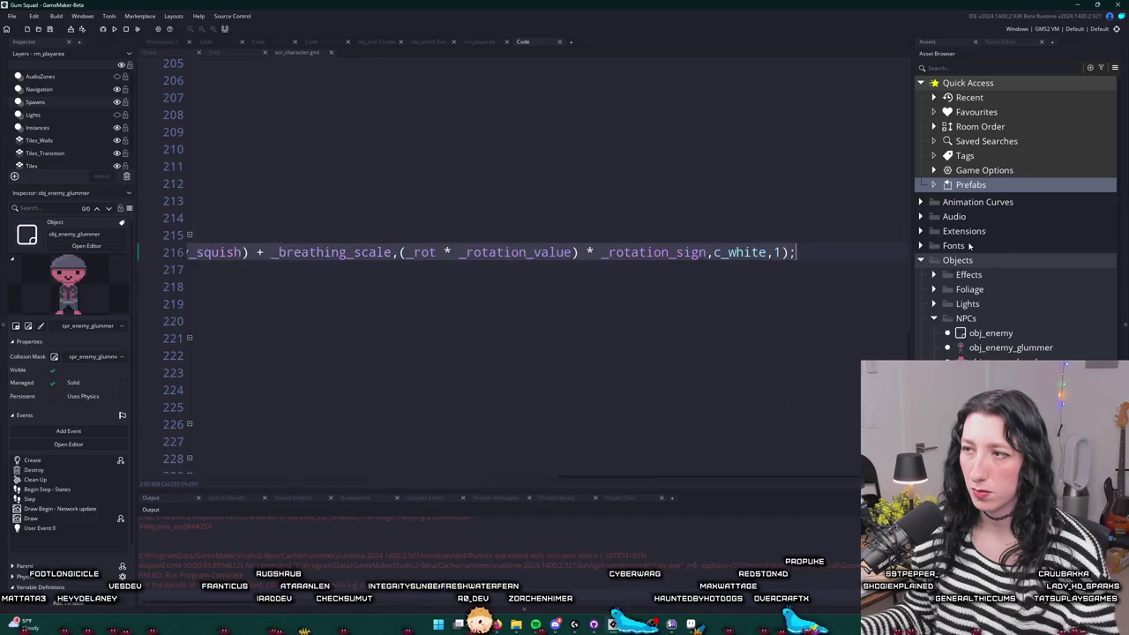
pyautogui.moveTo(813, 252); pyautogui.dragTo(393, 252)
pyautogui.hotkey('ctrl', 'v')
pyautogui.press('Home')
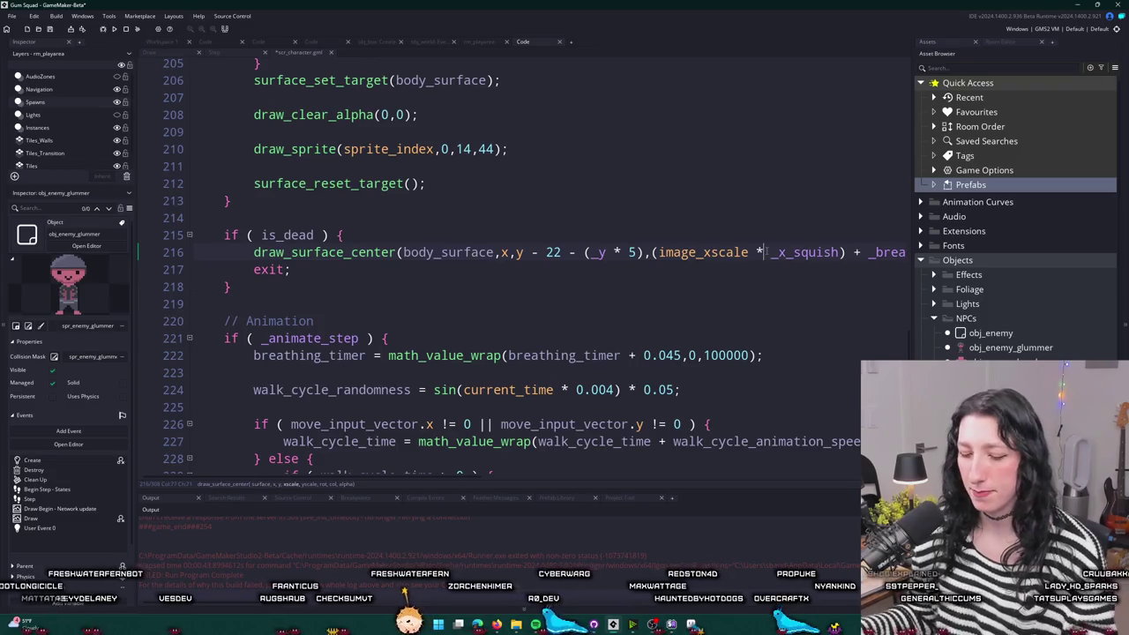
pyautogui.press('F12')
pyautogui.scroll(6, 647, 250)
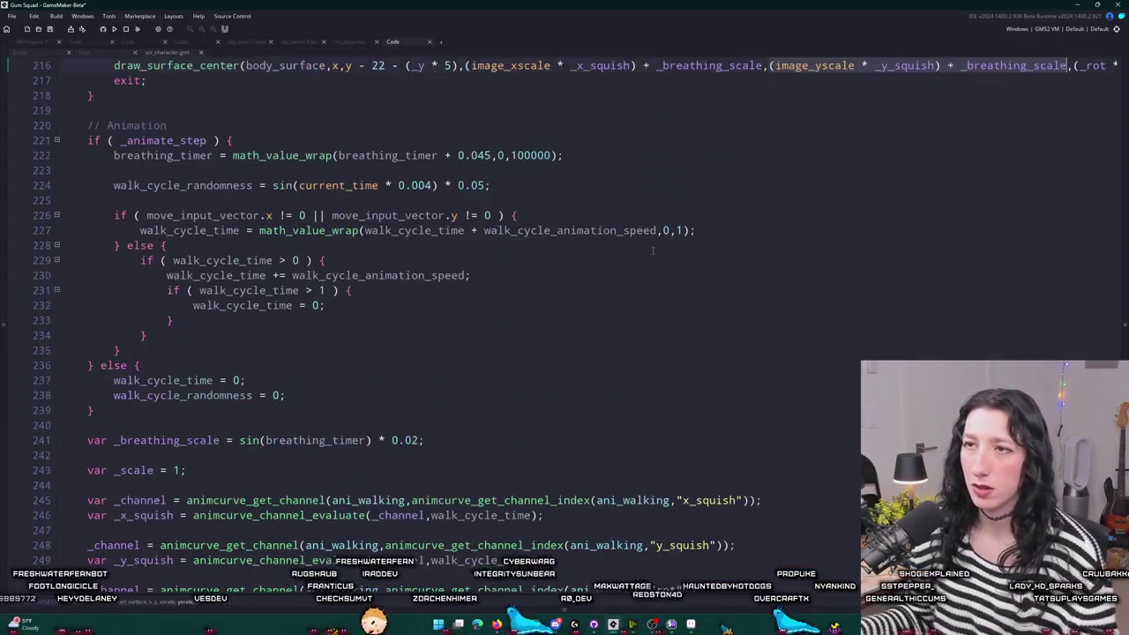
pyautogui.scroll(2, 646, 250)
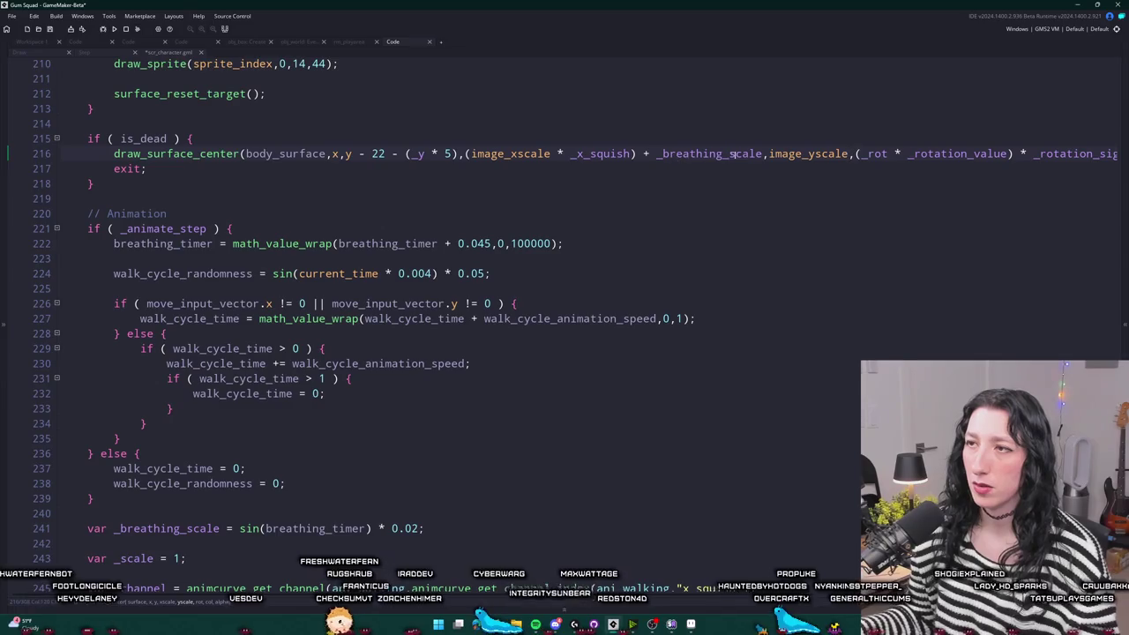
pyautogui.moveTo(763, 153); pyautogui.dragTo(550, 153)
pyautogui.press('BackSpace')
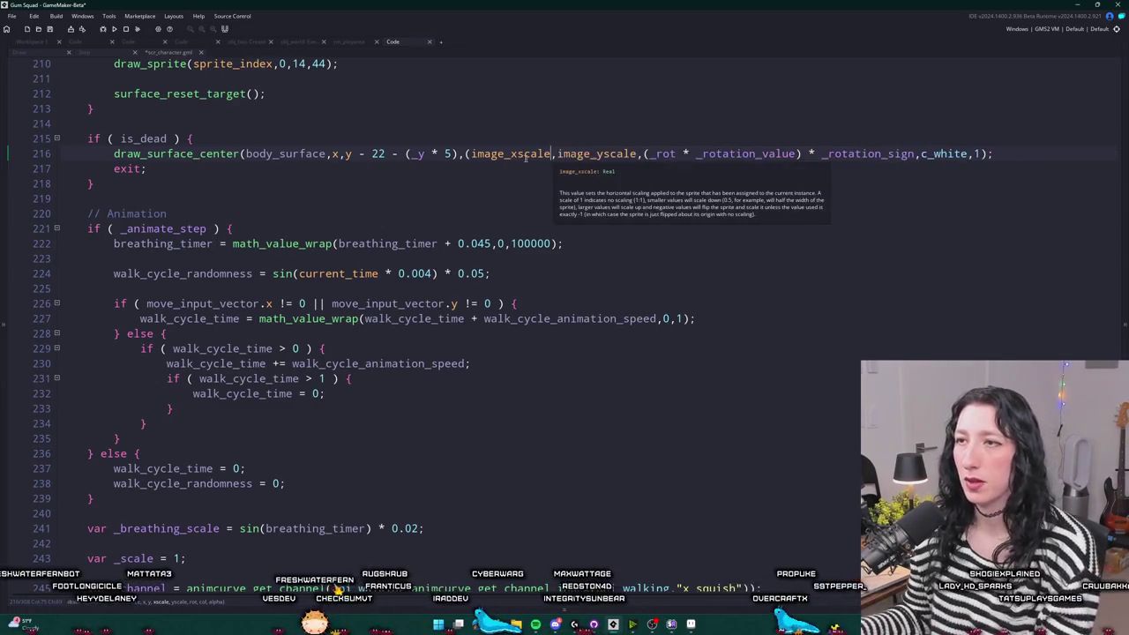
pyautogui.press('BackSpace')
pyautogui.click(476, 144)
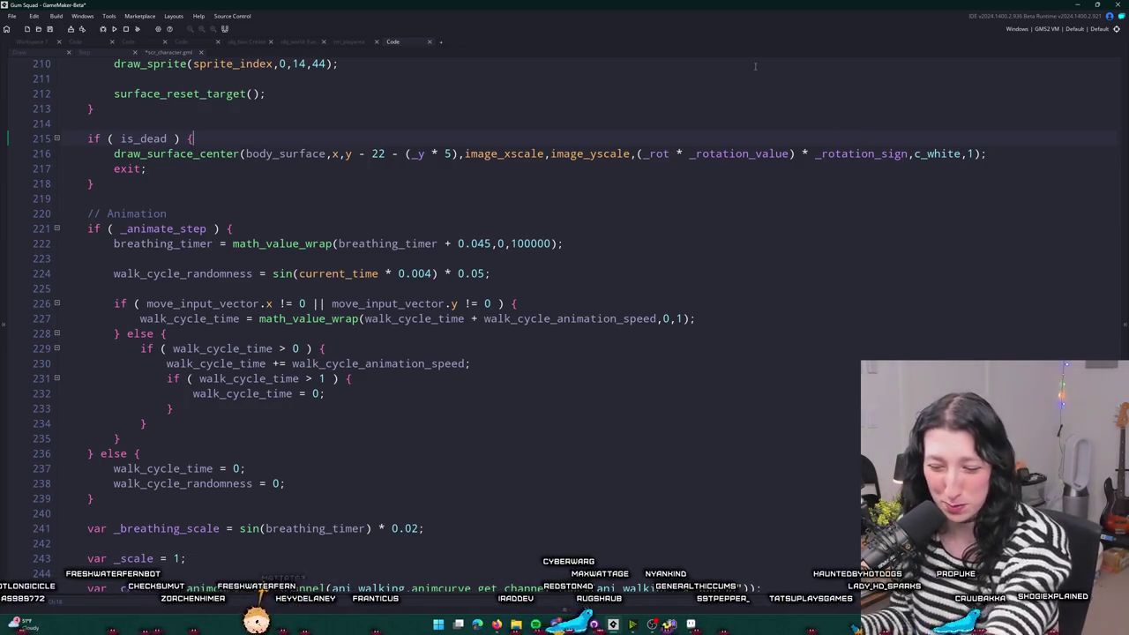
# - Change the dead-body draw call's rotation argument to image_angle
pyautogui.scroll(1, 1016, 171)
pyautogui.click(1016, 171)
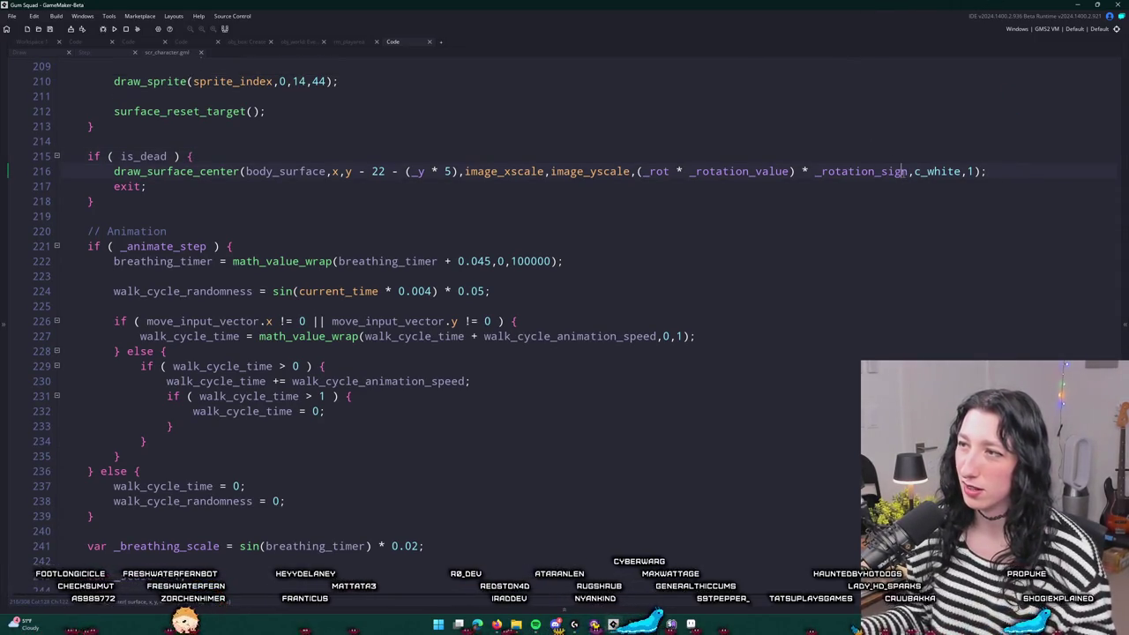
pyautogui.moveTo(873, 177); pyautogui.dragTo(639, 171)
pyautogui.click(639, 171)
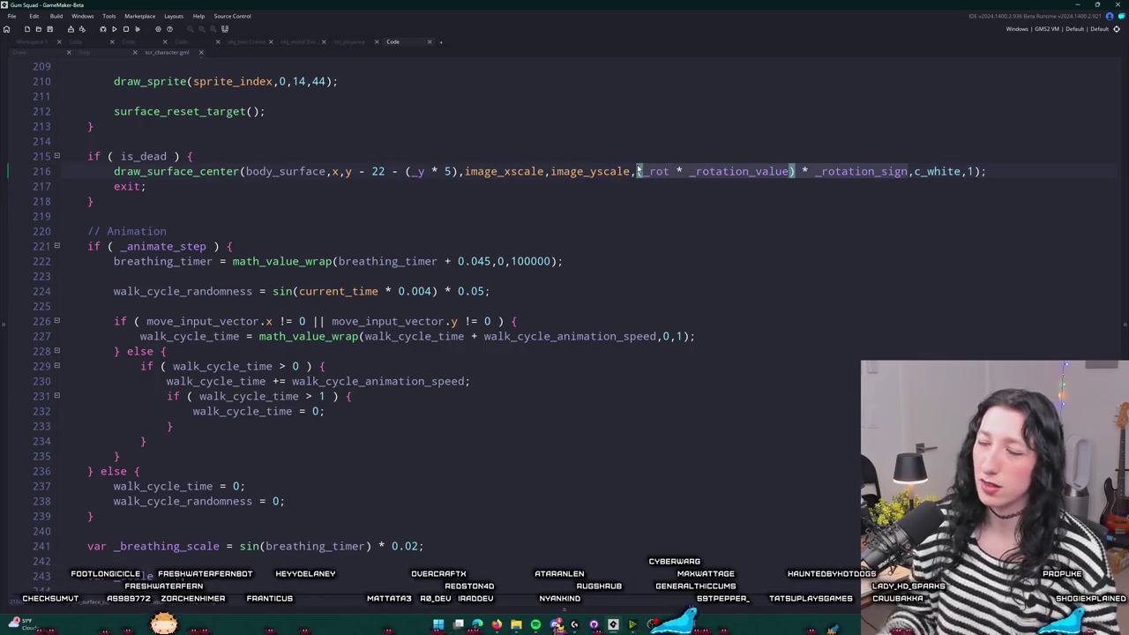
pyautogui.hotkey('ctrl', 'Delete')
pyautogui.hotkey('ctrl', 'Delete')
pyautogui.hotkey('ctrl', 'Delete')
pyautogui.write(',')
pyautogui.press('Left')
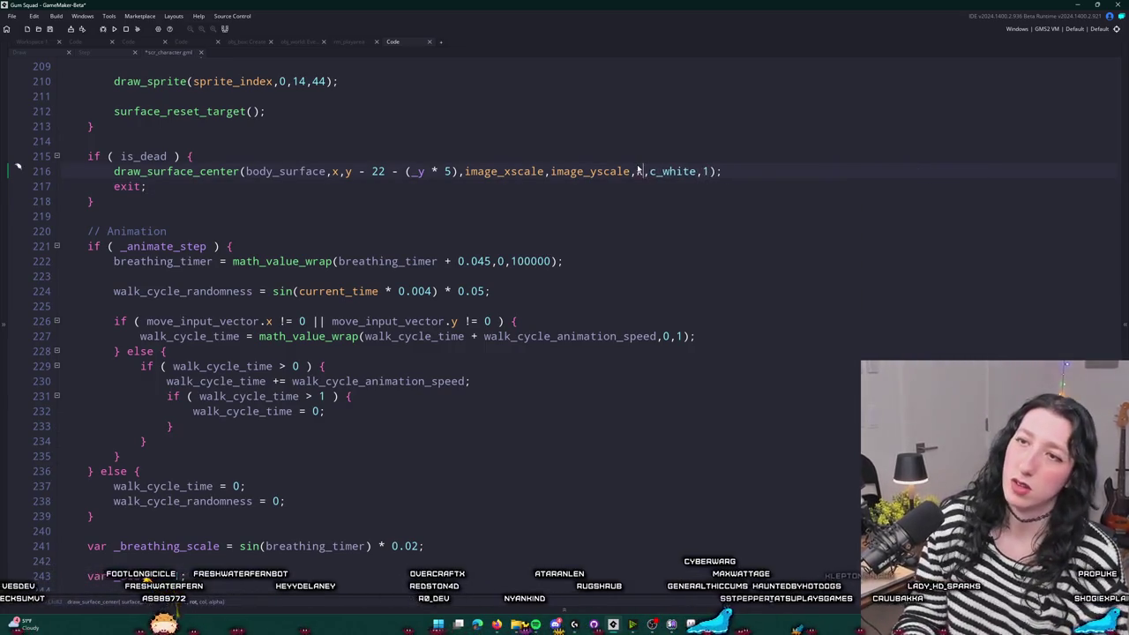
pyautogui.write('image_anglew')
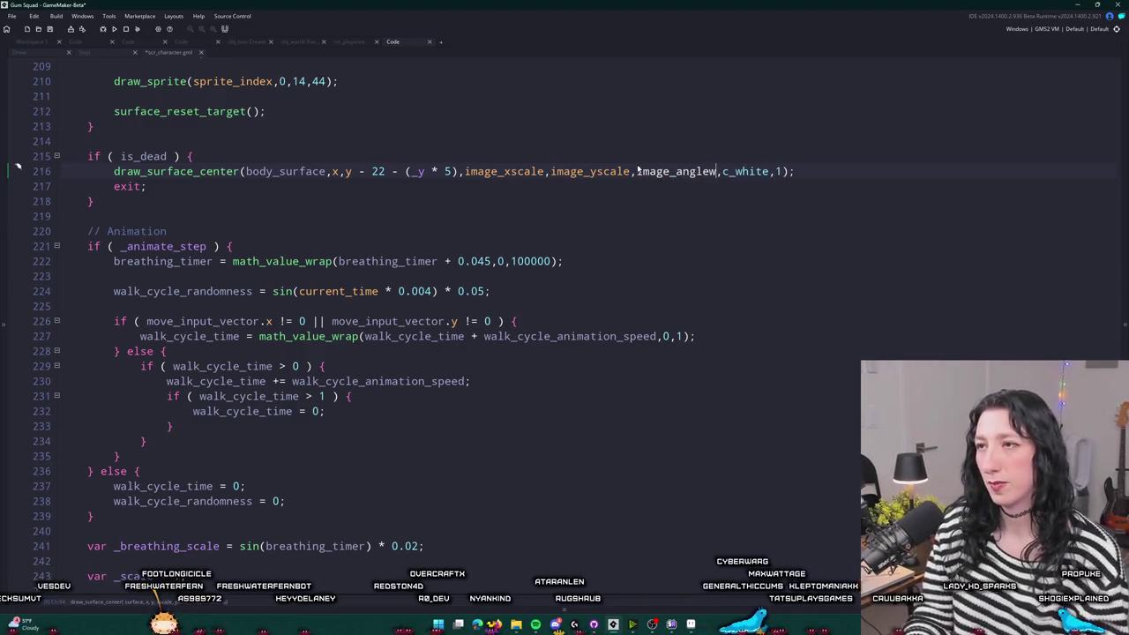
pyautogui.press('BackSpace')
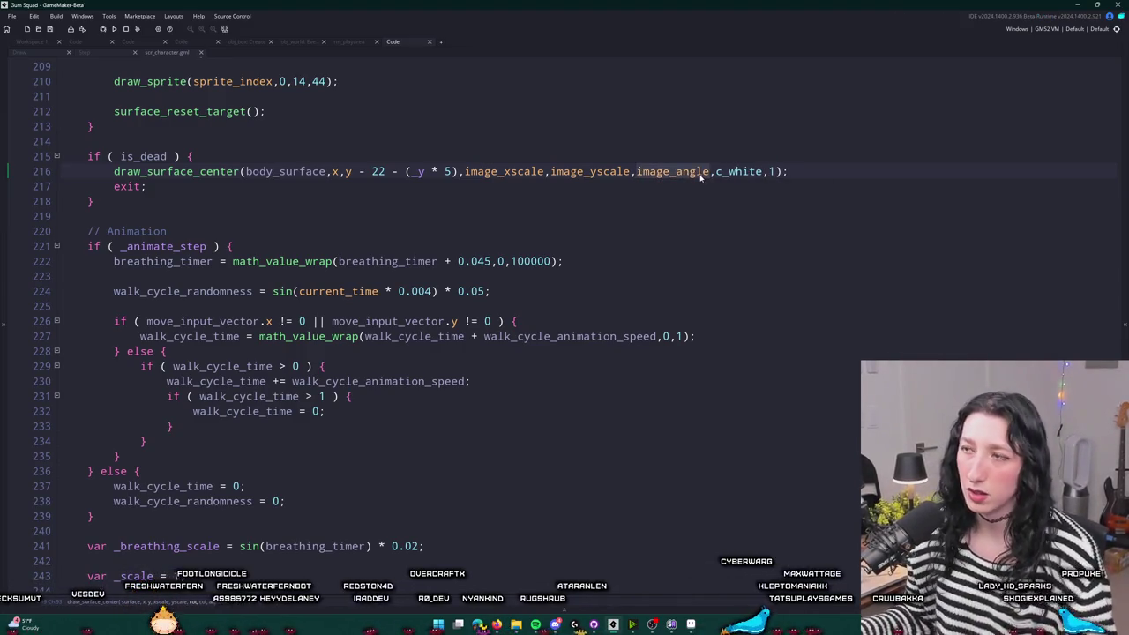
# - Add image_angle = math_lerp_angle(image_angle,90,0.25) at the top of the is_dead block
pyautogui.click(704, 151)
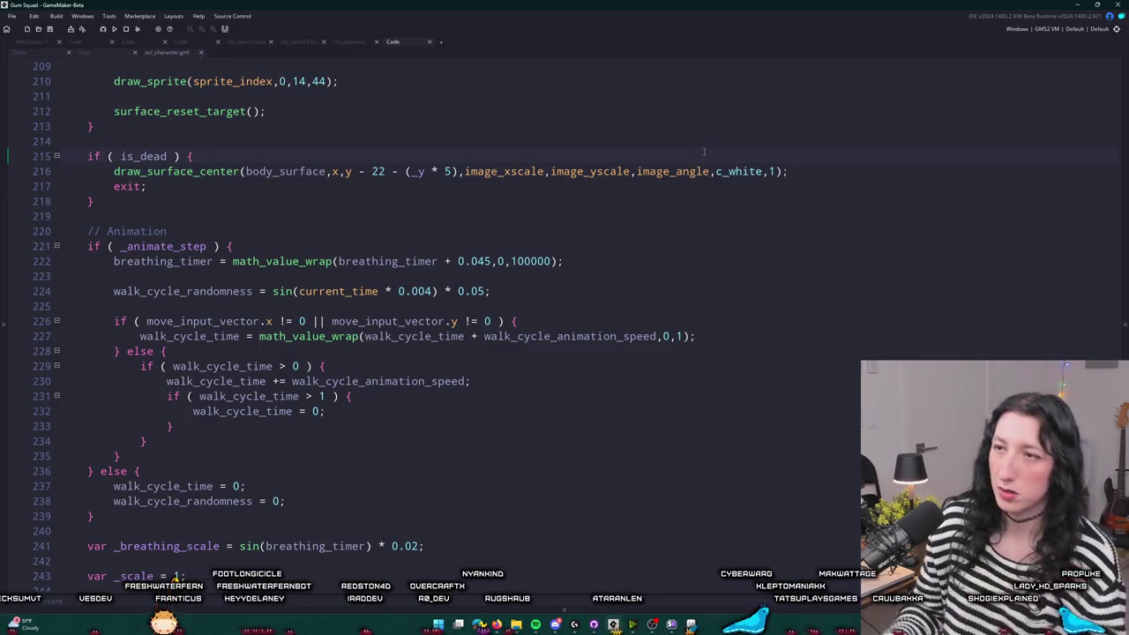
pyautogui.press('Return')
pyautogui.write('image_angle = ')
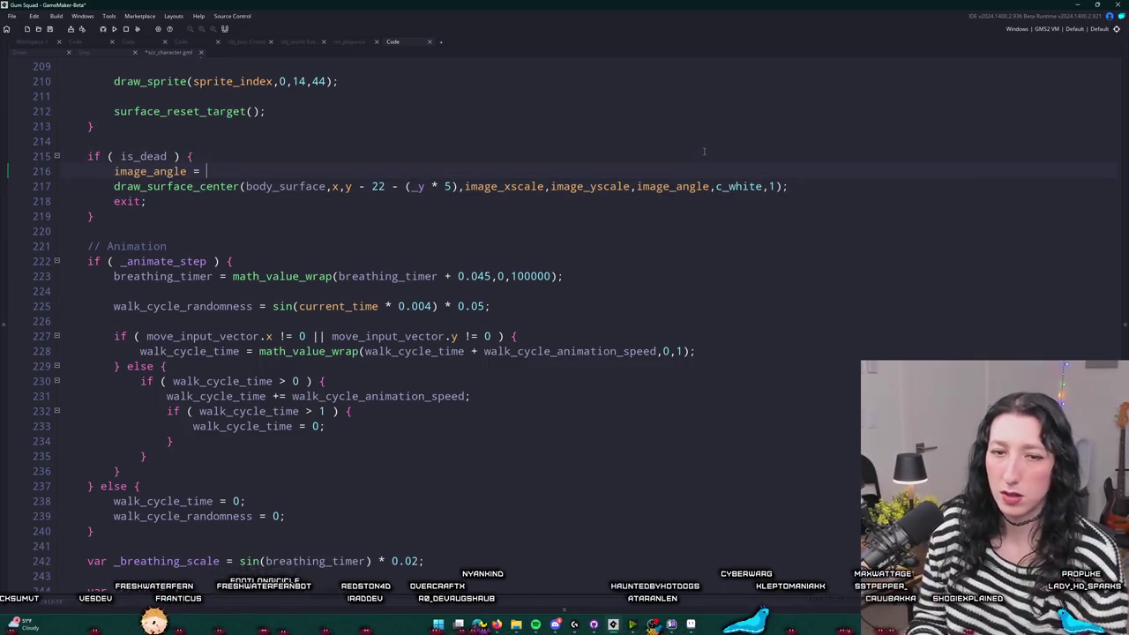
pyautogui.write('math_ler')
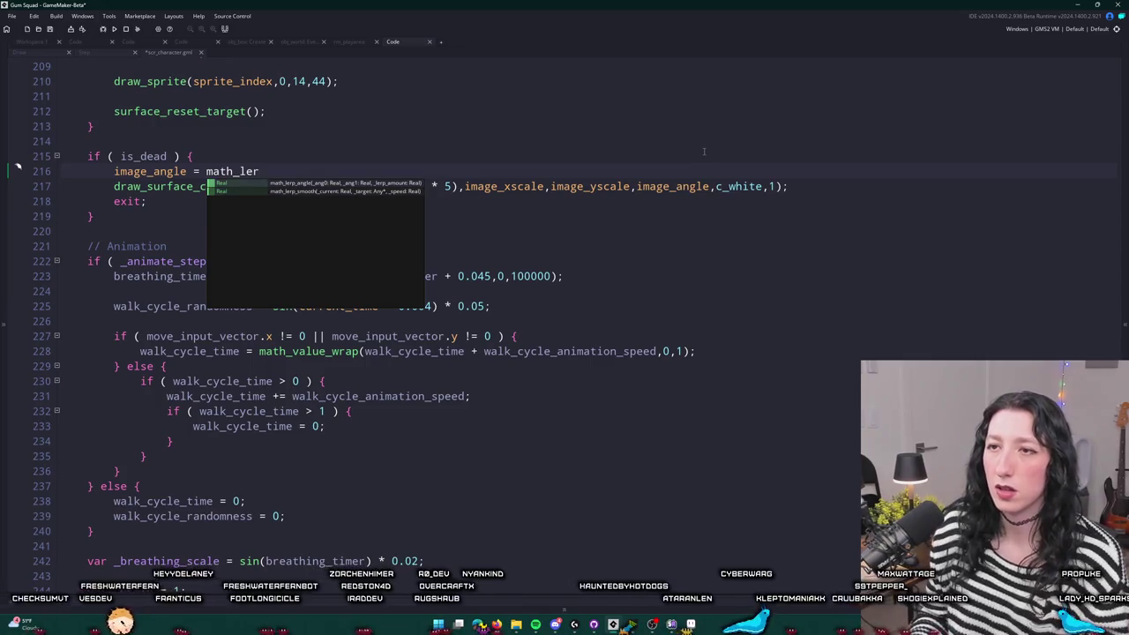
pyautogui.press('Return')
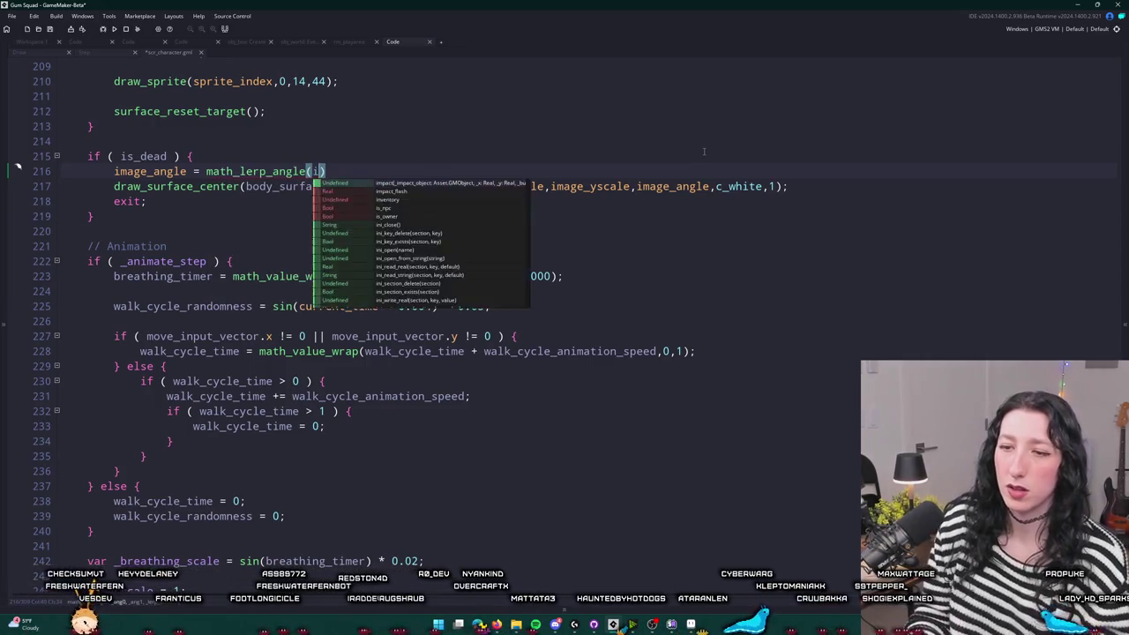
pyautogui.write('ge_')
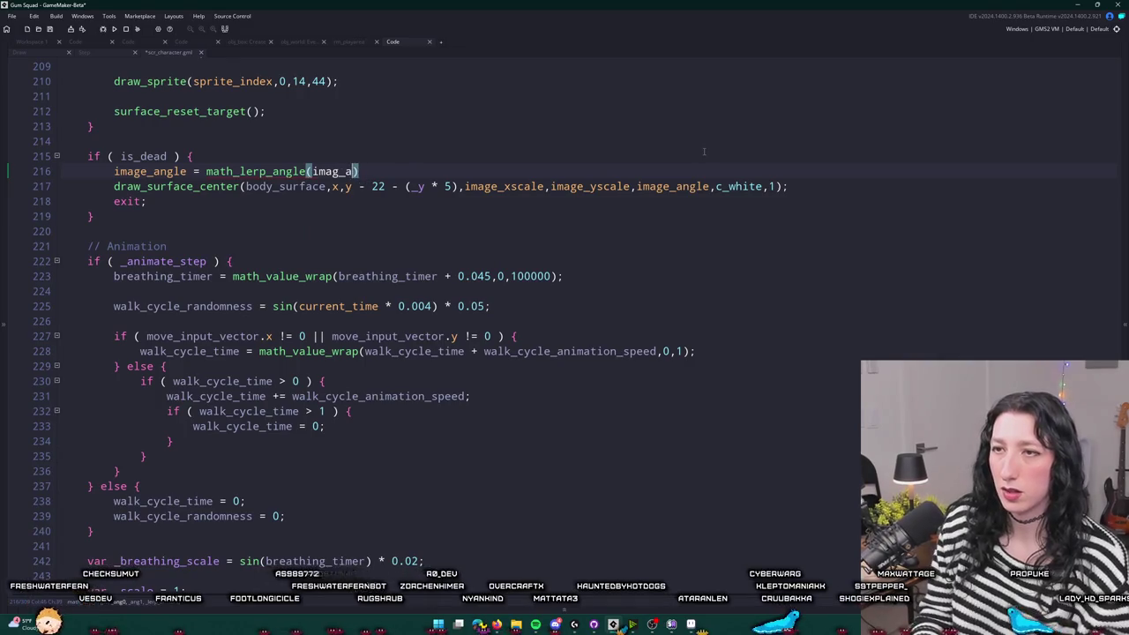
pyautogui.write('e,90,')
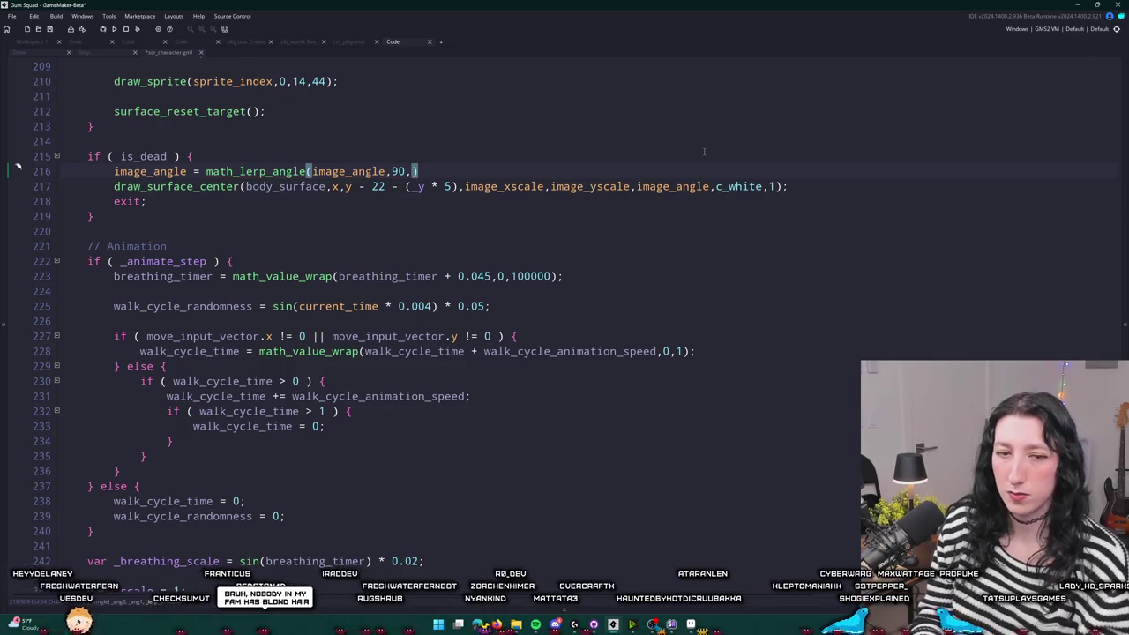
pyautogui.write('.2);')
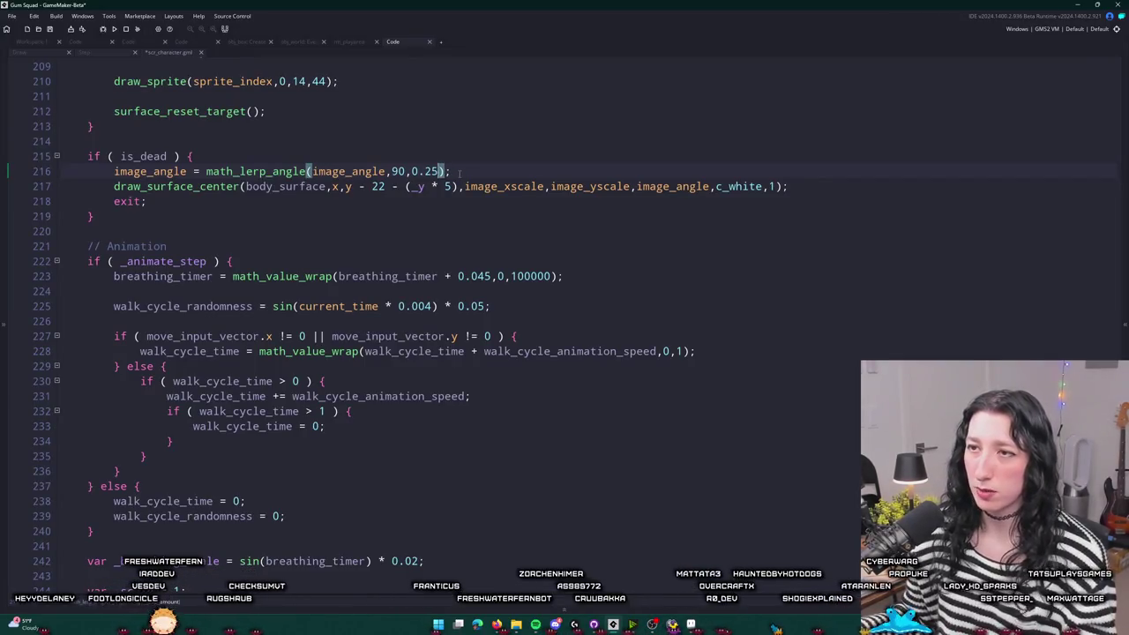
# - Fold the Animation code block at line 222 and switch back to Workspace 1
pyautogui.click(56, 261)
pyautogui.scroll(-14, 54, 353)
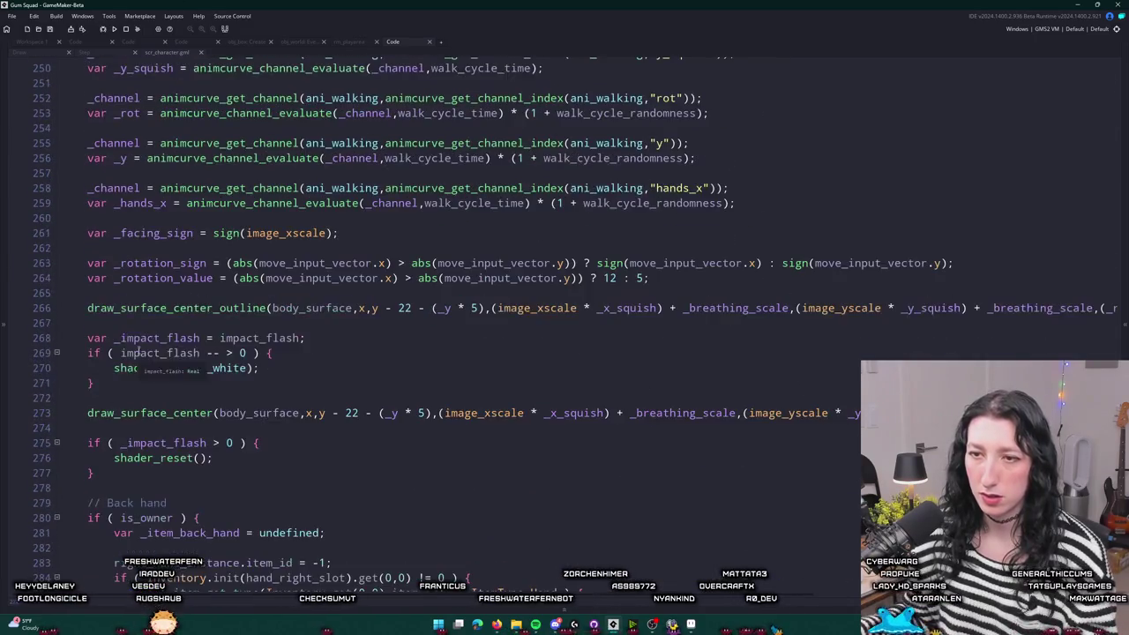
pyautogui.scroll(-2, 297, 311)
pyautogui.scroll(-6, 297, 311)
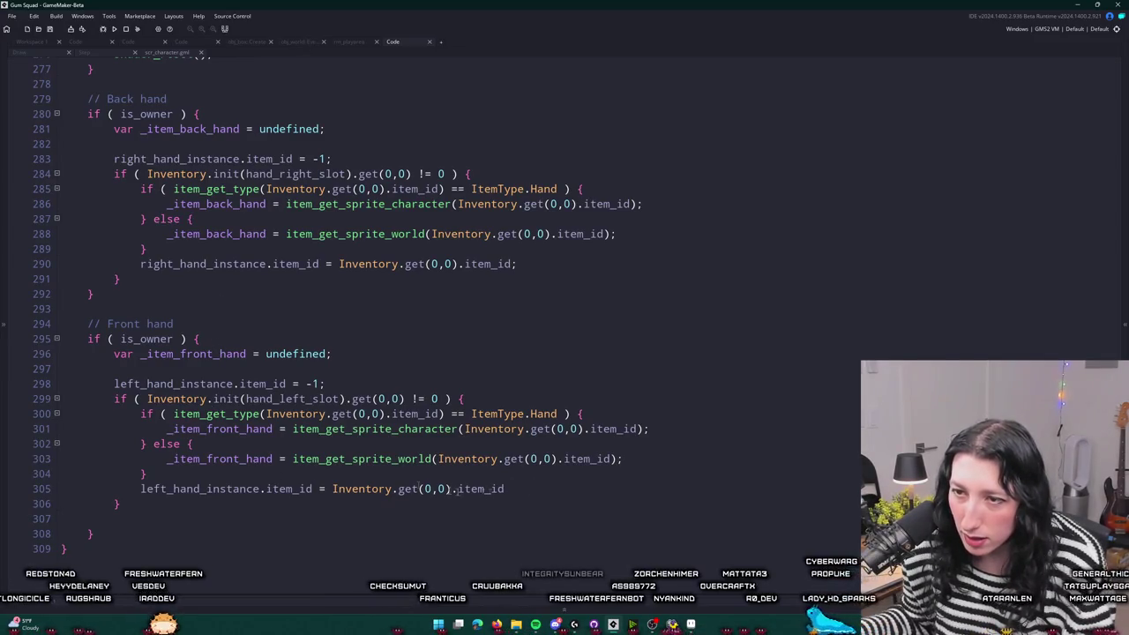
pyautogui.scroll(1, 250, 401)
pyautogui.scroll(10, 249, 401)
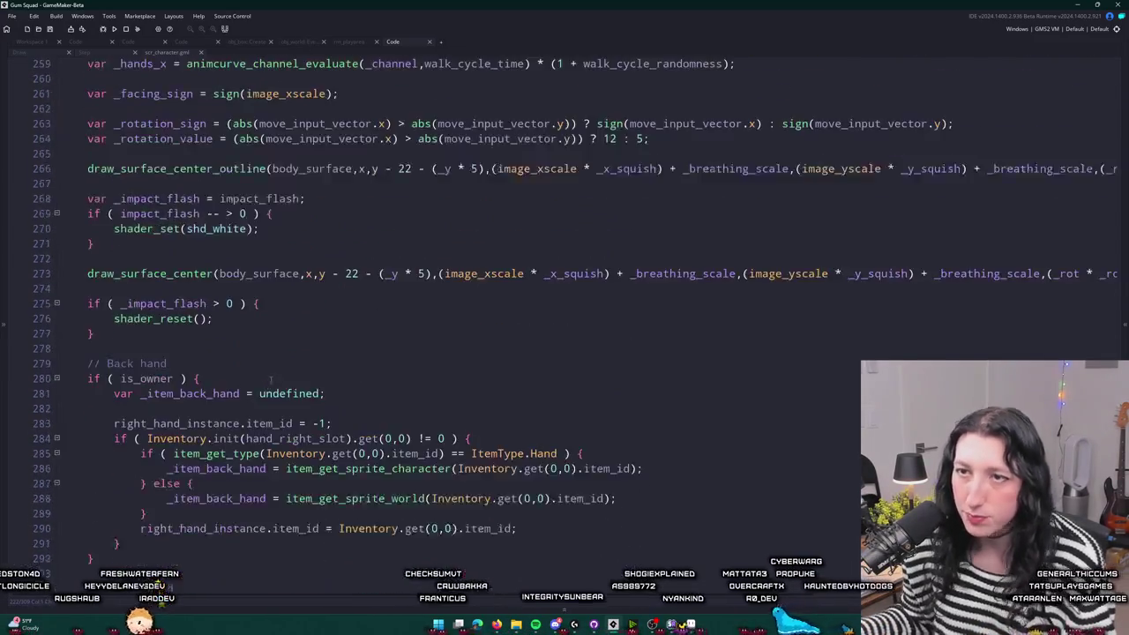
pyautogui.scroll(12, 276, 291)
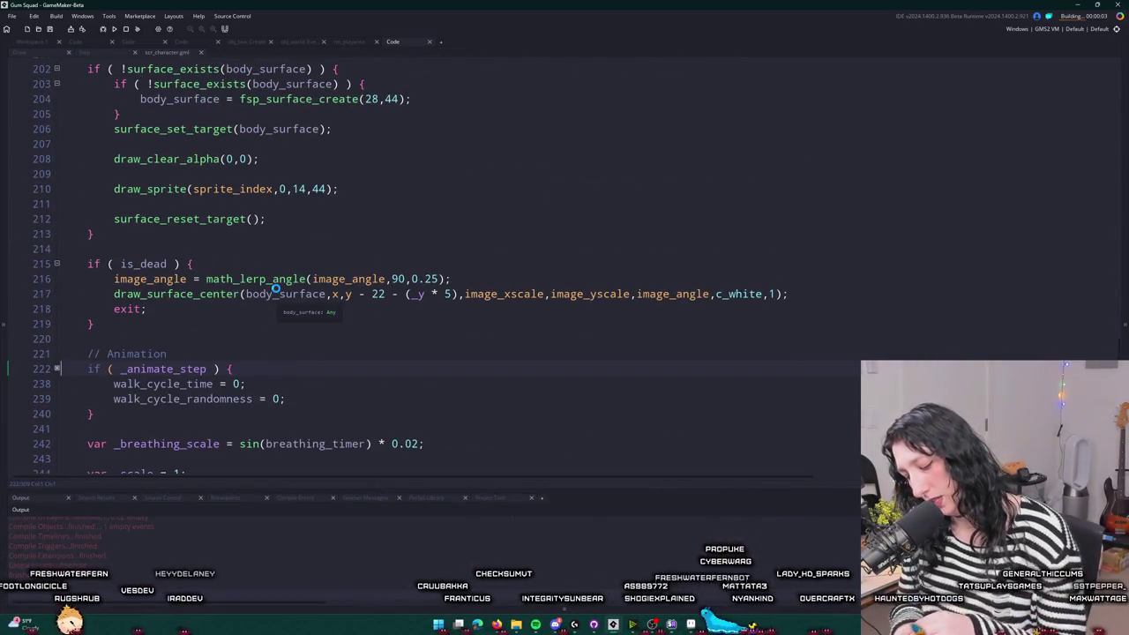
pyautogui.hotkey('ctrl', 'Tab')
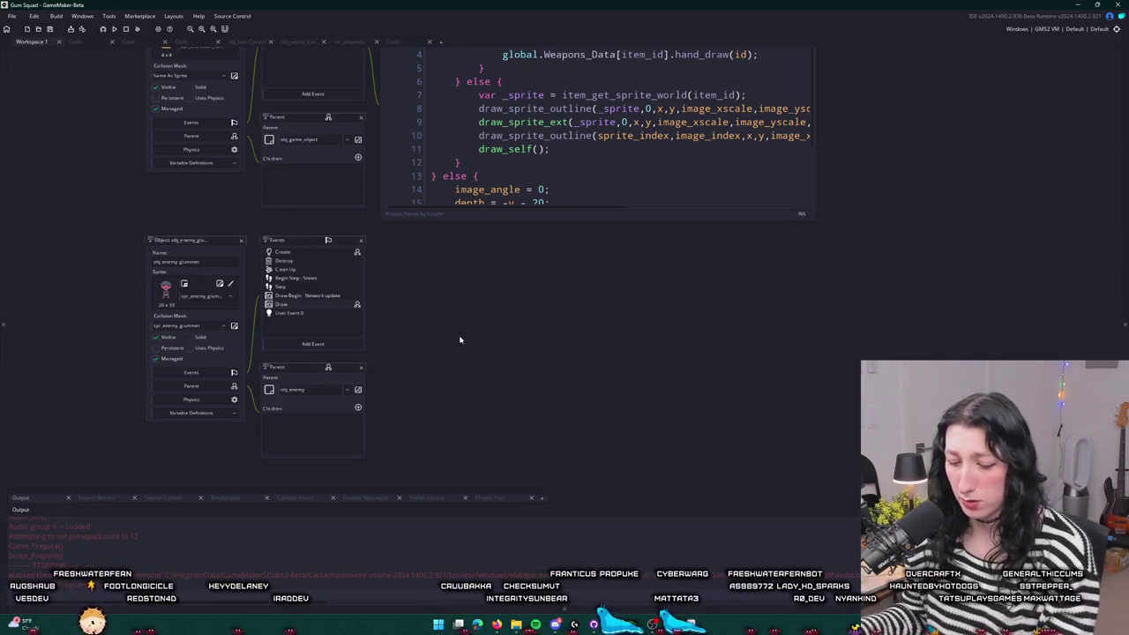
# - Open and review the glummer enemy's Step event code
pyautogui.moveTo(385, 366); pyautogui.dragTo(409, 301)
pyautogui.scroll(2, 311, 267)
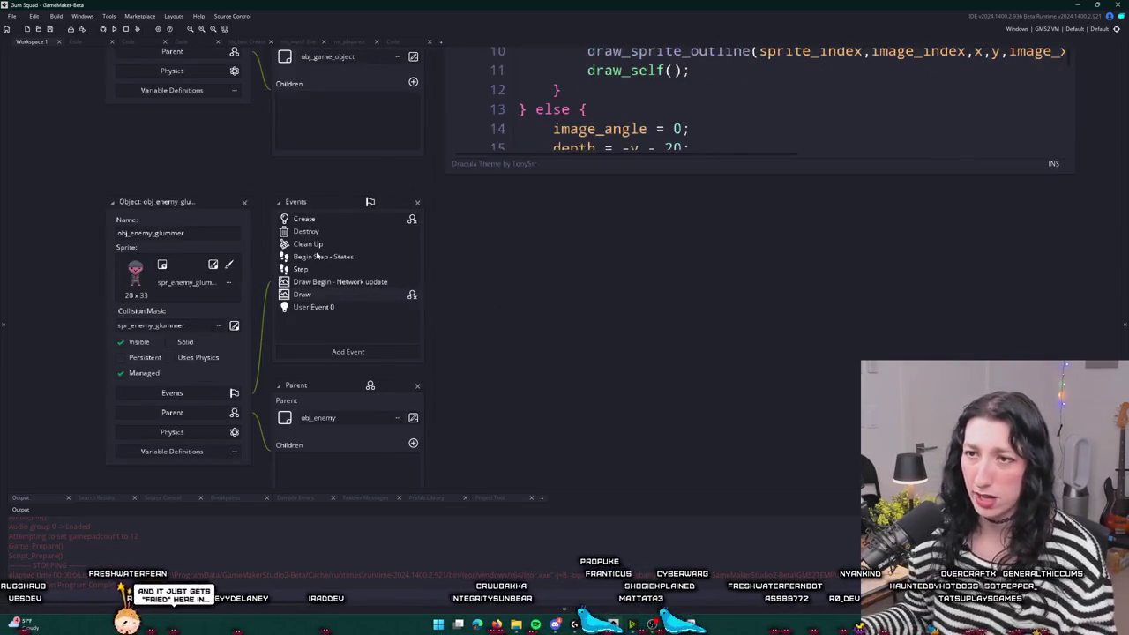
pyautogui.doubleClick(312, 268)
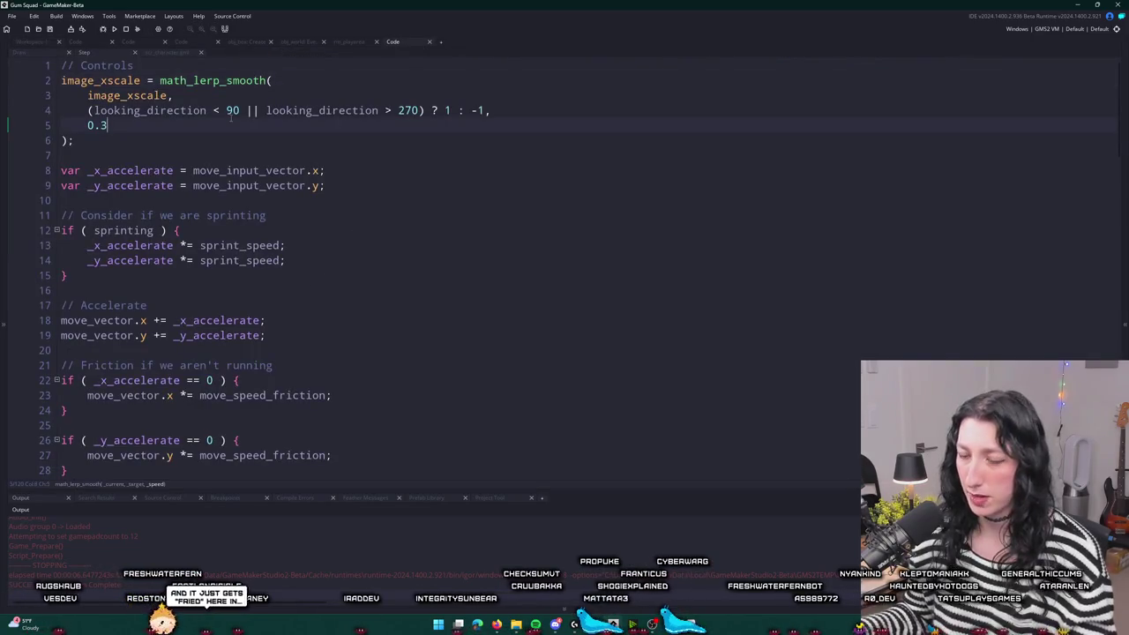
pyautogui.scroll(2, 226, 114)
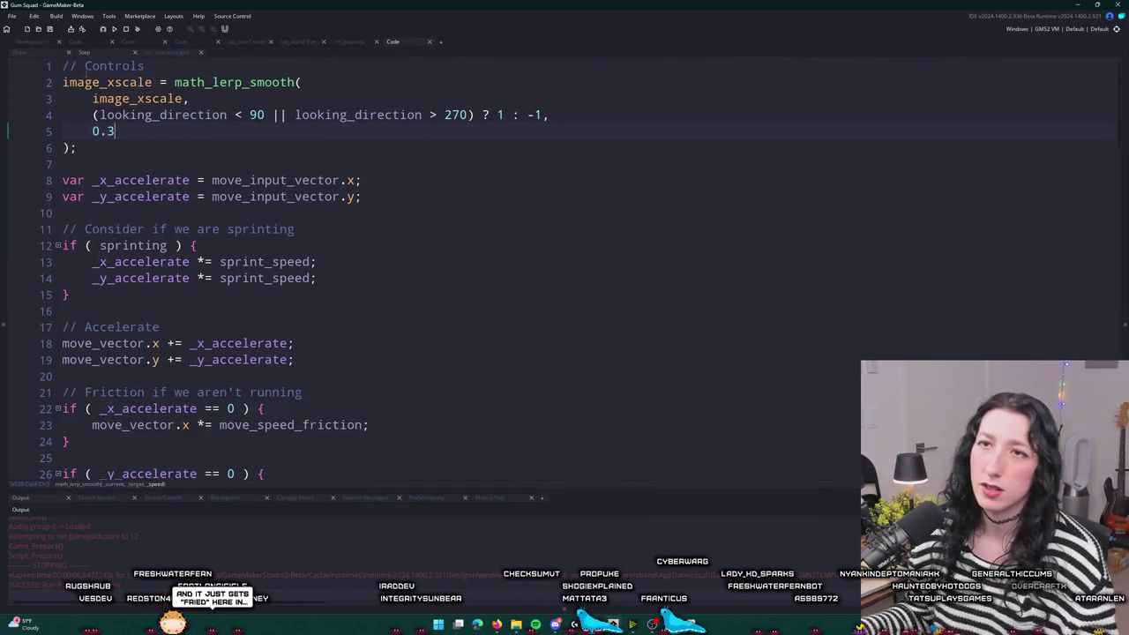
pyautogui.click(229, 73)
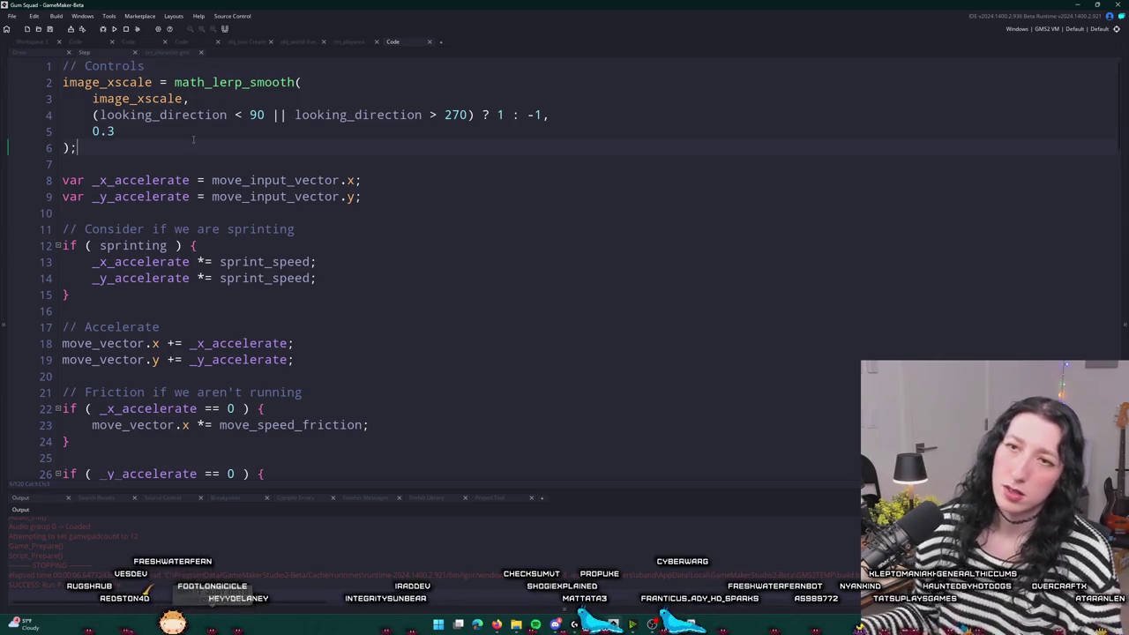
pyautogui.hotkey('ctrl', 'Tab')
# - In the Create event, add if ( hp <= 0 ) { is_dead = true; } after hp -= _damage;
pyautogui.doubleClick(341, 220)
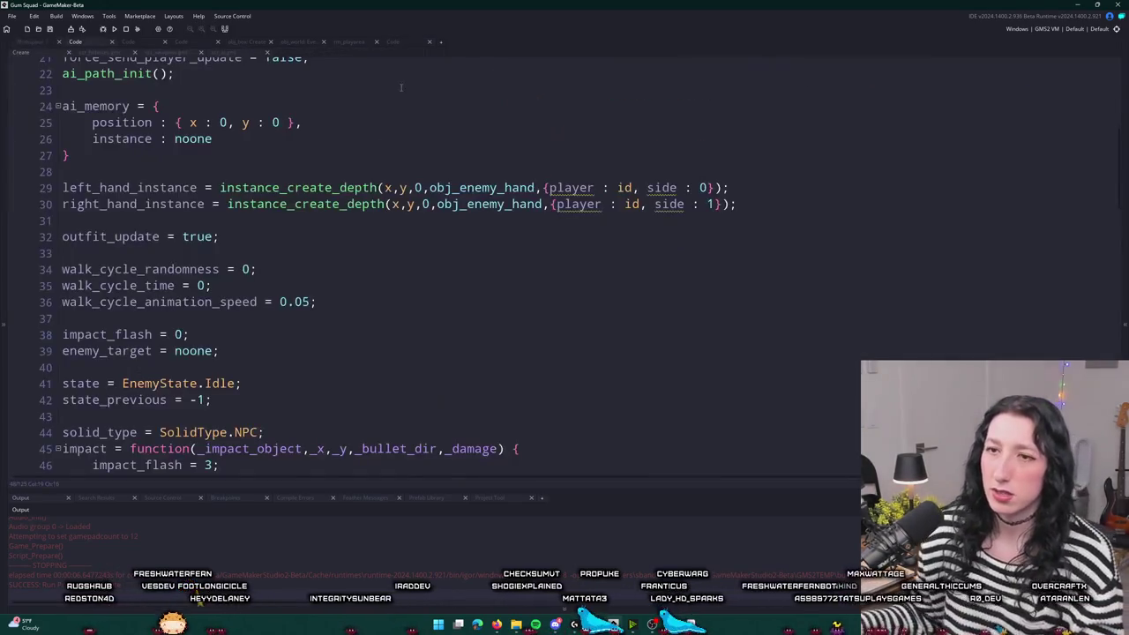
pyautogui.scroll(-4, 400, 88)
pyautogui.click(342, 302)
pyautogui.press('Return')
pyautogui.press('Return')
pyautogui.write('if ( hp = ')
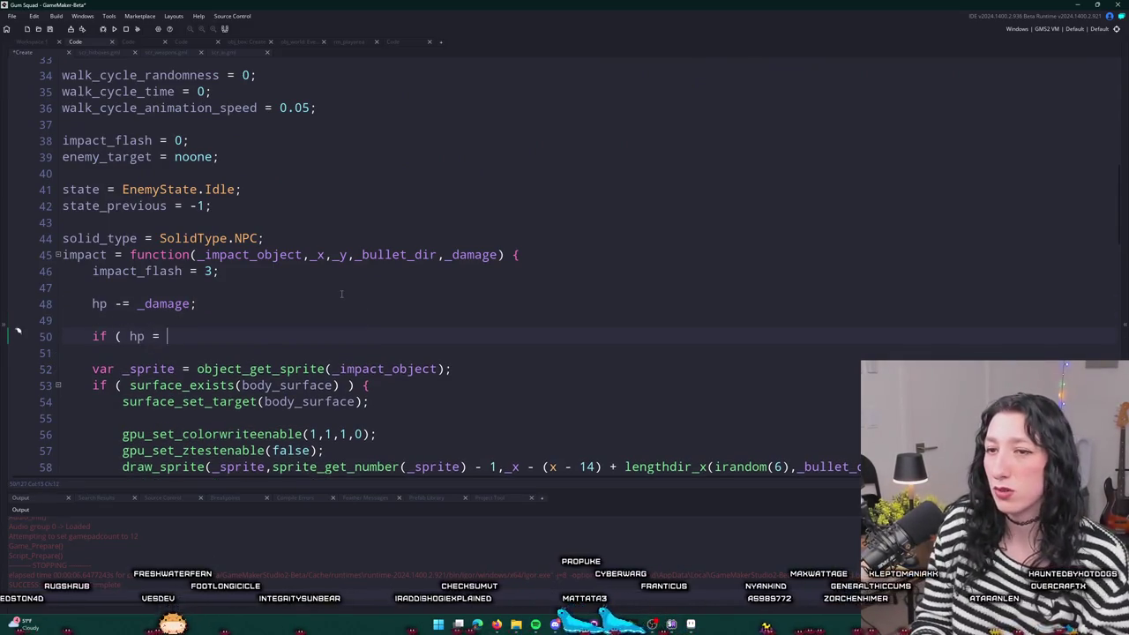
pyautogui.press('BackSpace')
pyautogui.press('BackSpace')
pyautogui.write('<= 0 ) {')
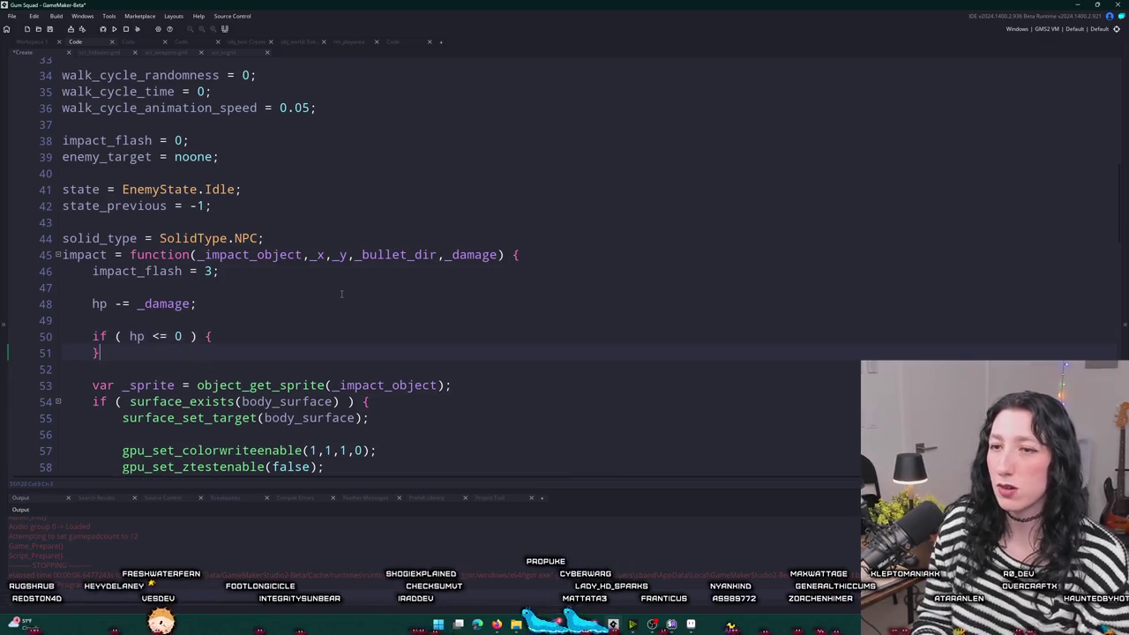
pyautogui.press('Return')
pyautogui.write('is_dead = true;')
pyautogui.hotkey('ctrl', 'z')
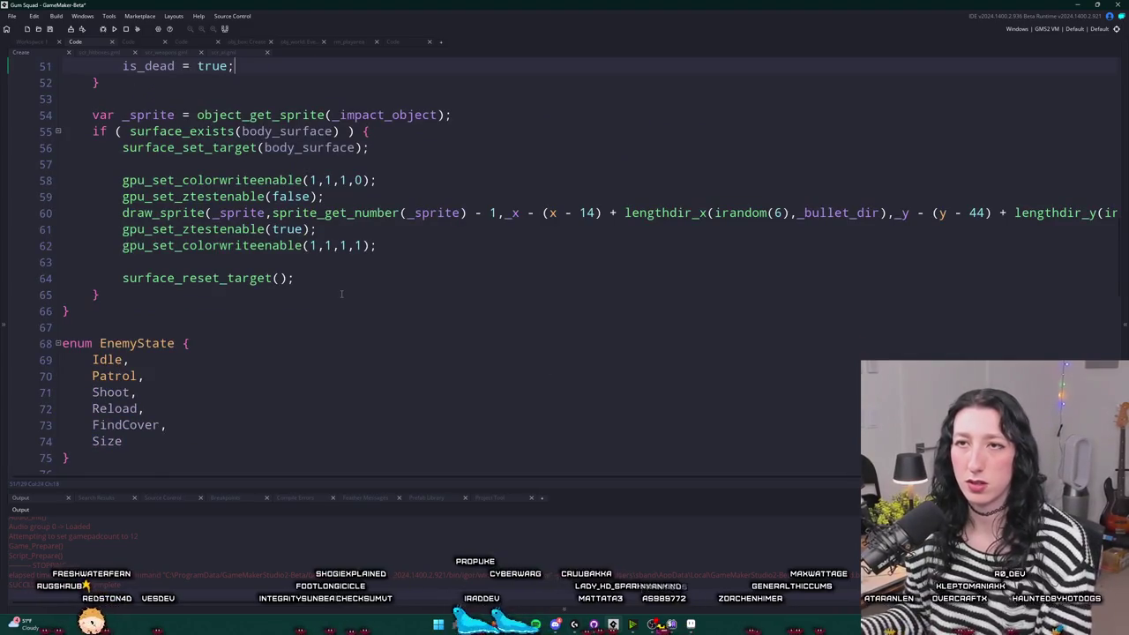
pyautogui.scroll(2, 341, 294)
pyautogui.click(355, 173)
# - Test-run the game and abort the resulting code error
pyautogui.press('F5')
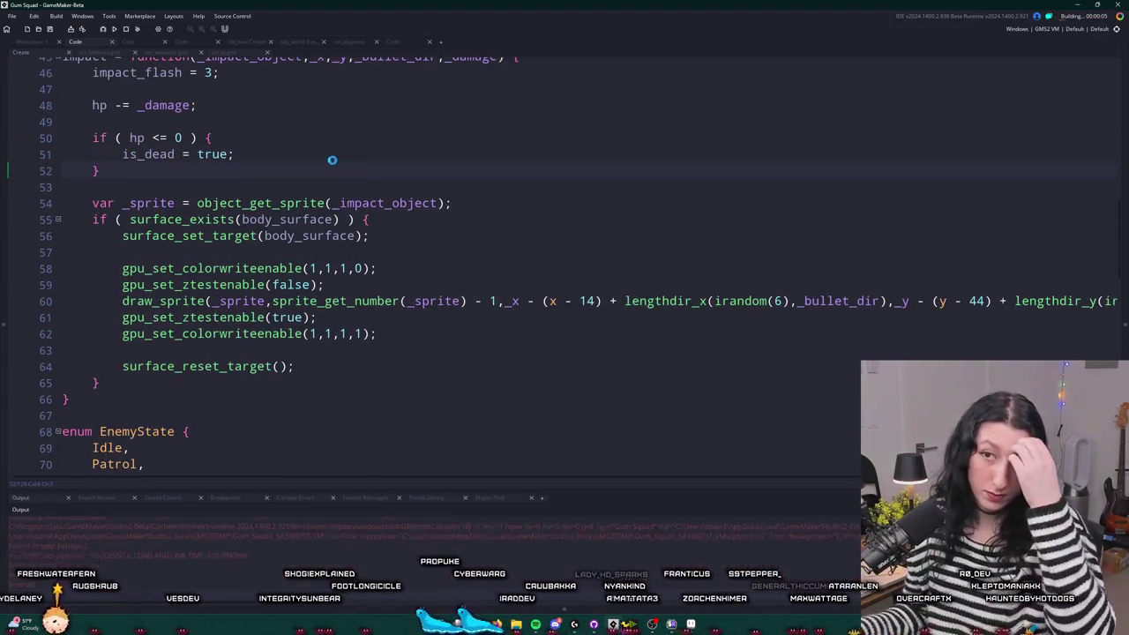
pyautogui.scroll(1, 329, 162)
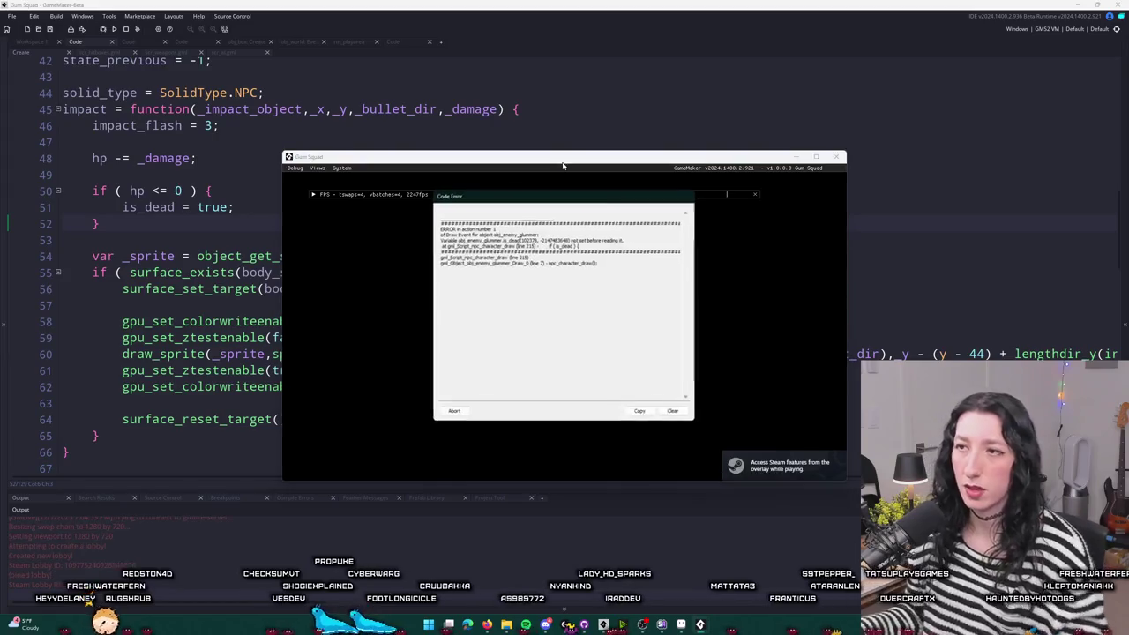
pyautogui.click(466, 411)
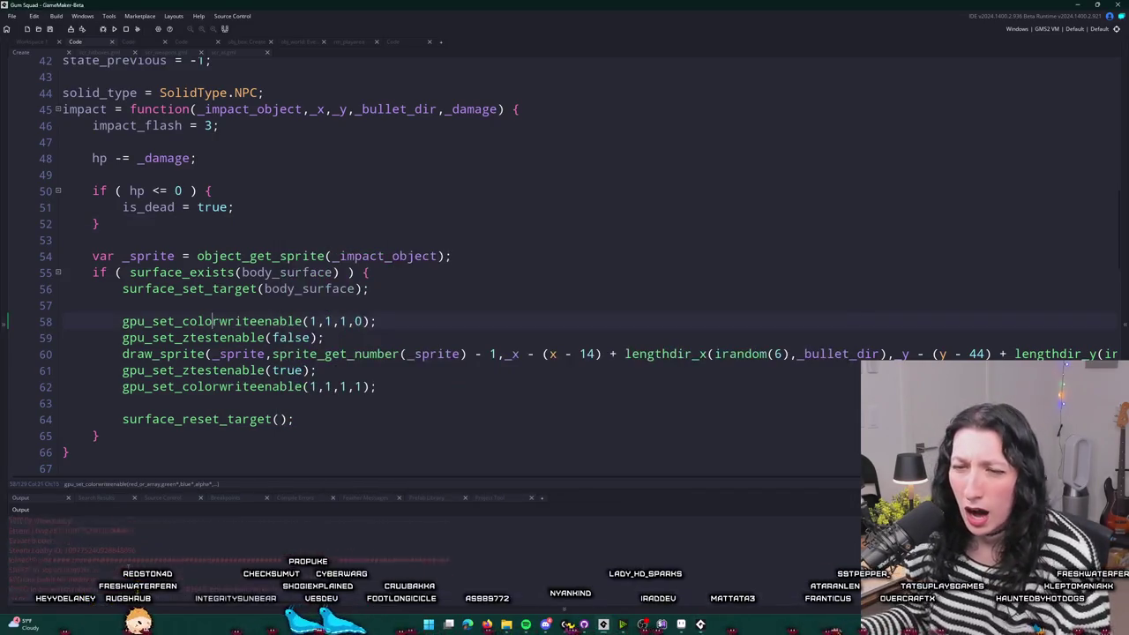
# - Initialise is_dead = false below hp = 20 in the Create event
pyautogui.scroll(1, 344, 369)
pyautogui.scroll(13, 183, 262)
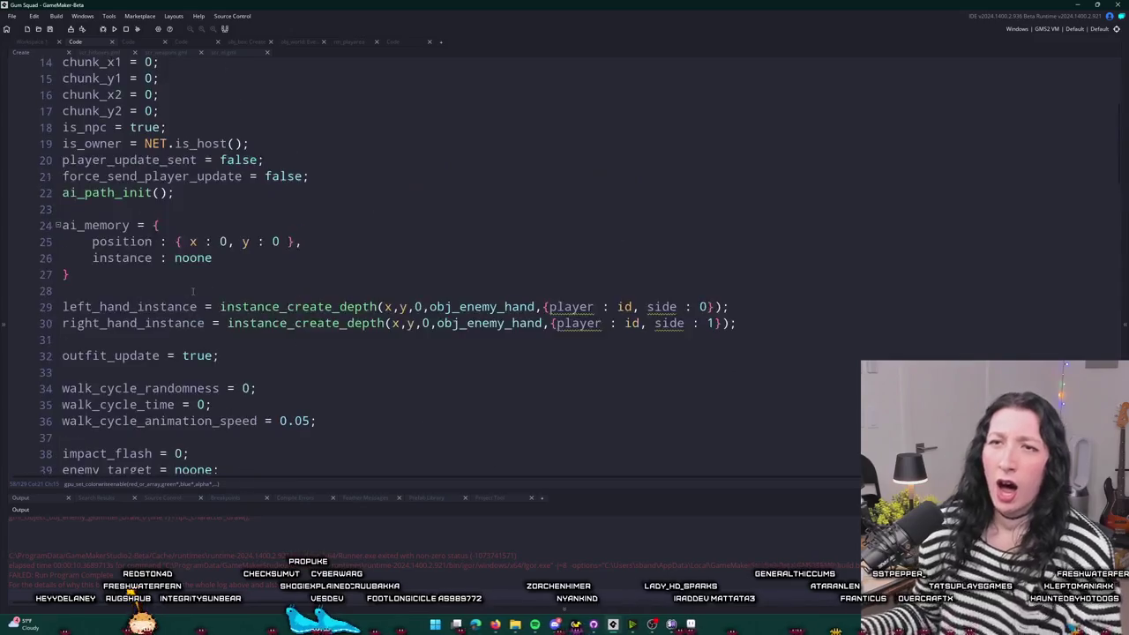
pyautogui.click(309, 392)
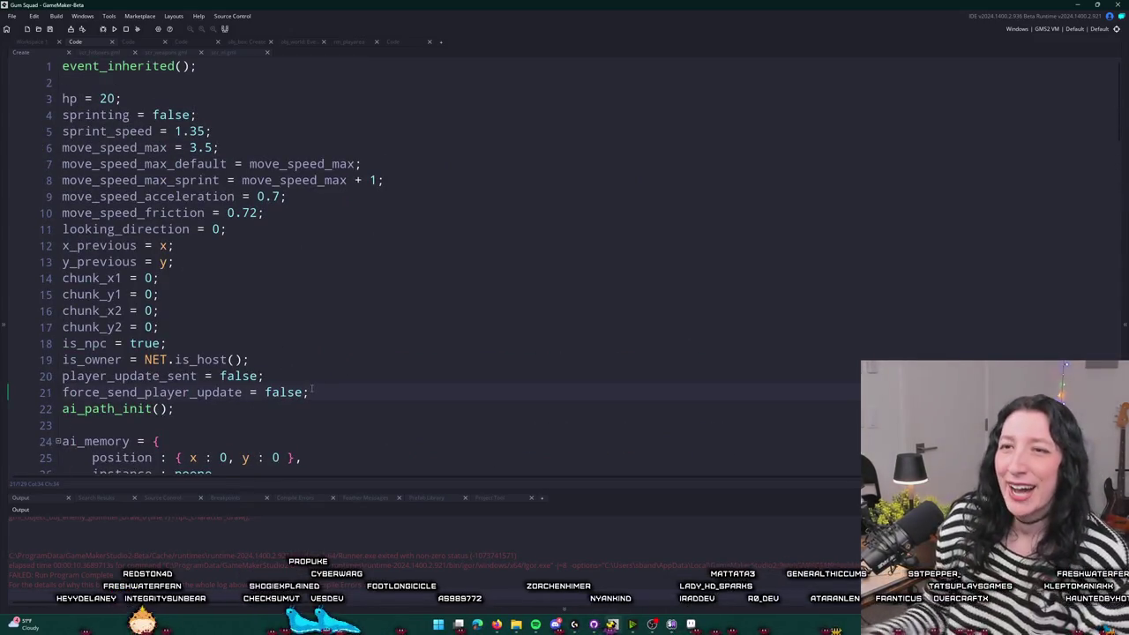
pyautogui.press('Return')
pyautogui.press('BackSpace')
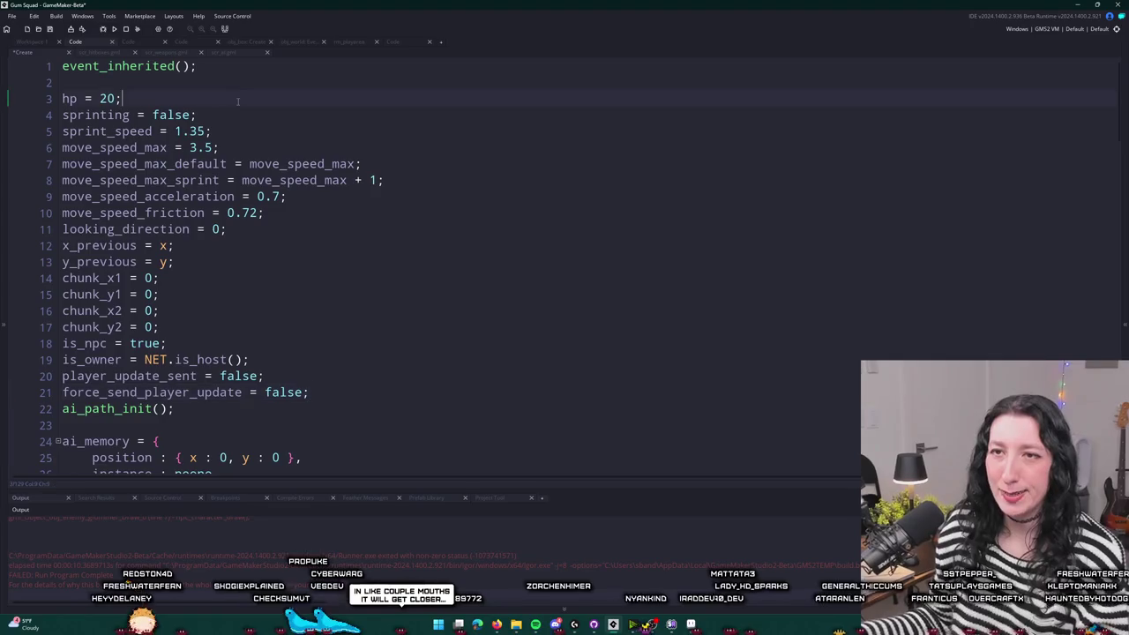
pyautogui.press('Return')
pyautogui.write('is_dead = false;')
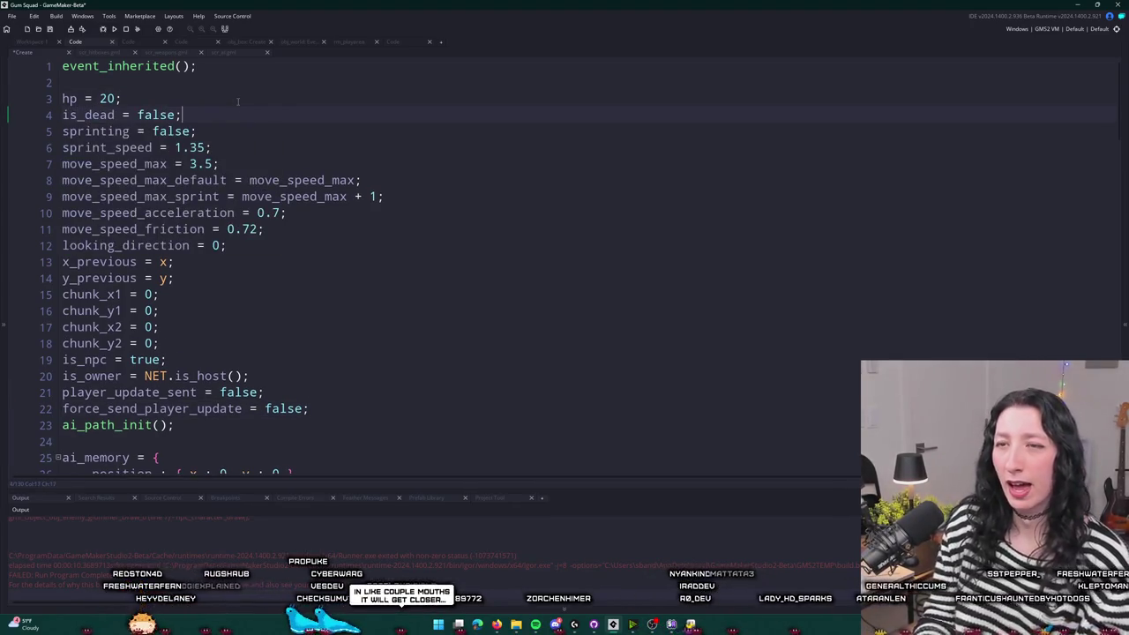
# - Rerun the game, create a lobby, walk the character around, then abort the crash
pyautogui.press('F5')
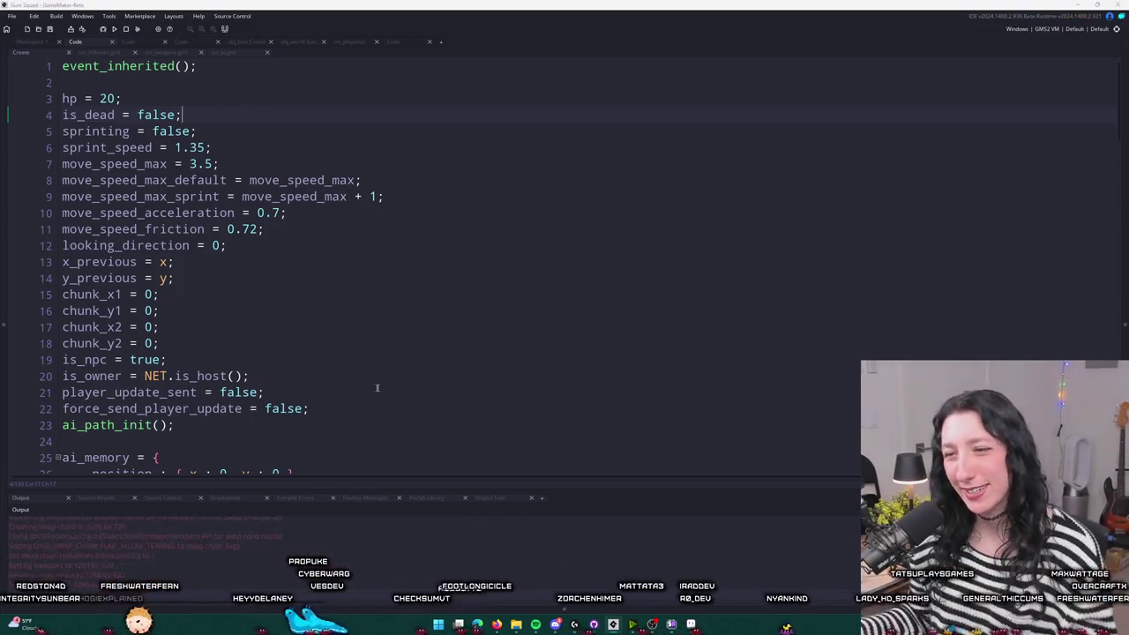
pyautogui.click(551, 275)
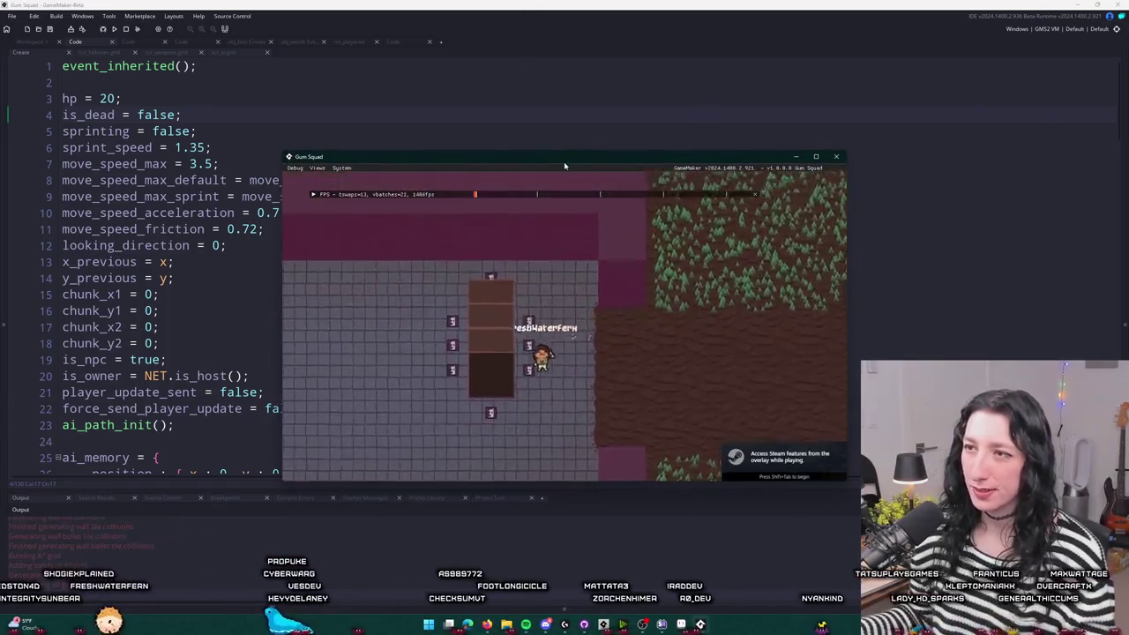
pyautogui.doubleClick(575, 159)
pyautogui.press('d')
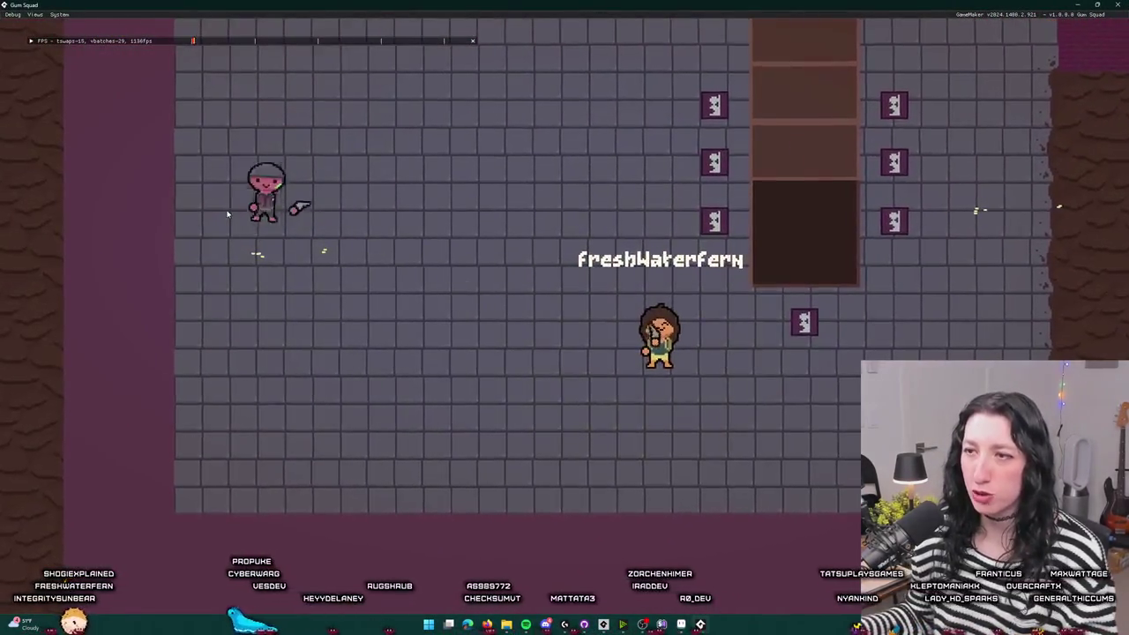
pyautogui.press('w')
pyautogui.press('Tab')
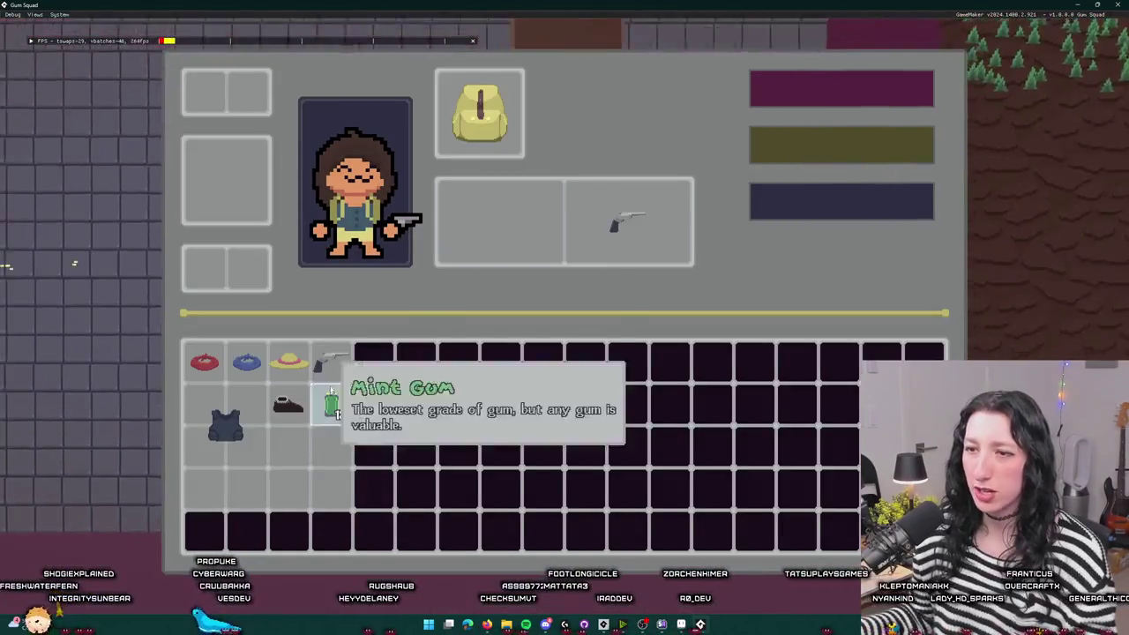
pyautogui.press('Tab')
pyautogui.press('s')
pyautogui.press('a')
pyautogui.press('w')
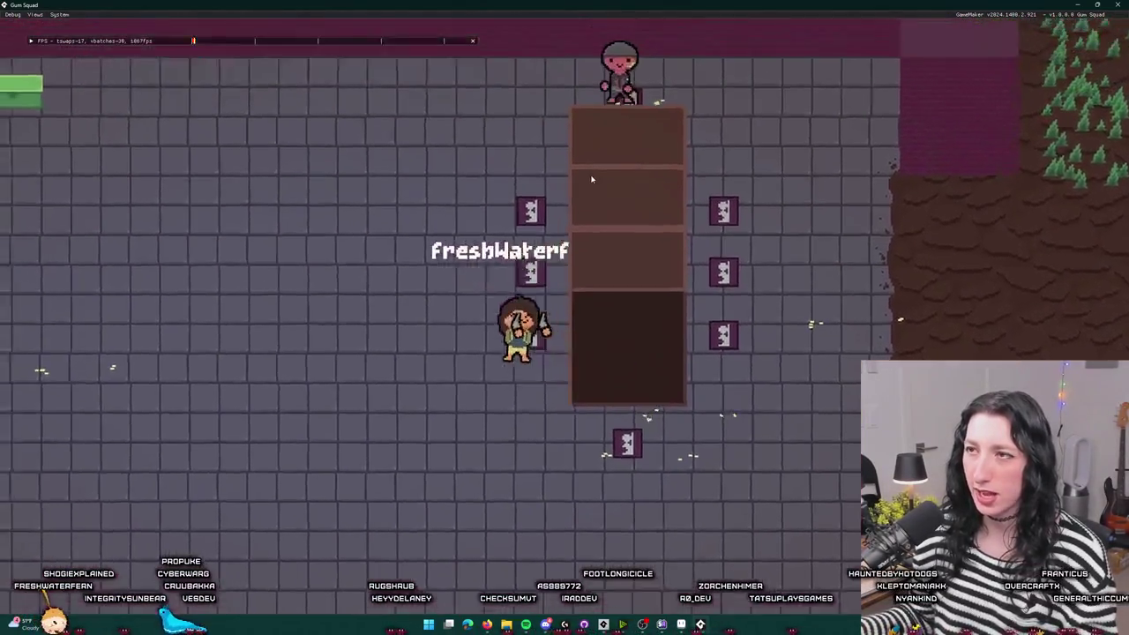
pyautogui.press('s')
pyautogui.press('a')
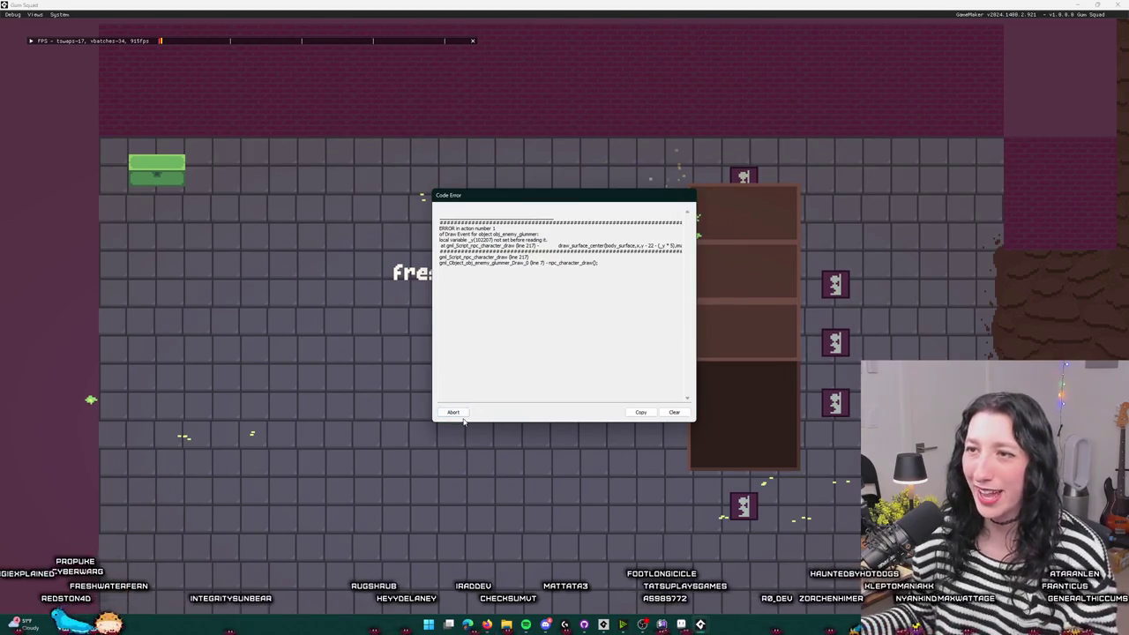
pyautogui.click(453, 412)
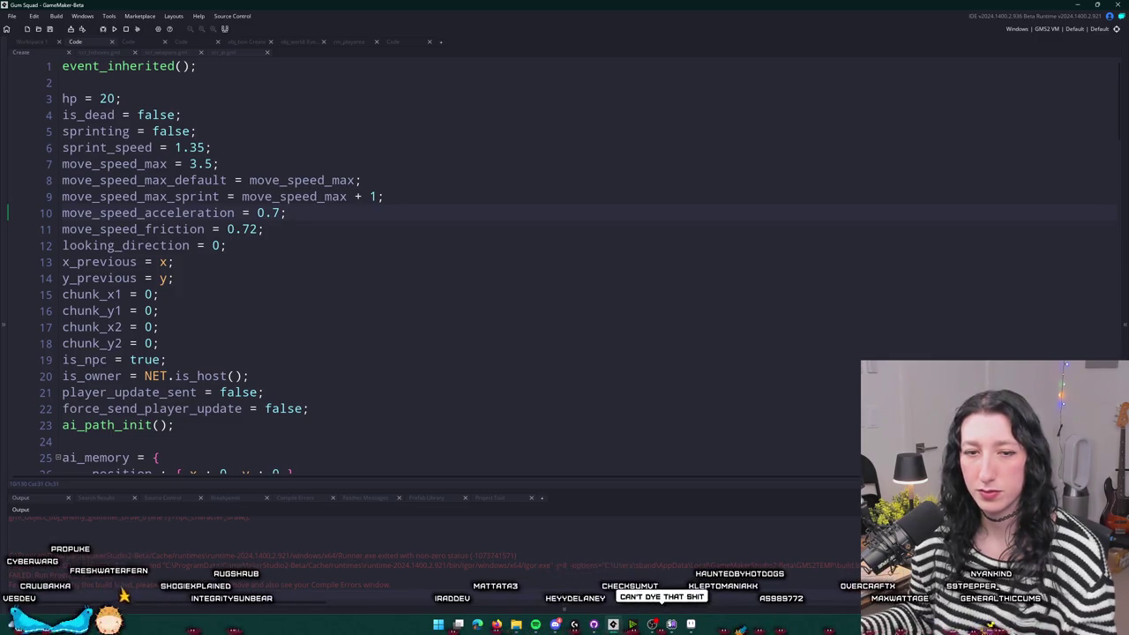
# - Change the enemy's starting hp on line 3 from 20 to 10
pyautogui.click(459, 195)
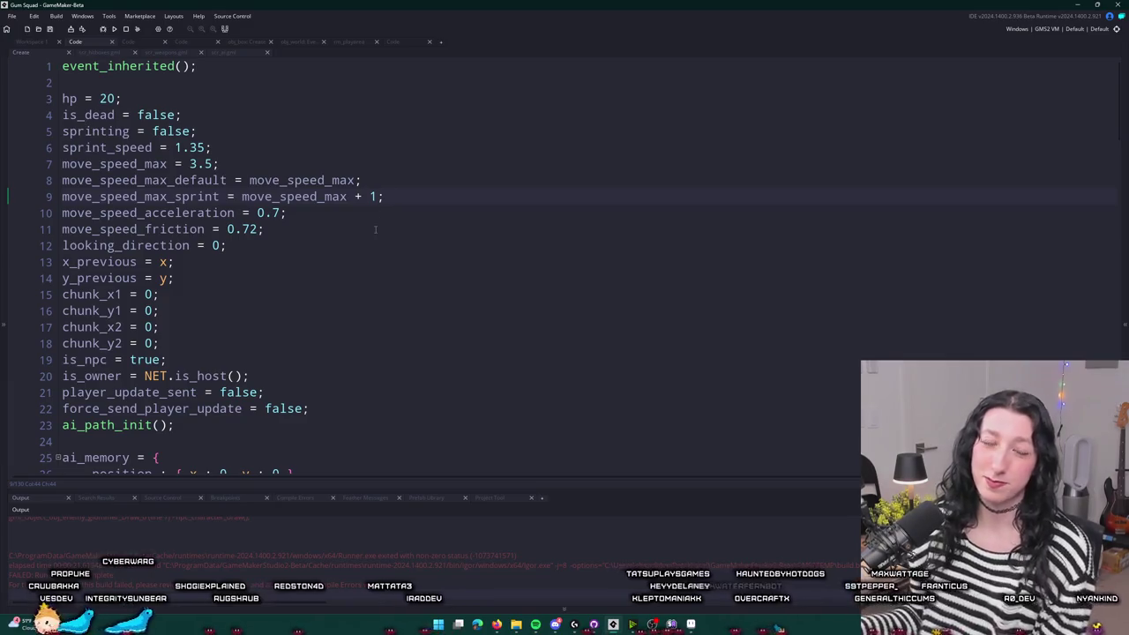
pyautogui.click(378, 196)
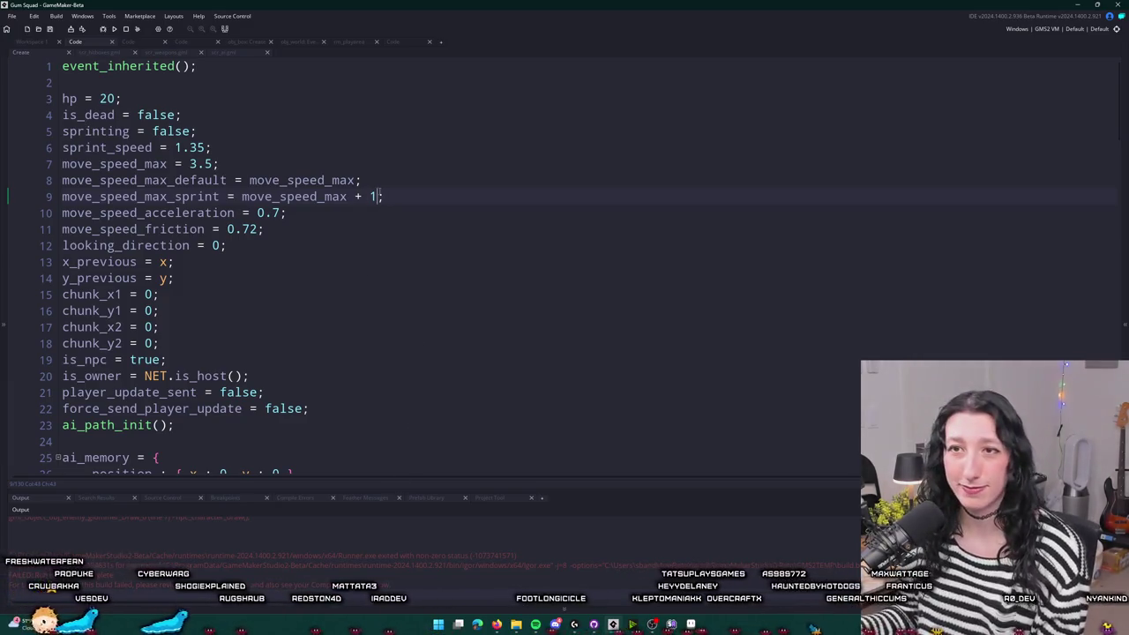
pyautogui.click(115, 98)
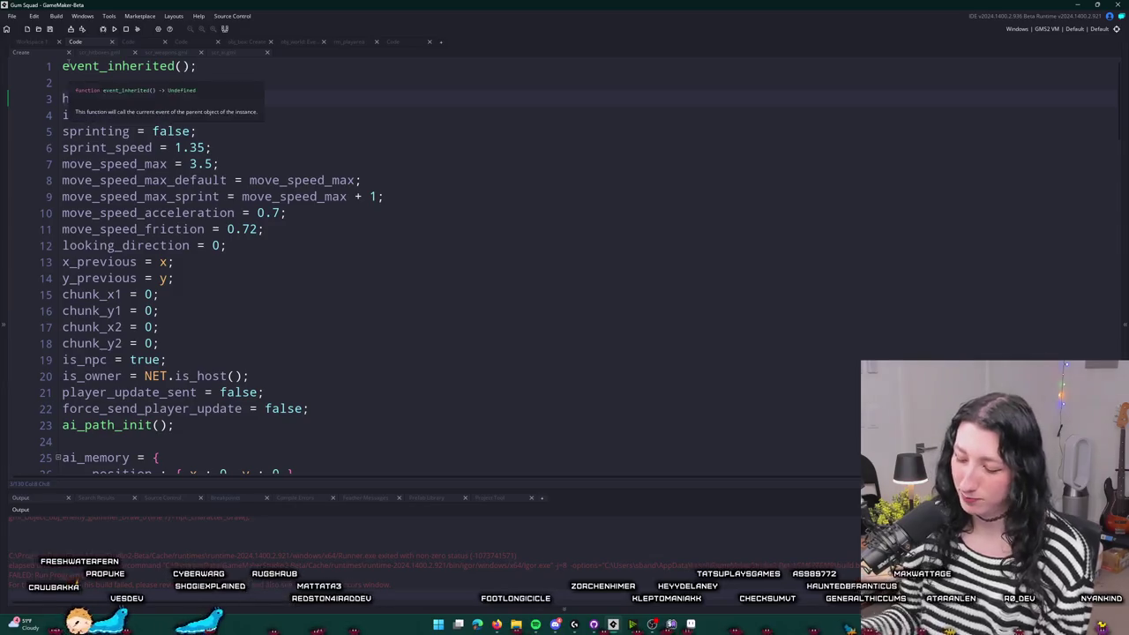
pyautogui.press('BackSpace')
pyautogui.press('BackSpace')
pyautogui.write('10;')
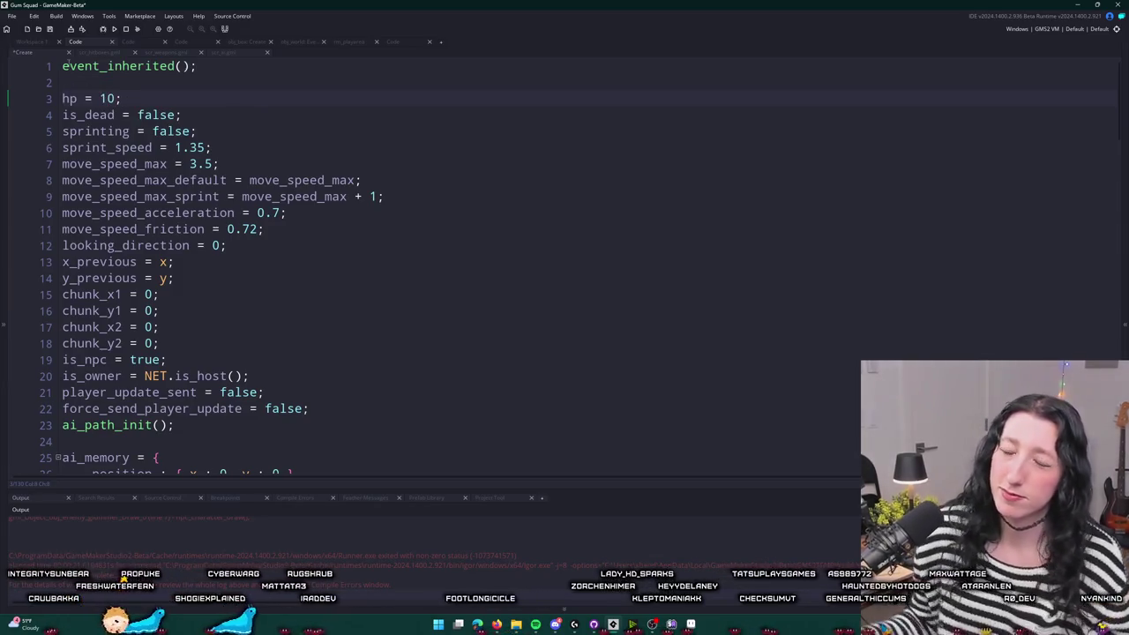
# - Review the Create code down to the hp damage line 49
pyautogui.scroll(-6, 276, 206)
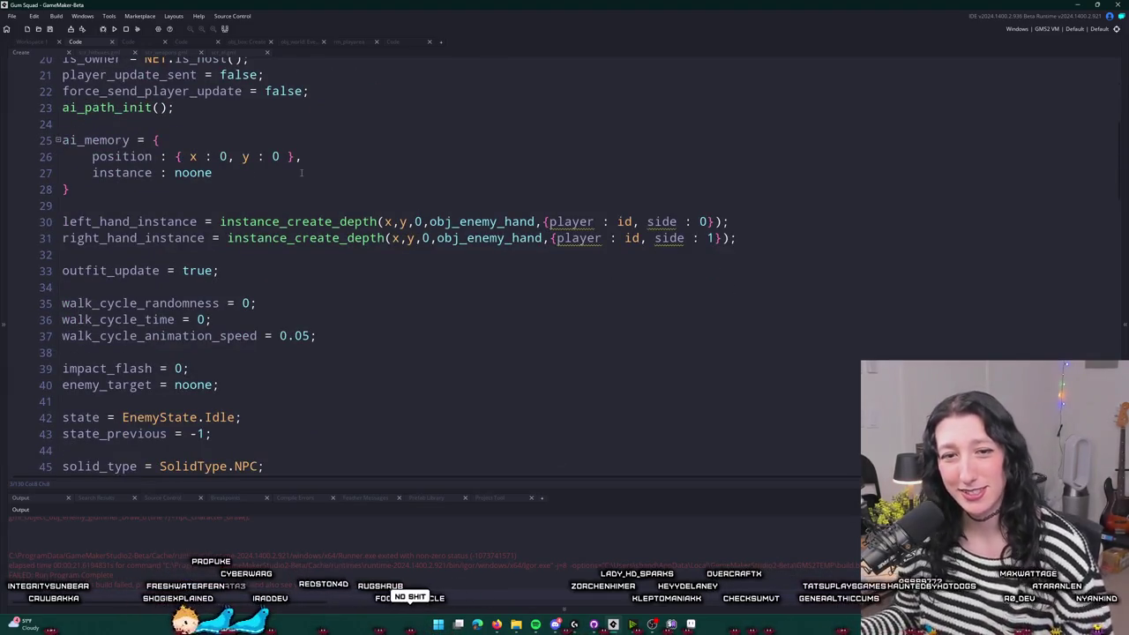
pyautogui.scroll(1, 301, 173)
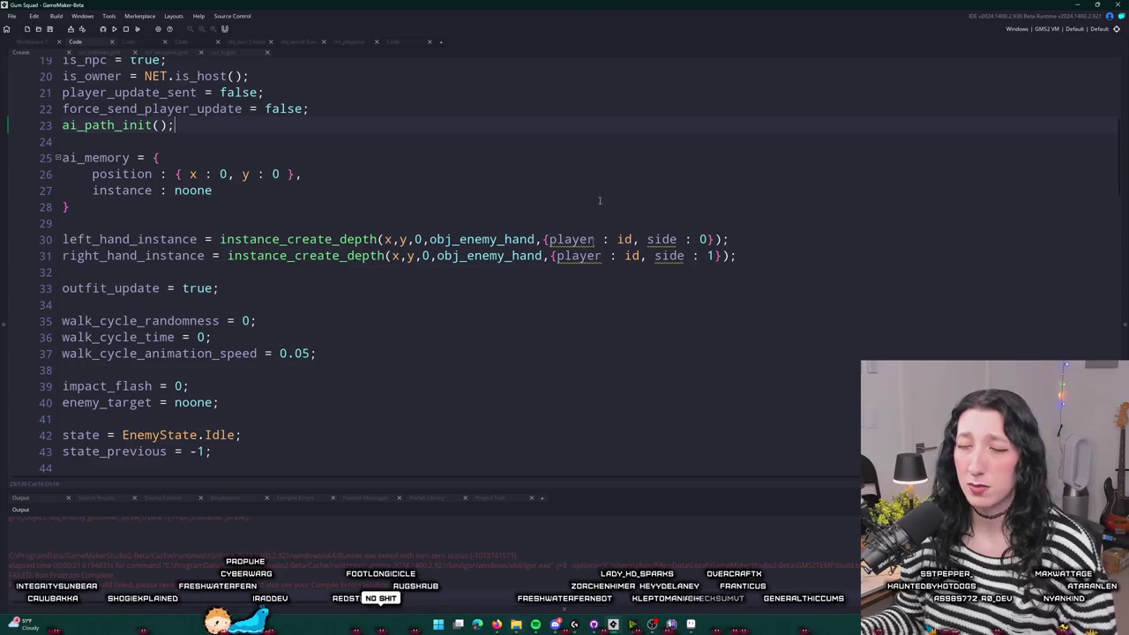
pyautogui.scroll(-8, 599, 200)
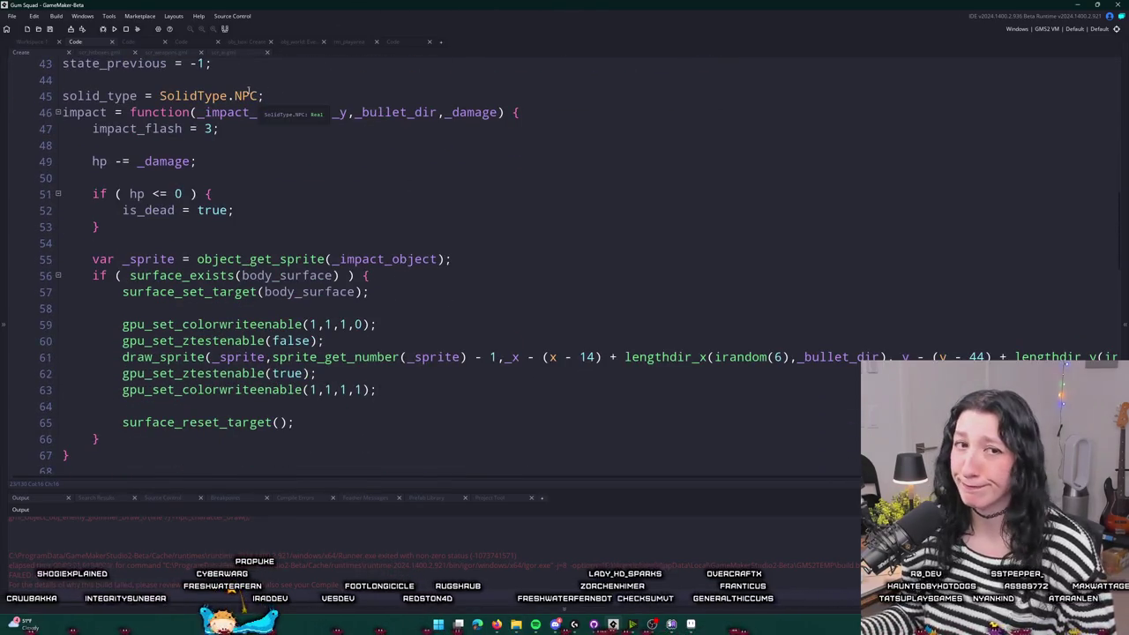
pyautogui.scroll(1, 323, 195)
pyautogui.rightClick(321, 201)
pyautogui.click(321, 200)
pyautogui.click(318, 215)
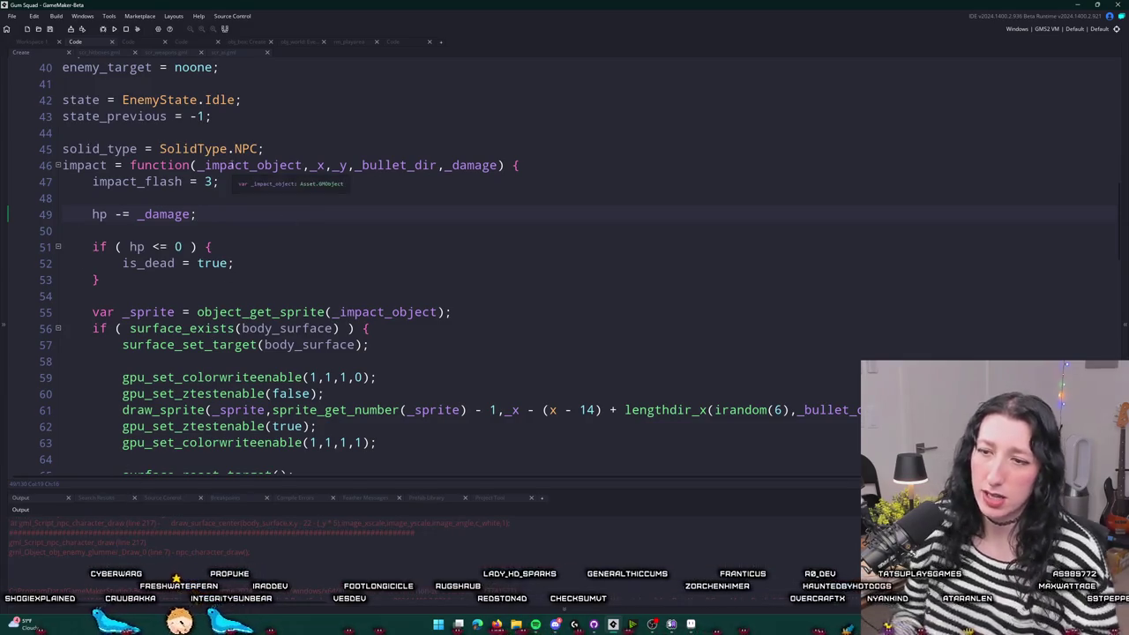
# - Search the project assets for the character draw script
pyautogui.hotkey('ctrl', 't')
pyautogui.press('BackSpace')
pyautogui.press('BackSpace')
pyautogui.press('BackSpace')
pyautogui.write('draw_n')
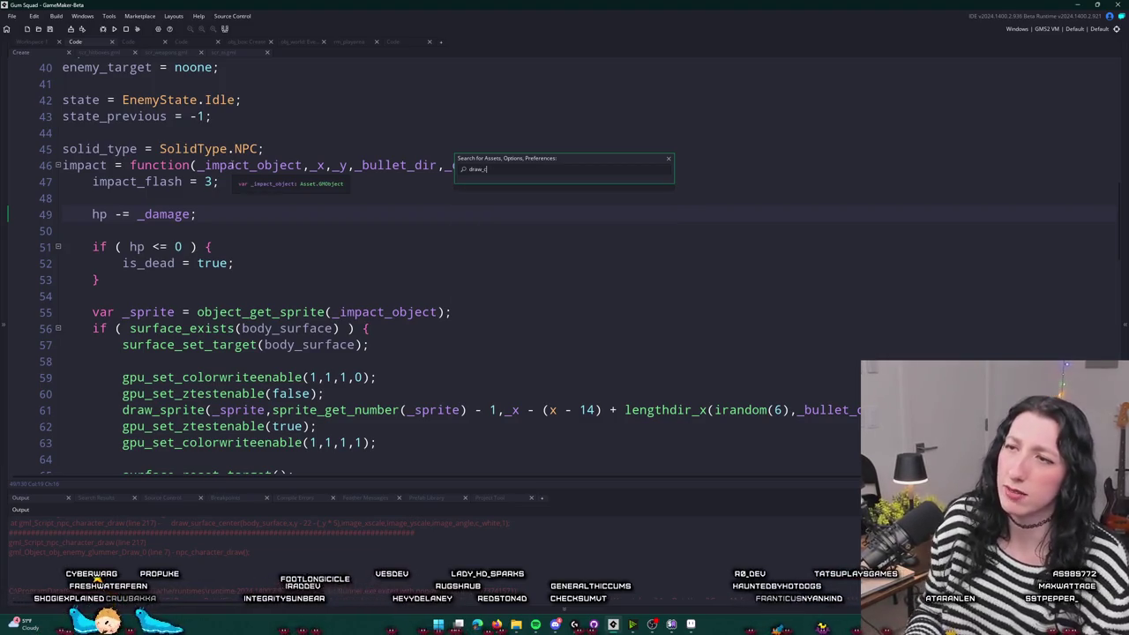
pyautogui.write('pharacter')
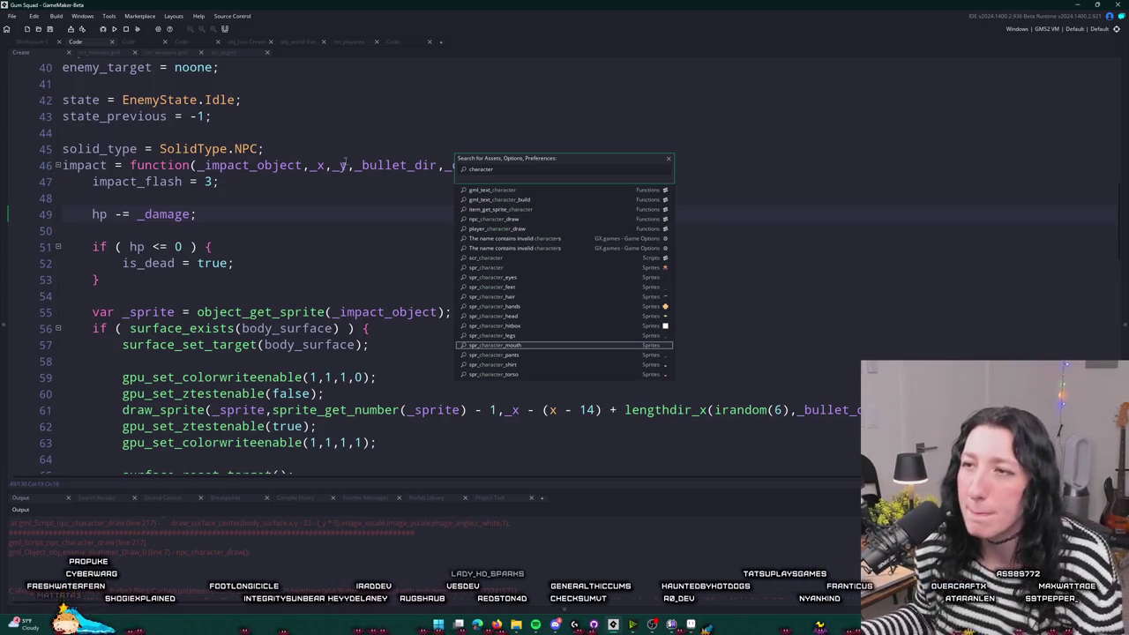
# - Open npc_character_draw, change line 217's _y to y, strip its offset, and test-run the game
pyautogui.click(547, 217)
pyautogui.scroll(-4, 548, 216)
pyautogui.scroll(2, 542, 224)
pyautogui.click(463, 216)
pyautogui.press('BackSpace')
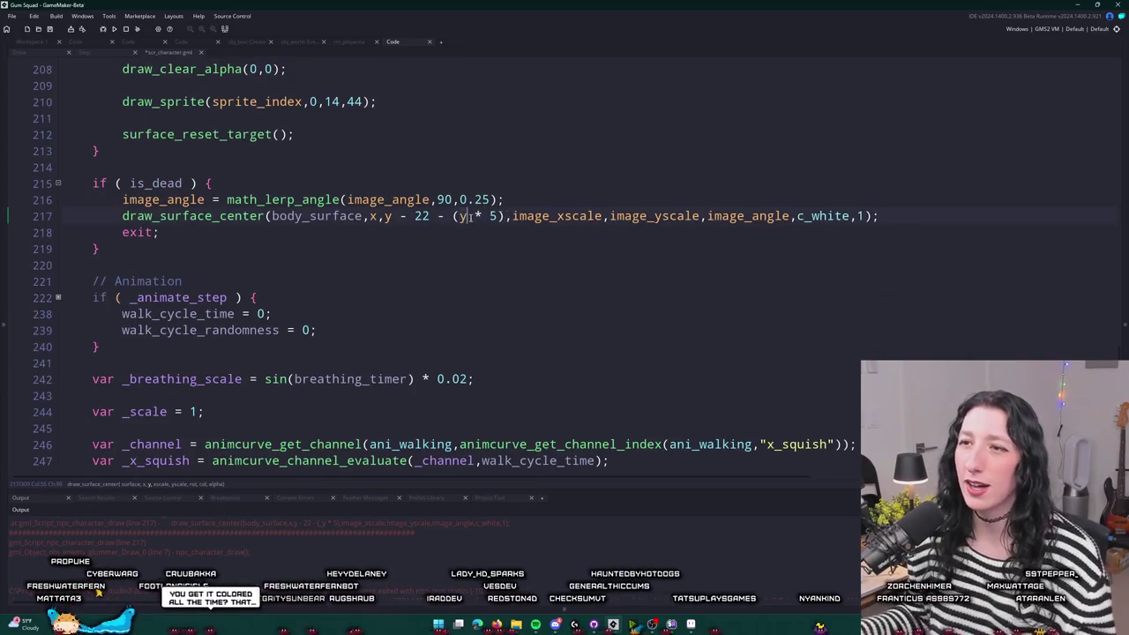
pyautogui.press('Delete')
pyautogui.press('Delete')
pyautogui.press('Delete')
pyautogui.press('Left')
pyautogui.press('BackSpace')
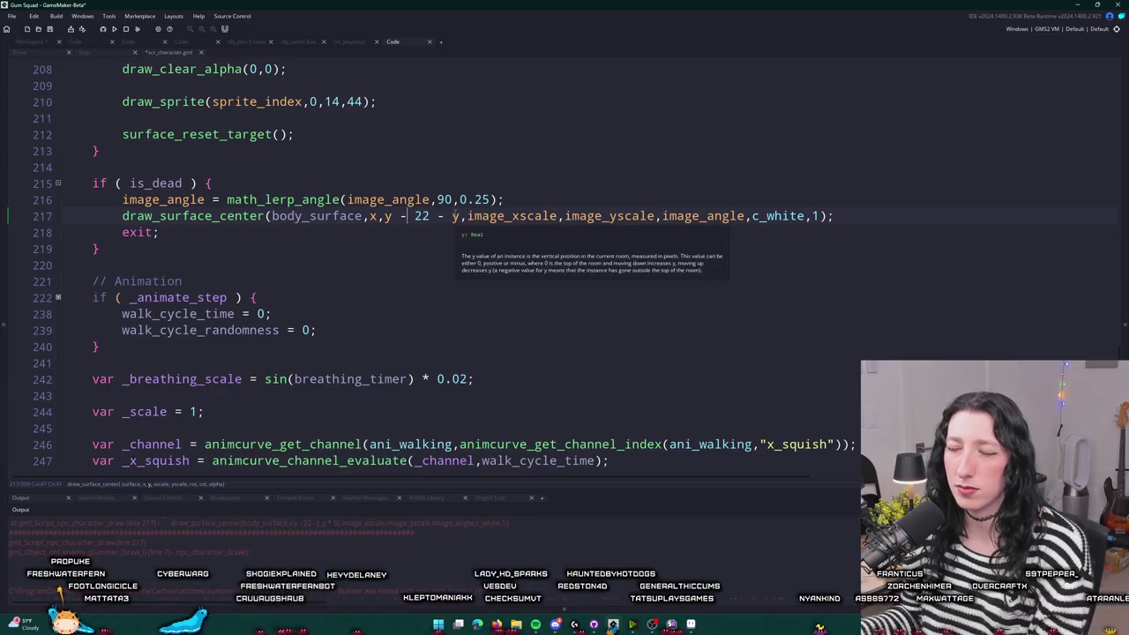
pyautogui.moveTo(407, 218); pyautogui.dragTo(392, 217)
pyautogui.press('BackSpace')
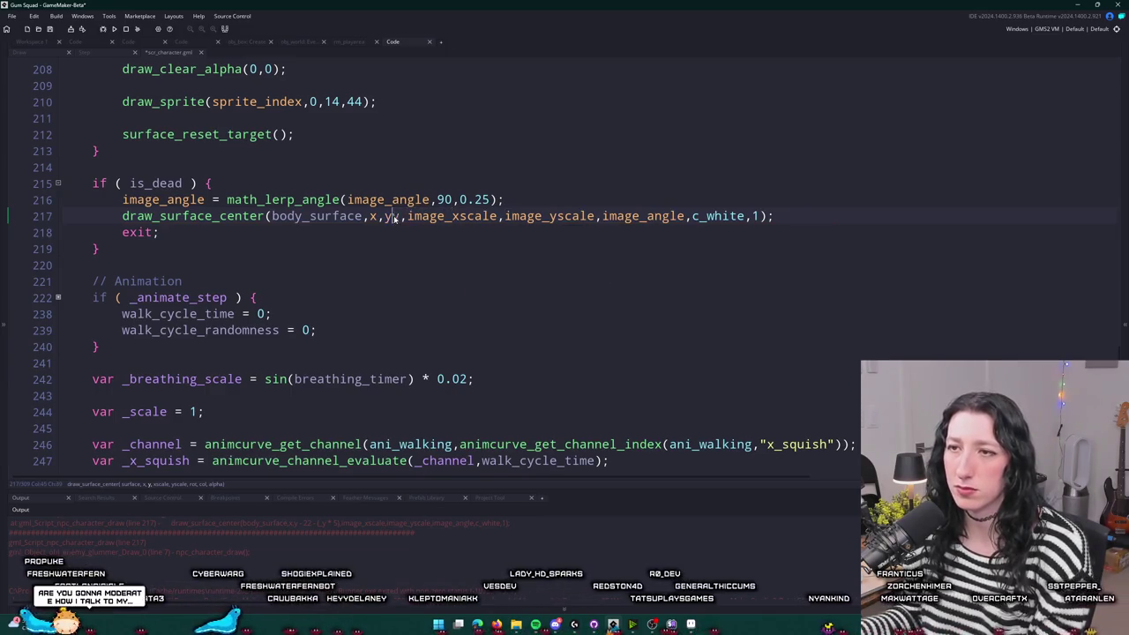
pyautogui.click(526, 201)
pyautogui.press('F5')
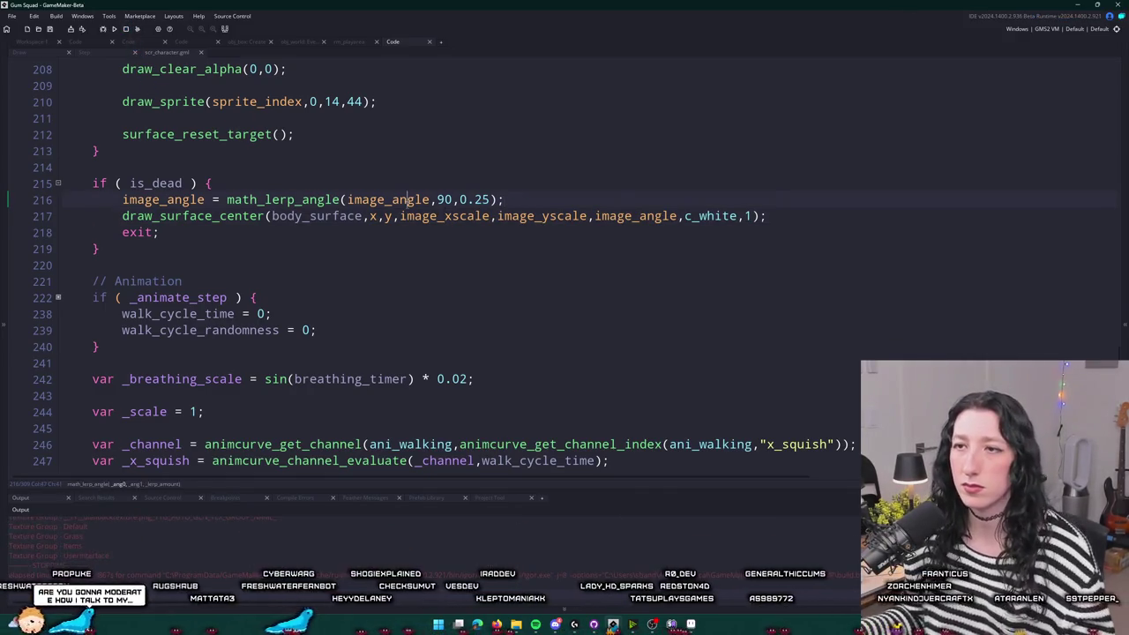
# - Restore the offset, then remove its (y * 5) and leftover - (22 parts from line 217's y argument
pyautogui.hotkey('ctrl', 'z')
pyautogui.hotkey('ctrl', 'z')
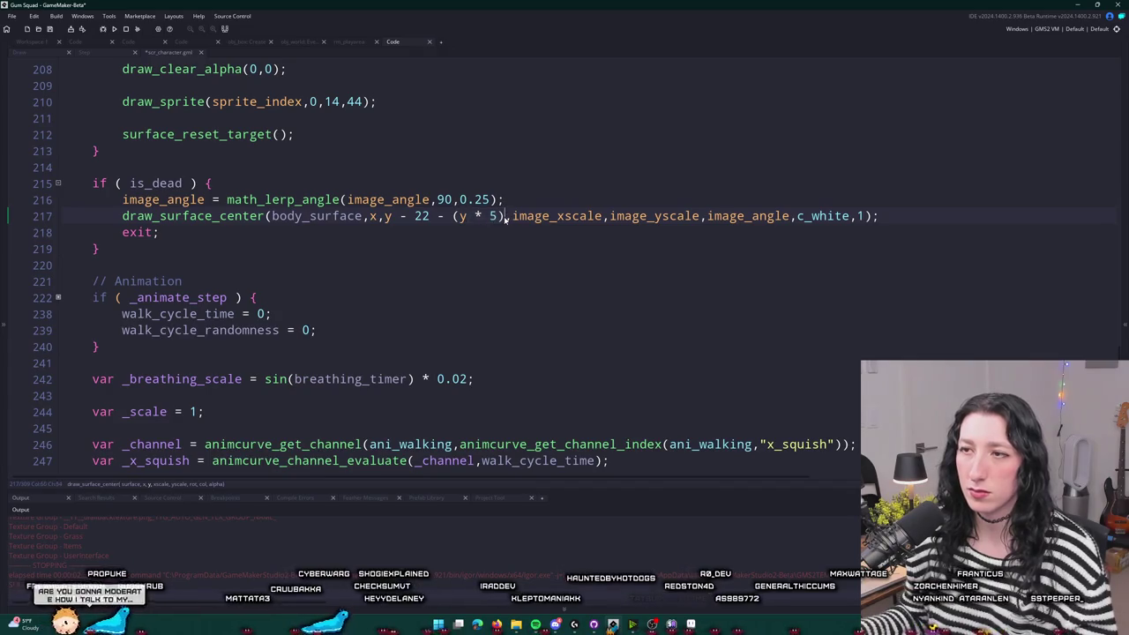
pyautogui.moveTo(499, 216); pyautogui.dragTo(443, 222)
pyautogui.press('BackSpace')
pyautogui.click(537, 199)
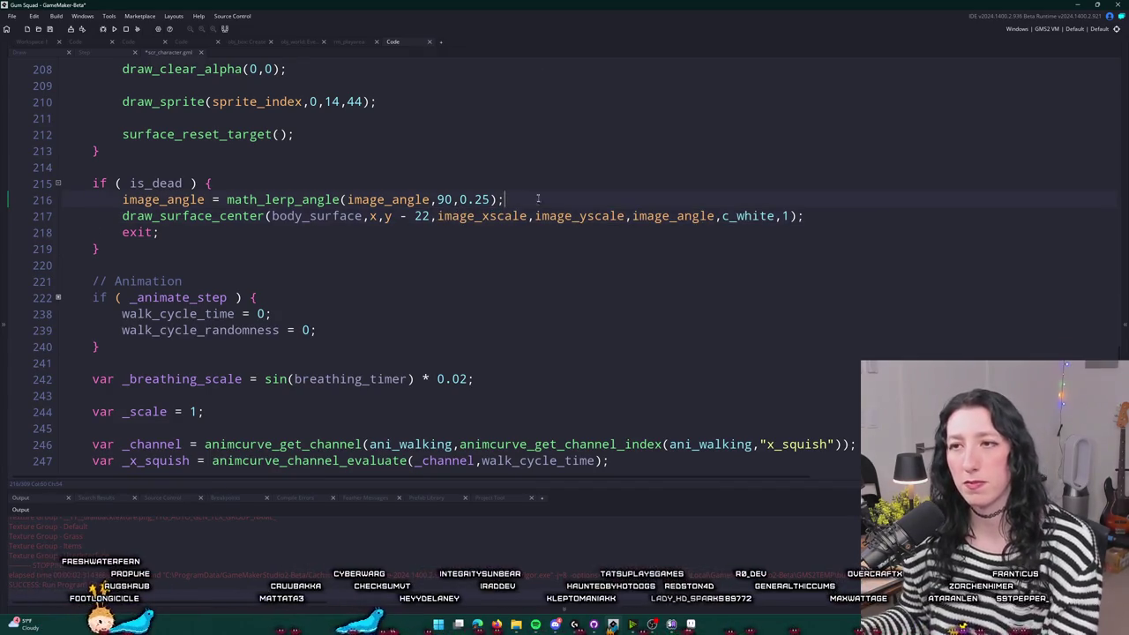
pyautogui.click(439, 200)
pyautogui.scroll(1, 459, 141)
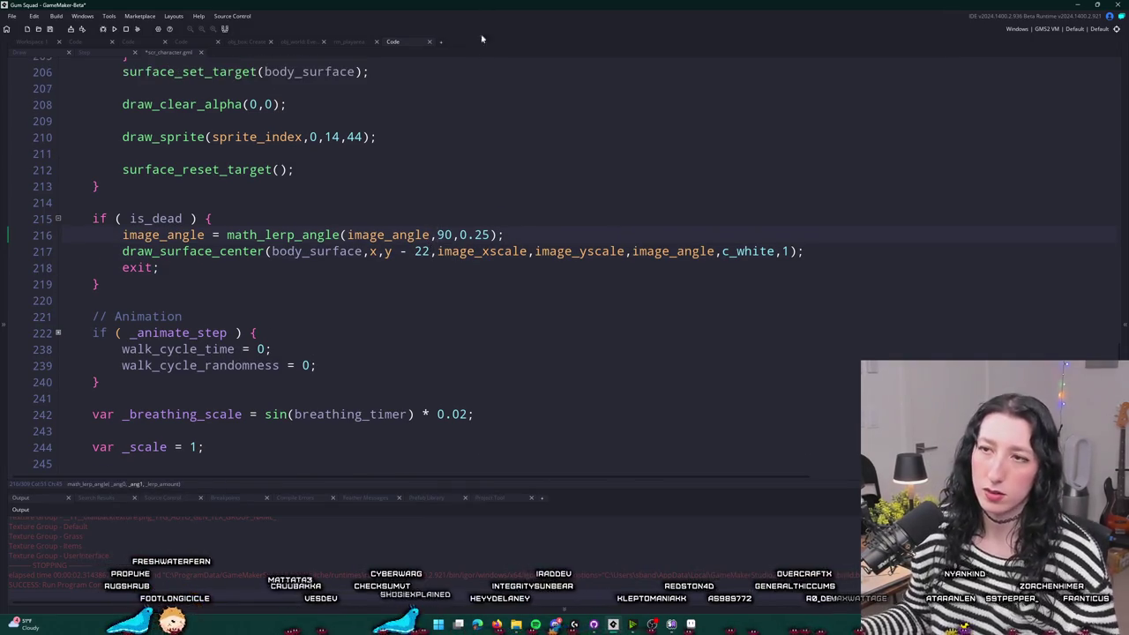
pyautogui.click(204, 234)
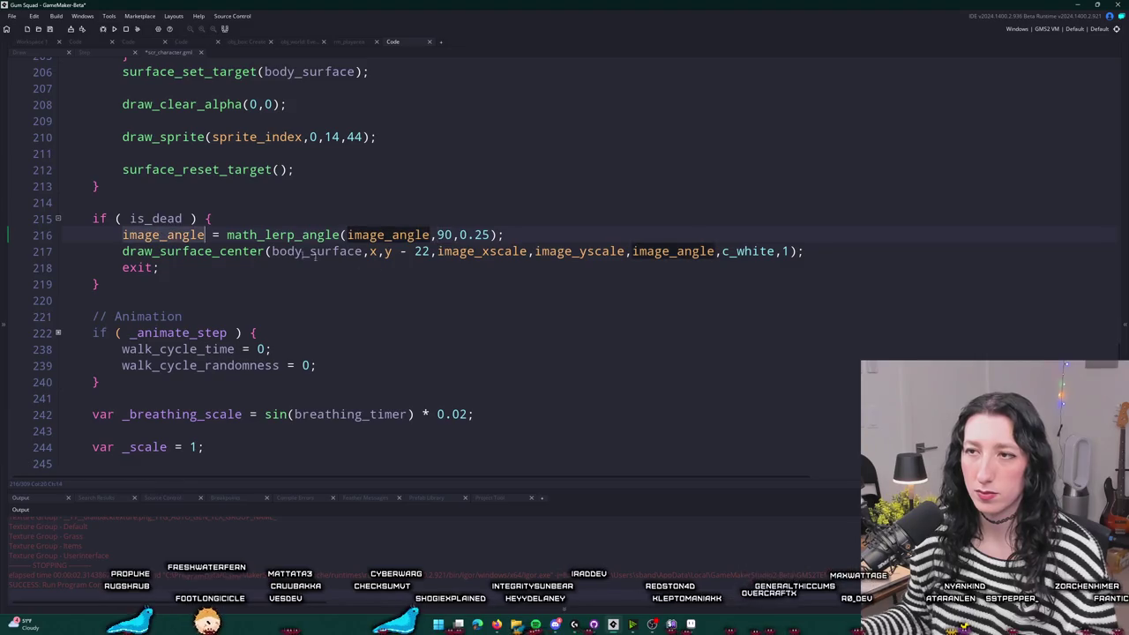
pyautogui.click(430, 252)
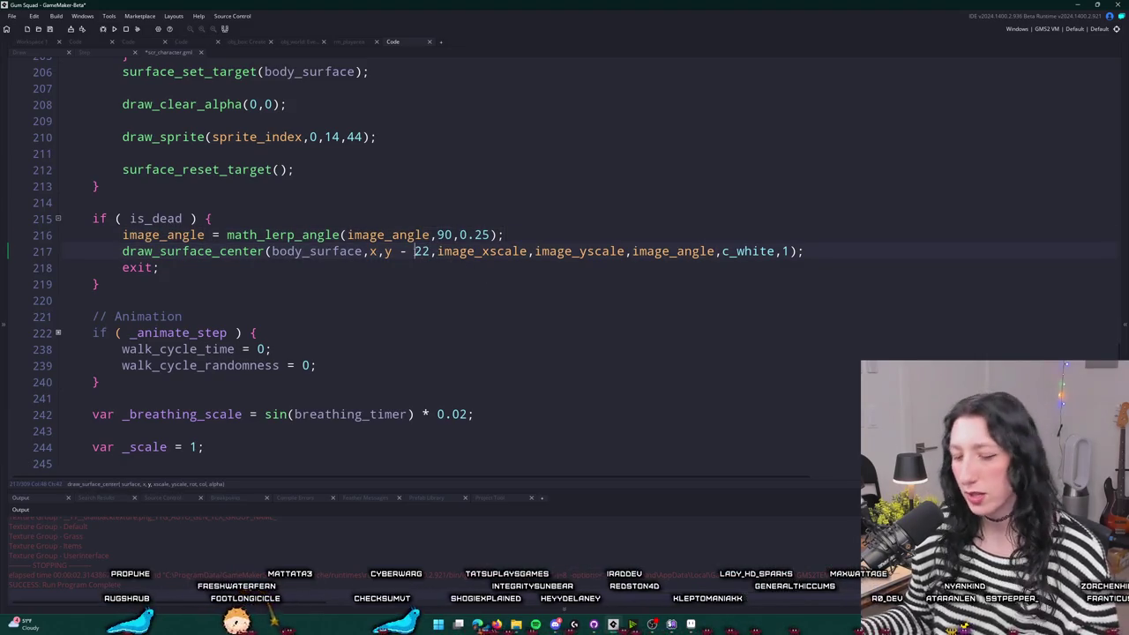
pyautogui.write('(')
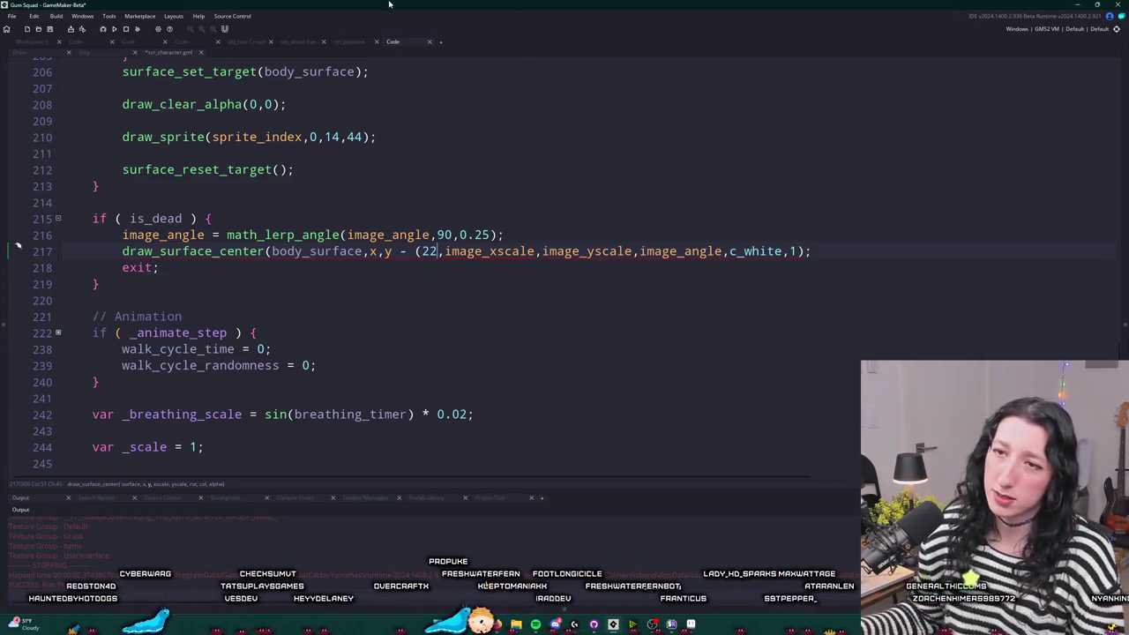
pyautogui.moveTo(438, 252); pyautogui.dragTo(395, 251)
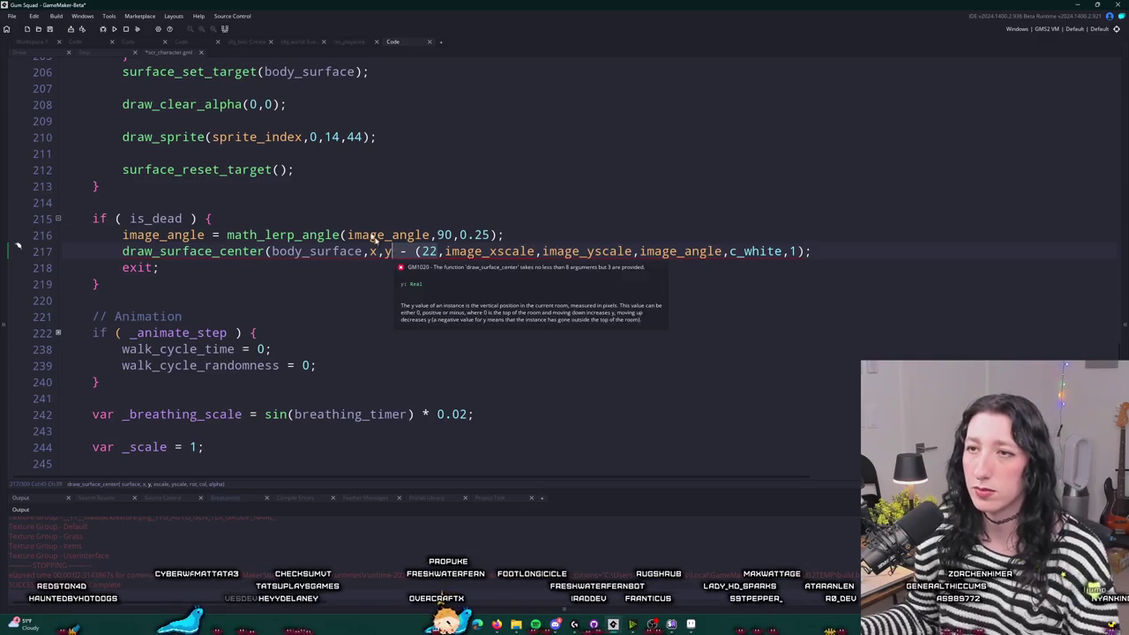
pyautogui.press('BackSpace')
pyautogui.click(49, 42)
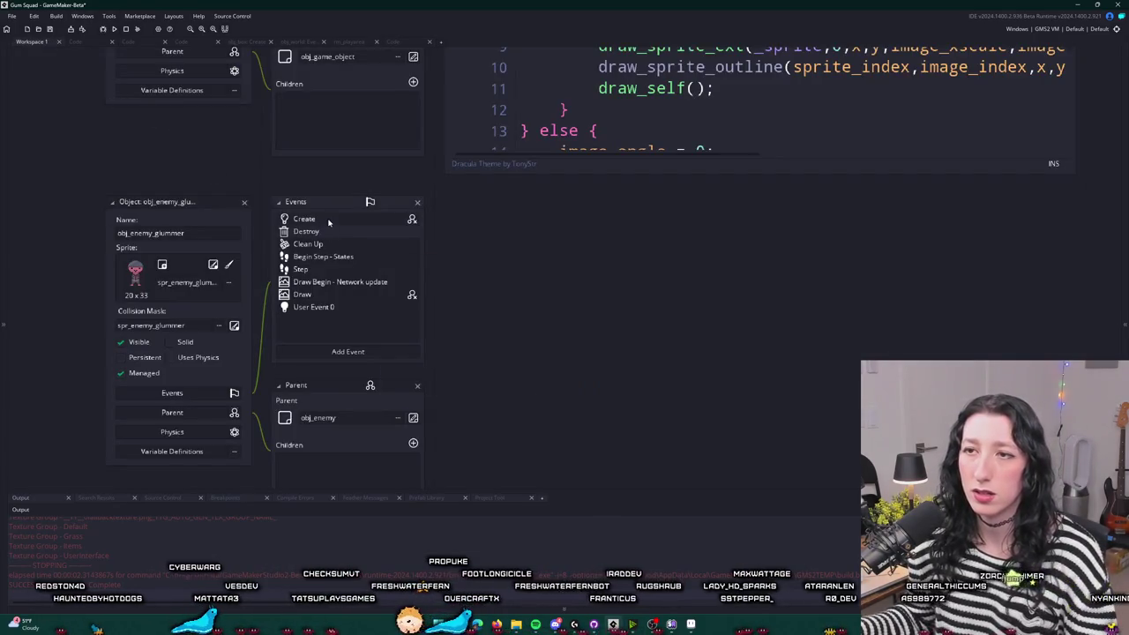
# - Add a y_dead line below is_dead = false in the glummer's Create event, then return to the draw script
pyautogui.doubleClick(328, 220)
pyautogui.scroll(1, 280, 162)
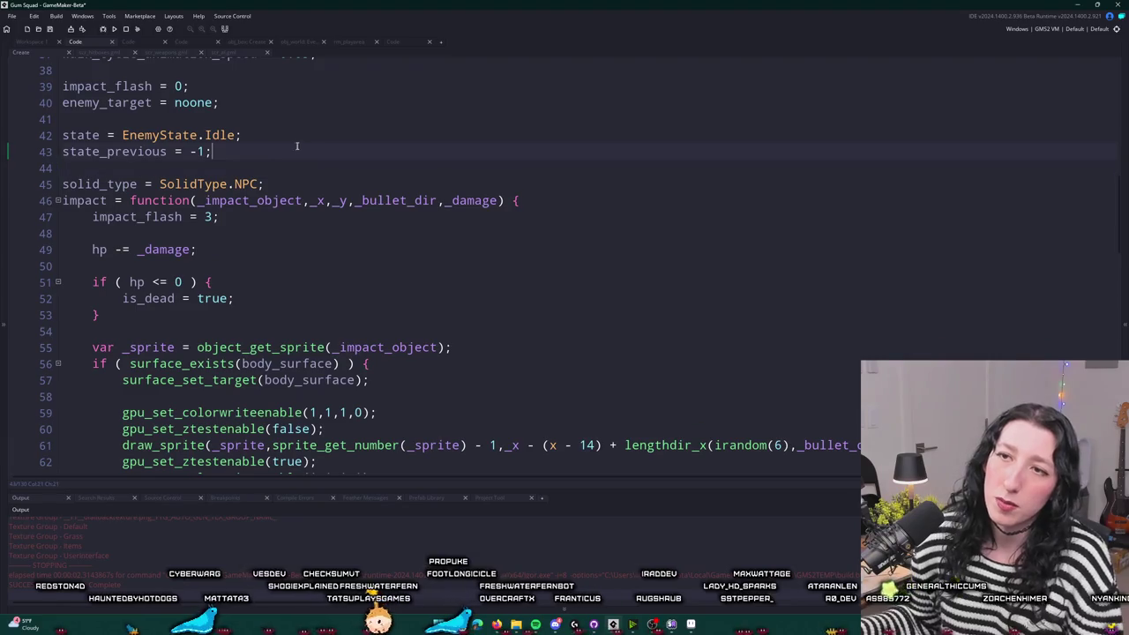
pyautogui.scroll(12, 297, 146)
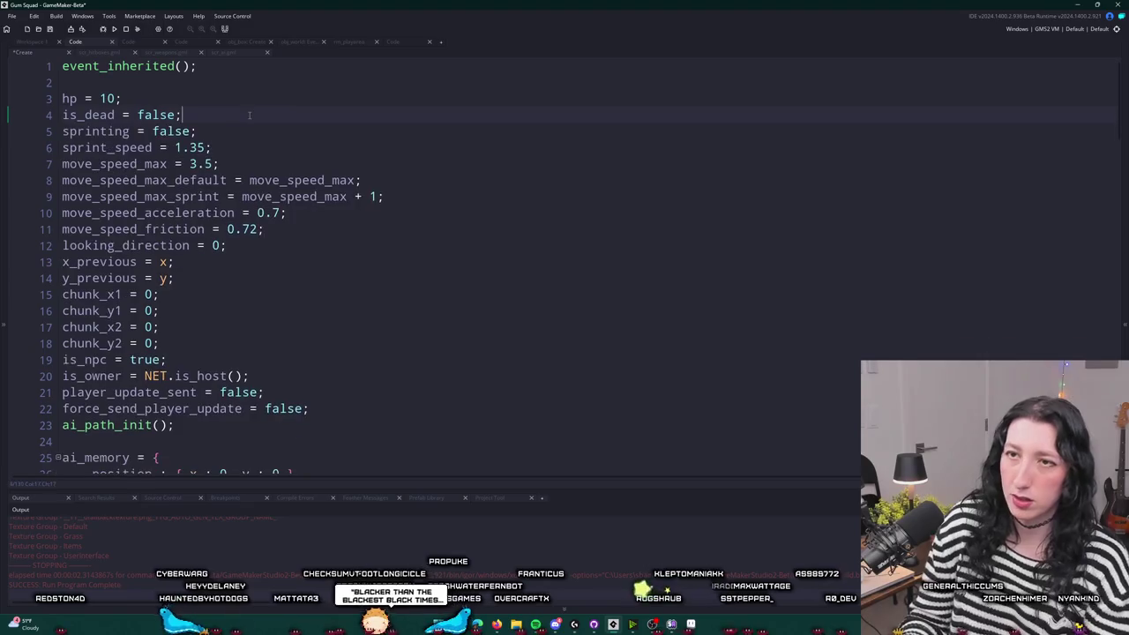
pyautogui.press('Return')
pyautogui.write('y_dead = 0;')
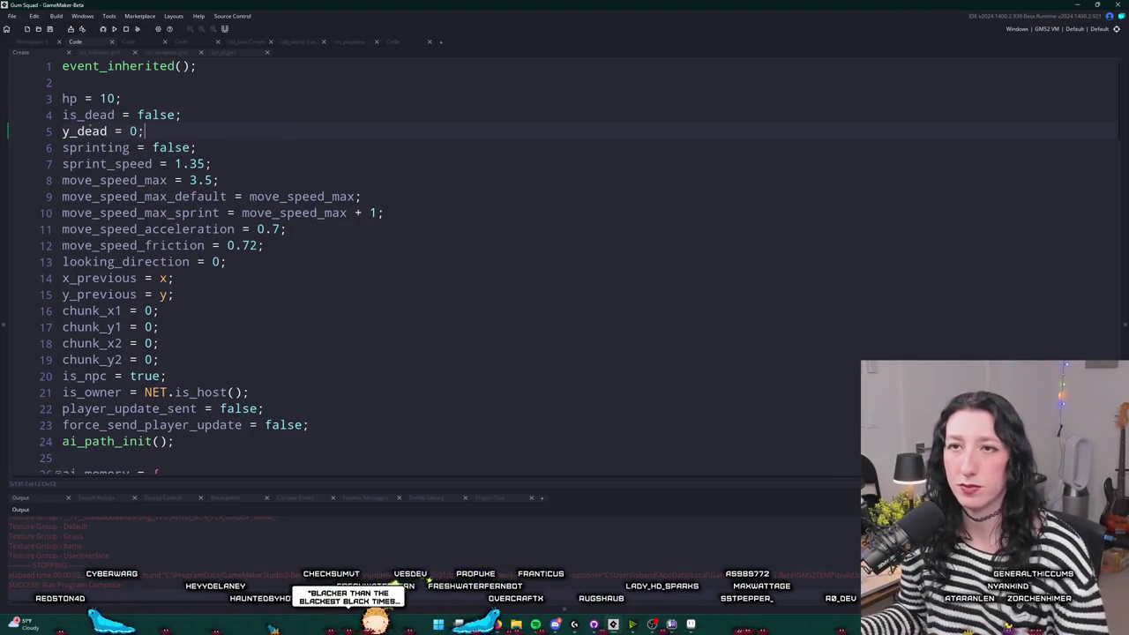
pyautogui.doubleClick(91, 131)
pyautogui.click(50, 44)
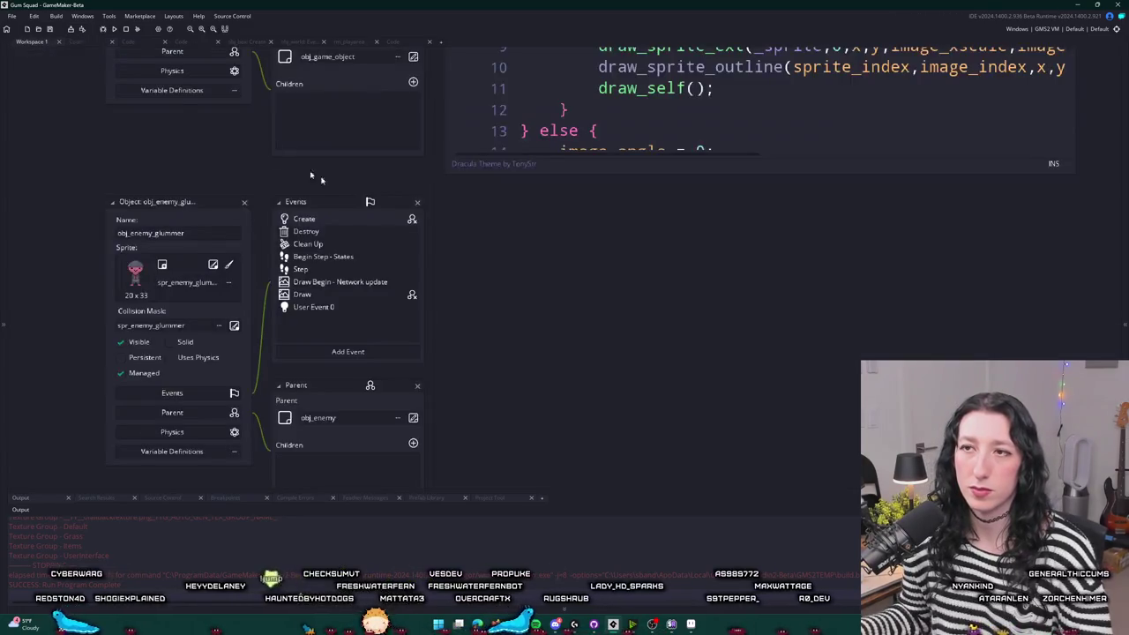
pyautogui.click(393, 42)
pyautogui.click(588, 235)
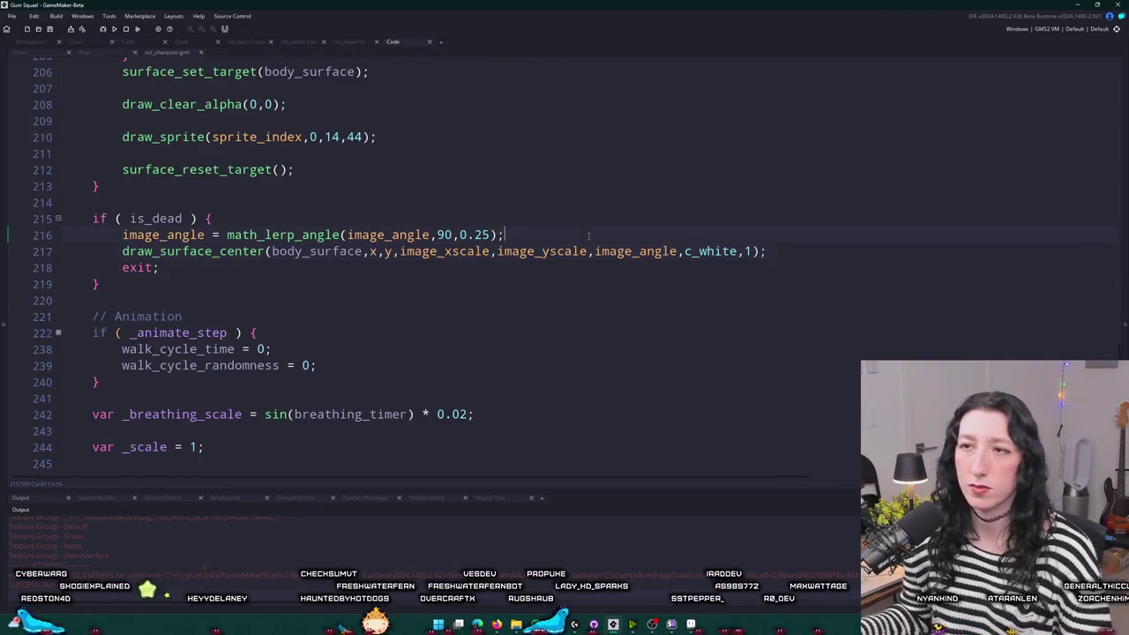
# - Add y_dead = math_lerp_smooth(y_dead, 22, 0.2) below the angle lerp line
pyautogui.press('Return')
pyautogui.write('y_dead = math_elr')
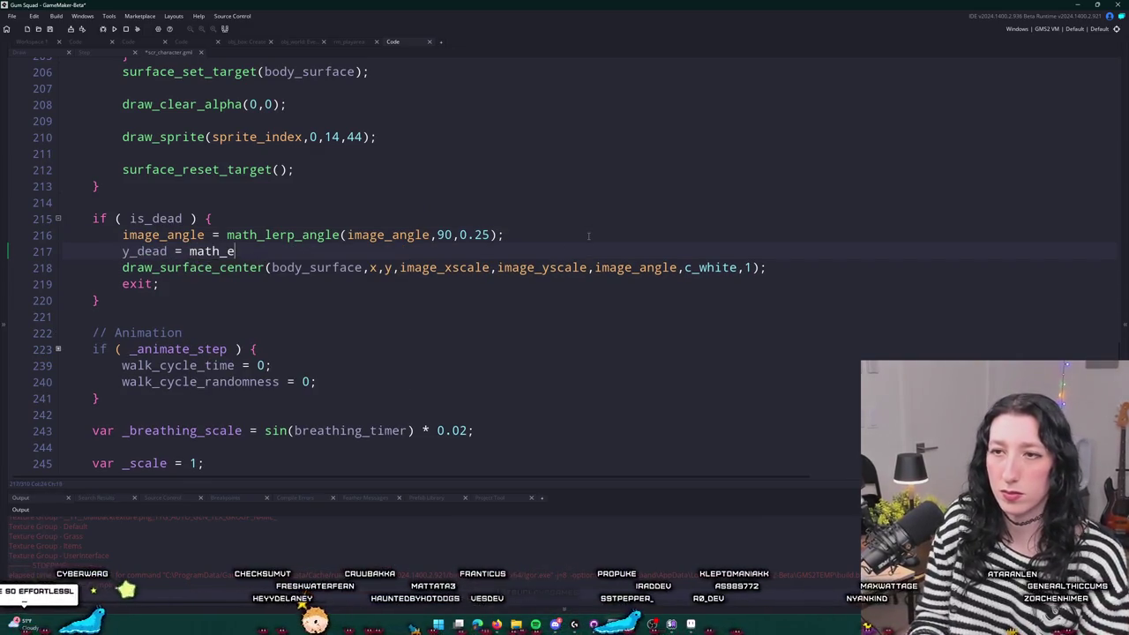
pyautogui.press('BackSpace')
pyautogui.write('lerp')
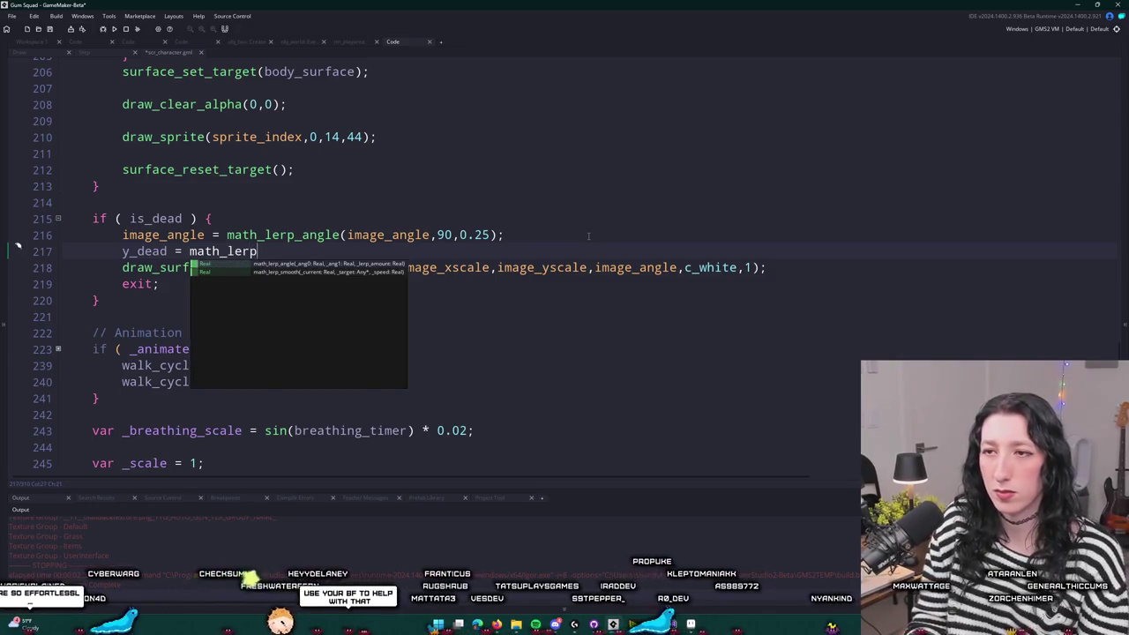
pyautogui.press('Return')
pyautogui.write('i')
pyautogui.press('BackSpace')
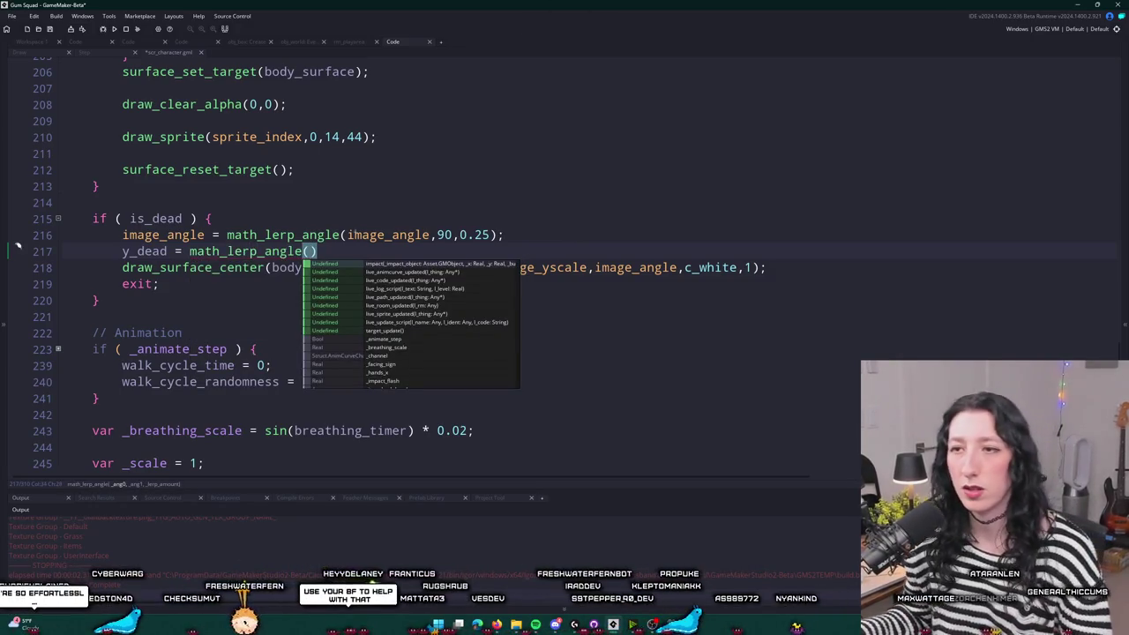
pyautogui.click(327, 252)
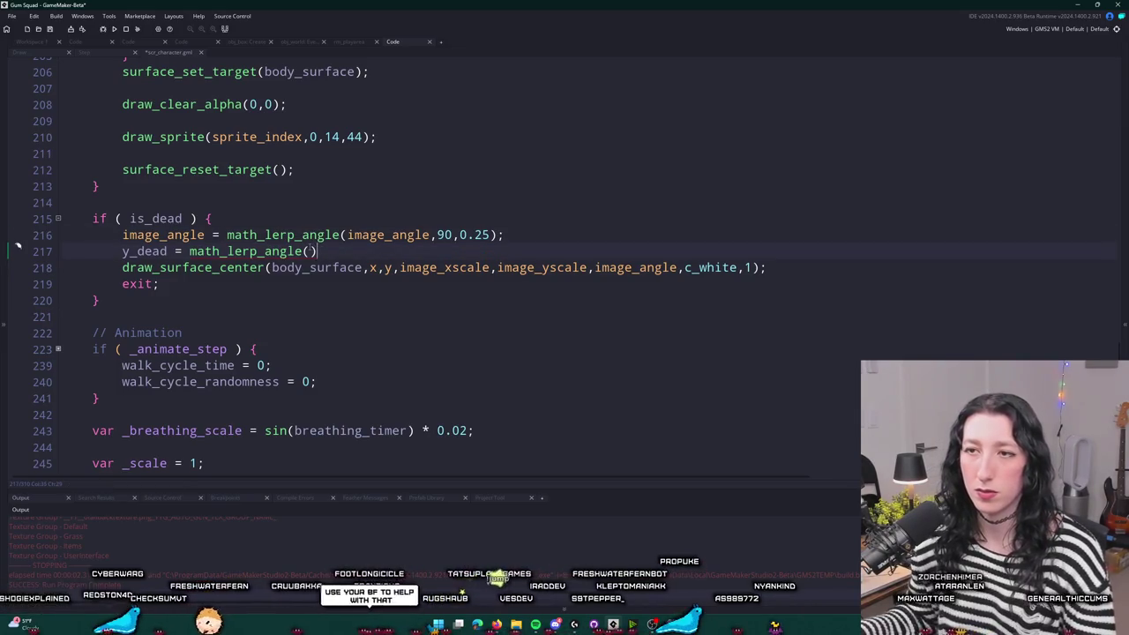
pyautogui.press('Left')
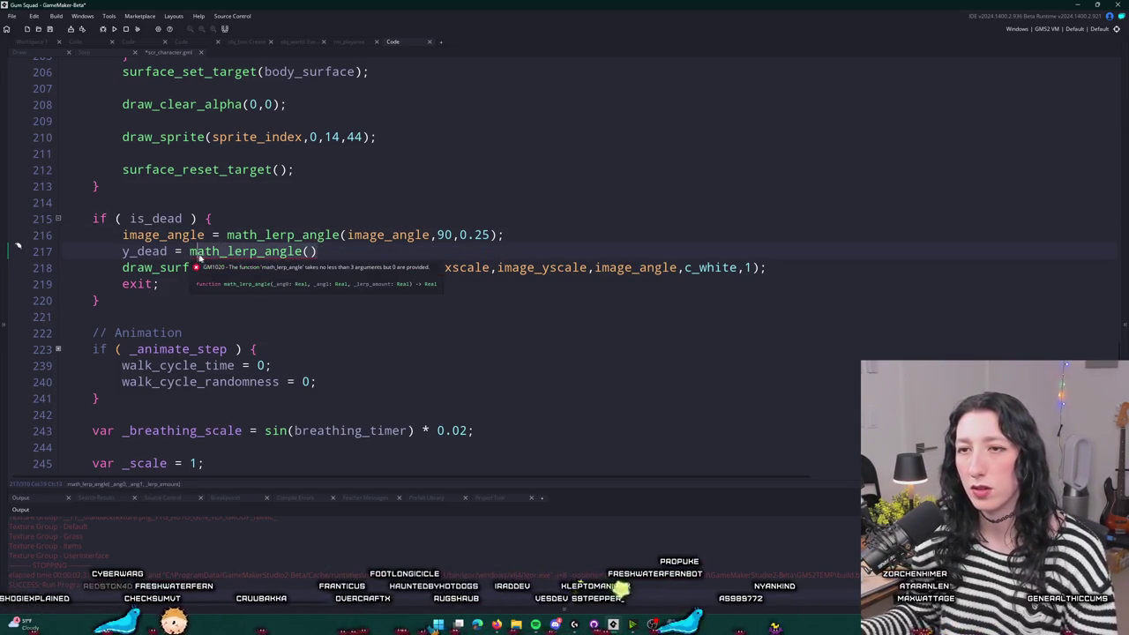
pyautogui.write('y_dead,')
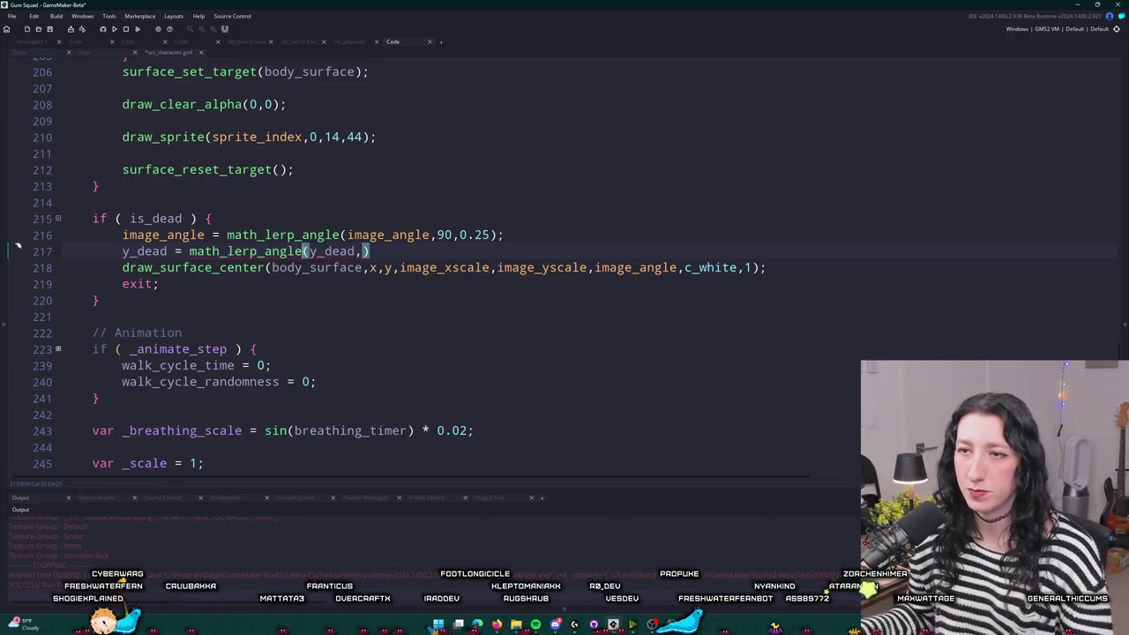
pyautogui.click(301, 251)
pyautogui.press('BackSpace')
pyautogui.press('BackSpace')
pyautogui.press('BackSpace')
pyautogui.write('smooth')
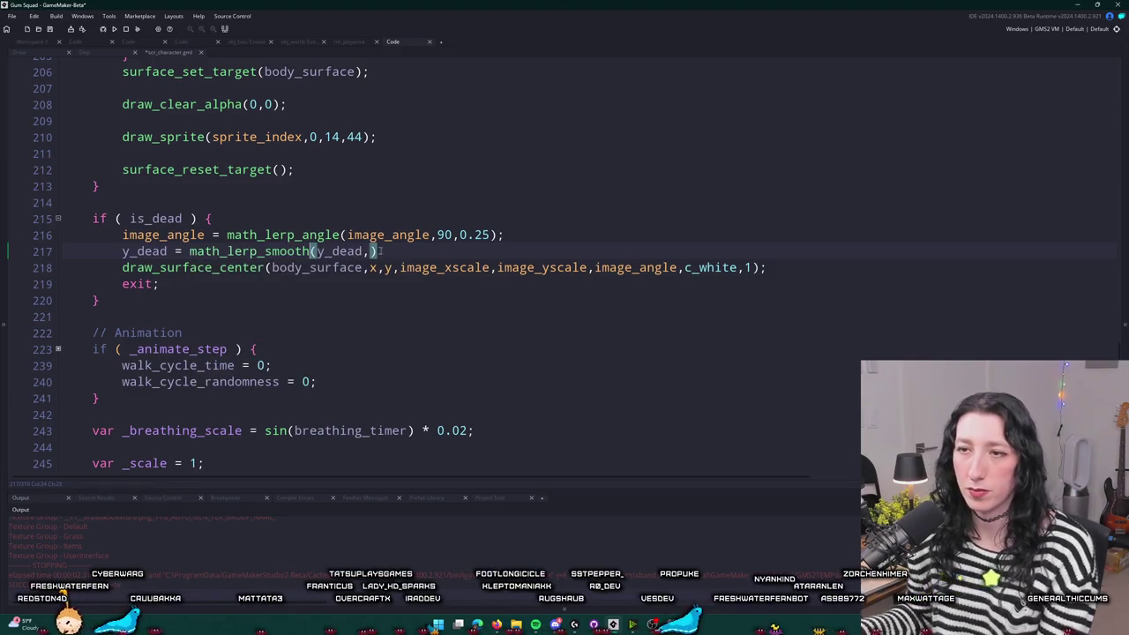
pyautogui.press('Left')
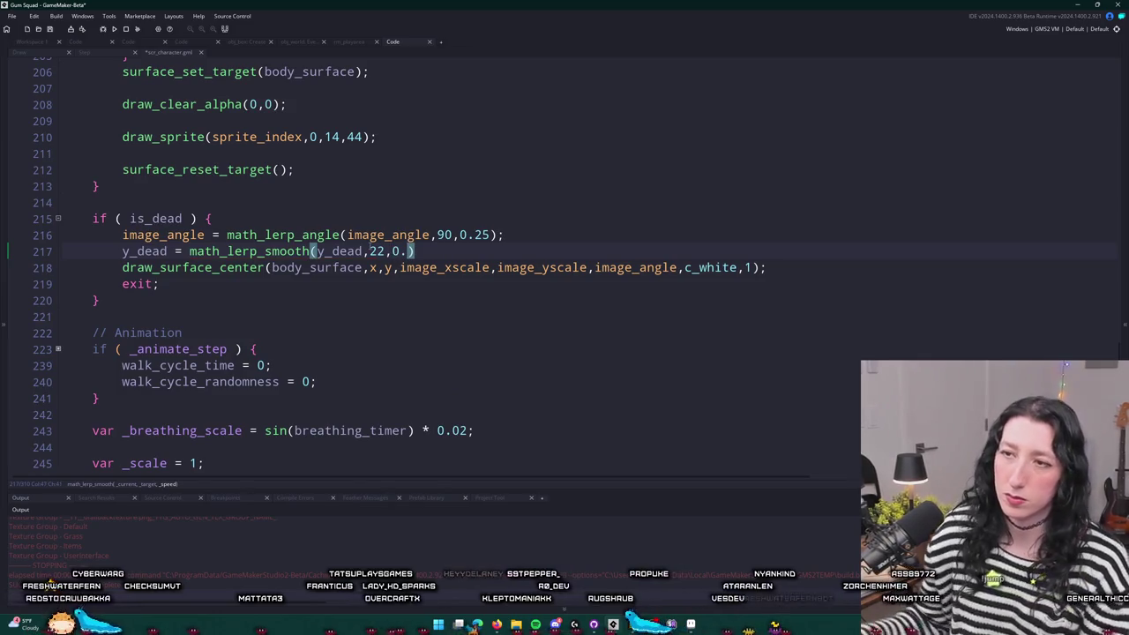
pyautogui.click(430, 252)
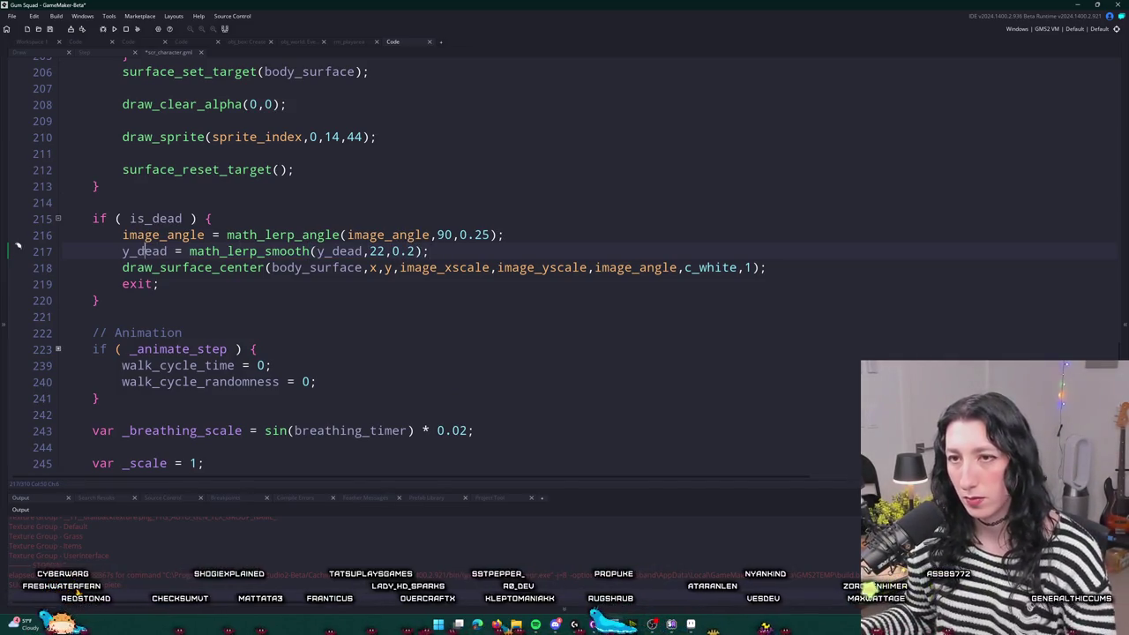
# - Change the dead body's drawn y to y - 22 + y_dead and run the game
pyautogui.doubleClick(141, 251)
pyautogui.hotkey('ctrl', 'c')
pyautogui.click(394, 267)
pyautogui.write('- 22 +')
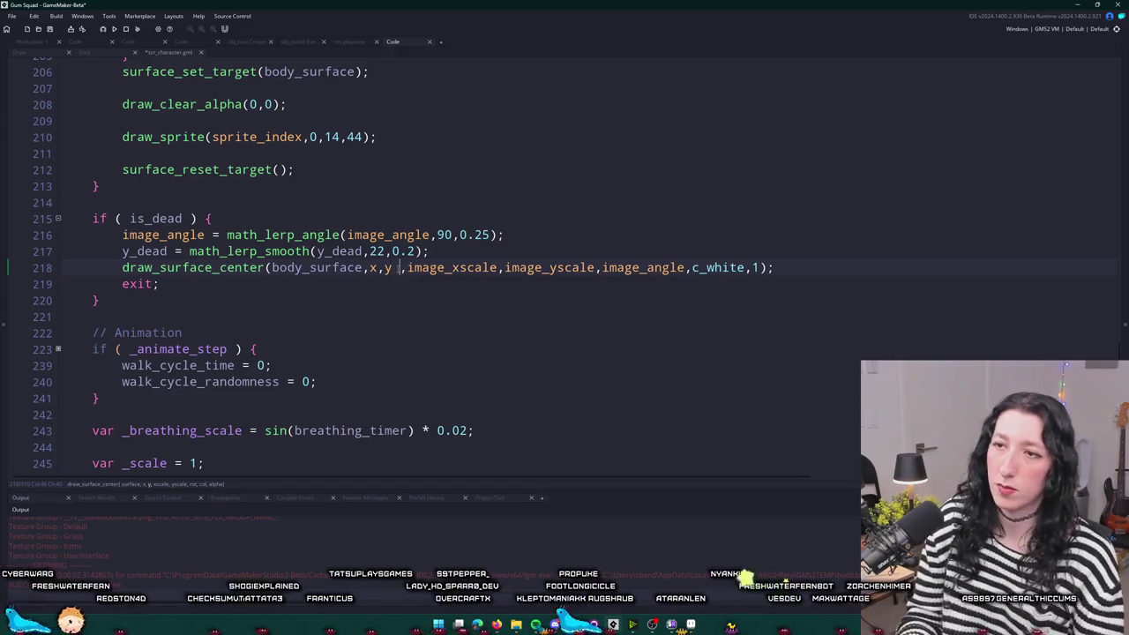
pyautogui.hotkey('ctrl', 'v')
pyautogui.press('F5')
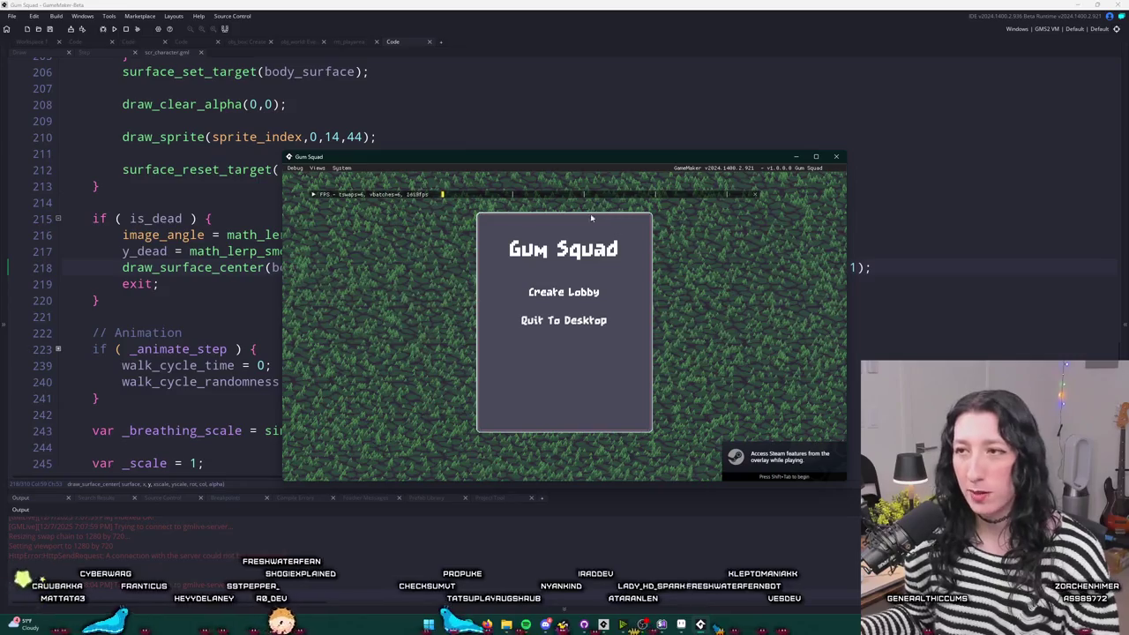
# - Maximize the game window, create a lobby, and open then close the inventory
pyautogui.moveTo(568, 166); pyautogui.dragTo(569, 2)
pyautogui.click(564, 250)
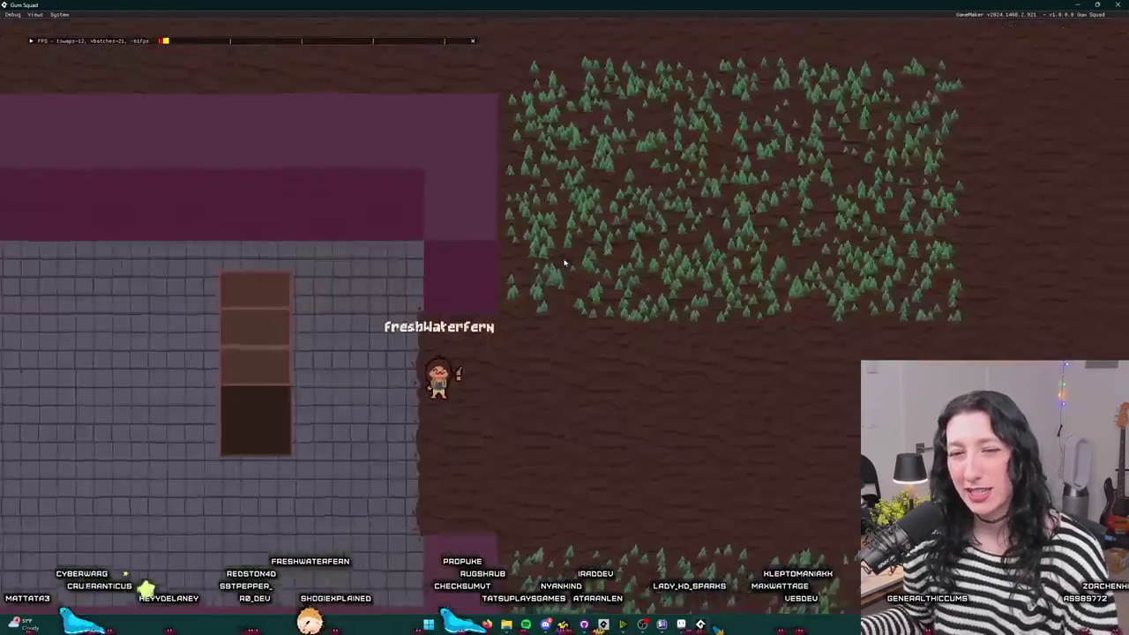
pyautogui.press('a')
pyautogui.press('Tab')
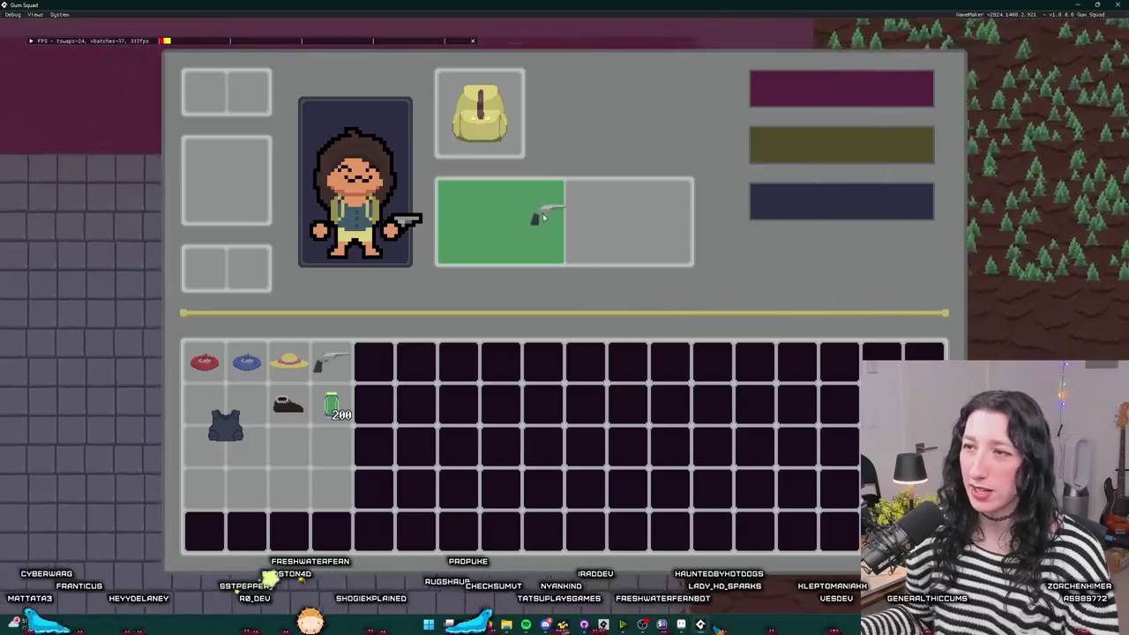
pyautogui.press('Tab')
# - Walk past the crates to an enemy to check its death pose, then close the game
pyautogui.press('s')
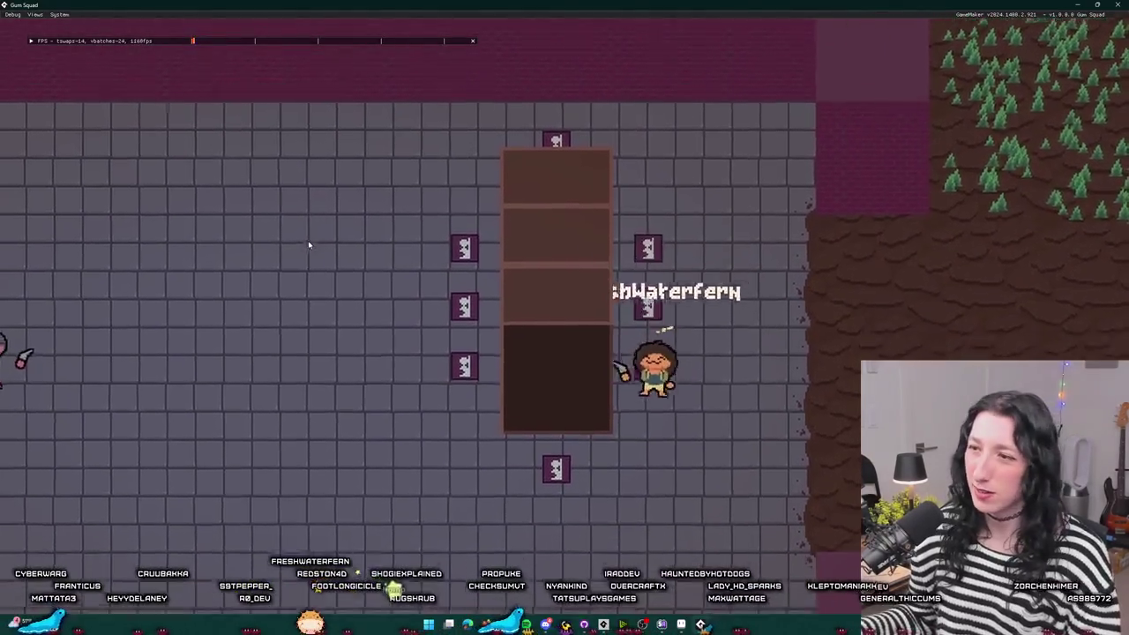
pyautogui.press('a')
pyautogui.press('d')
pyautogui.press('w')
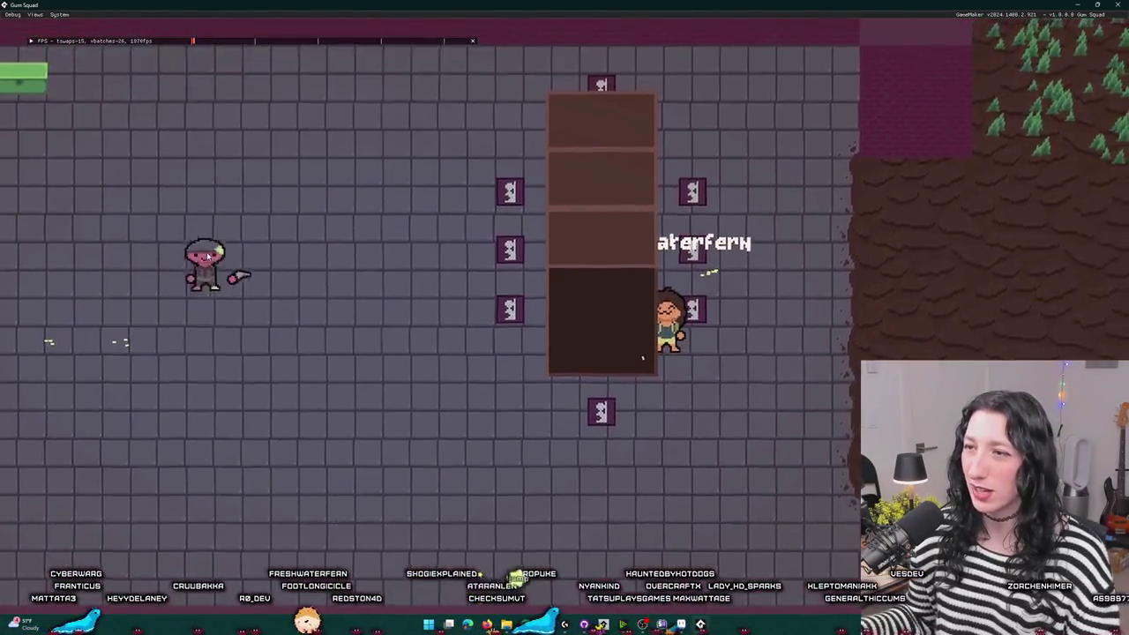
pyautogui.press('a')
pyautogui.press('s')
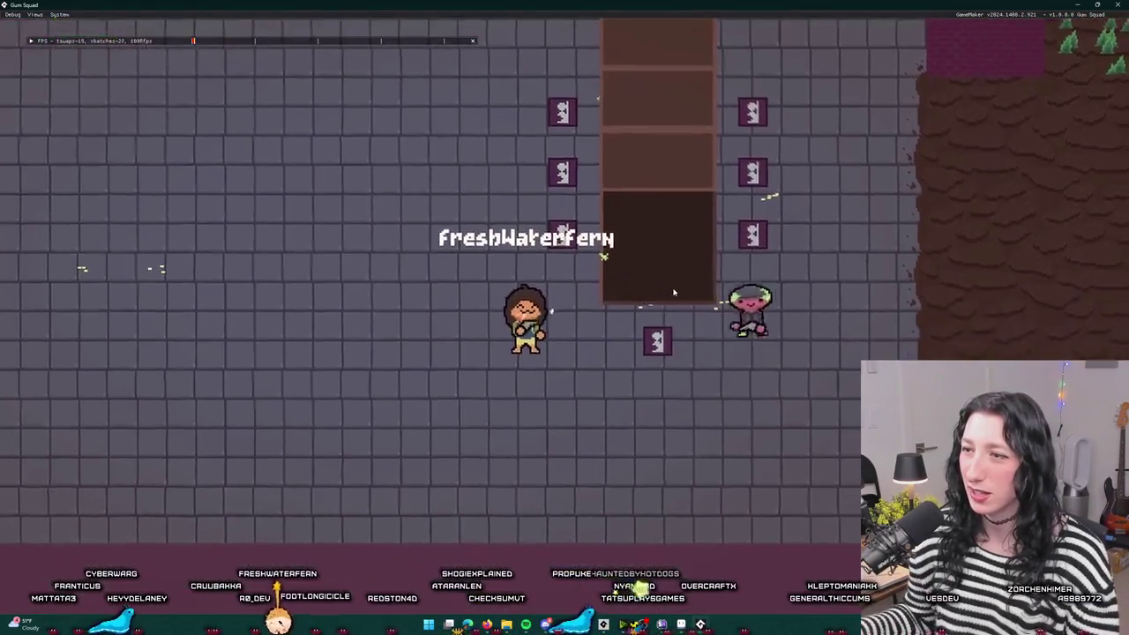
pyautogui.press('d')
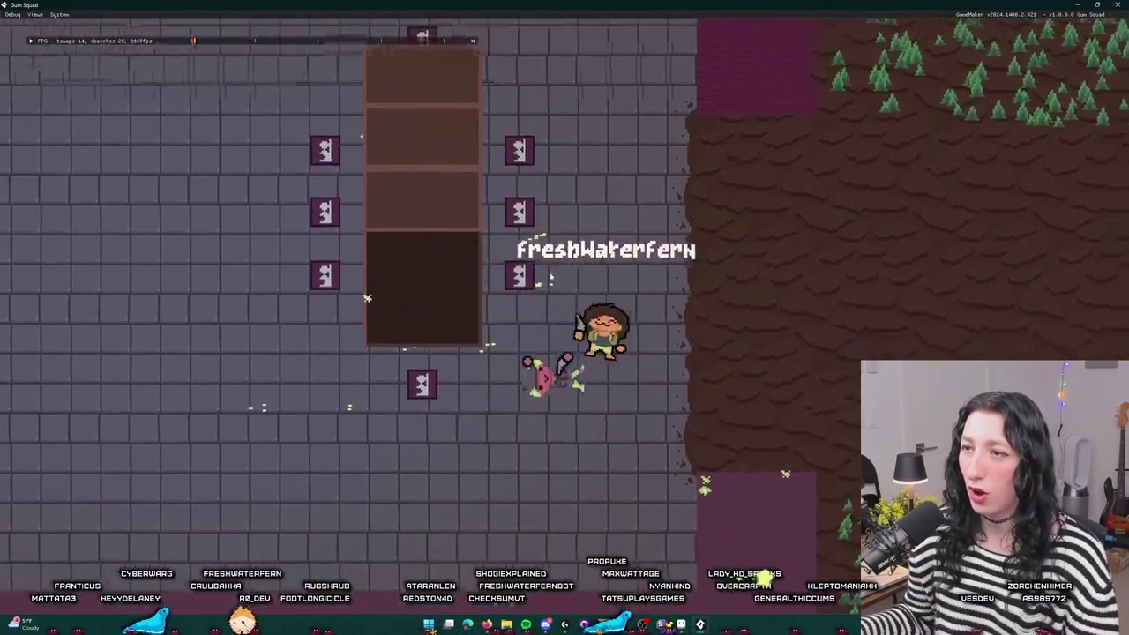
pyautogui.press('a')
pyautogui.press('w')
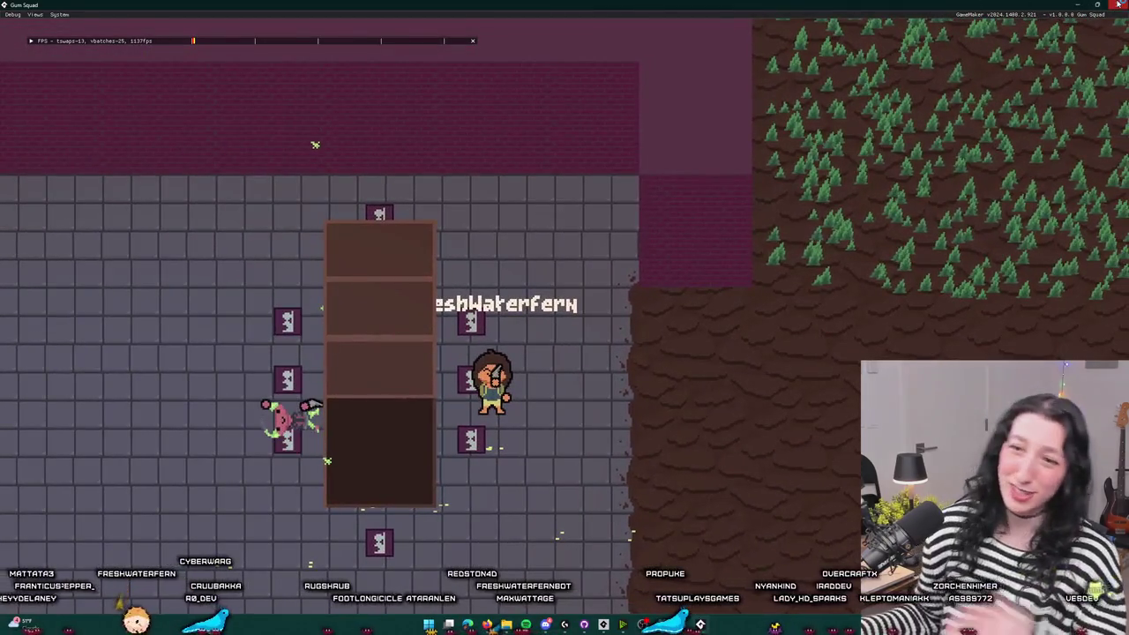
pyautogui.click(1118, 4)
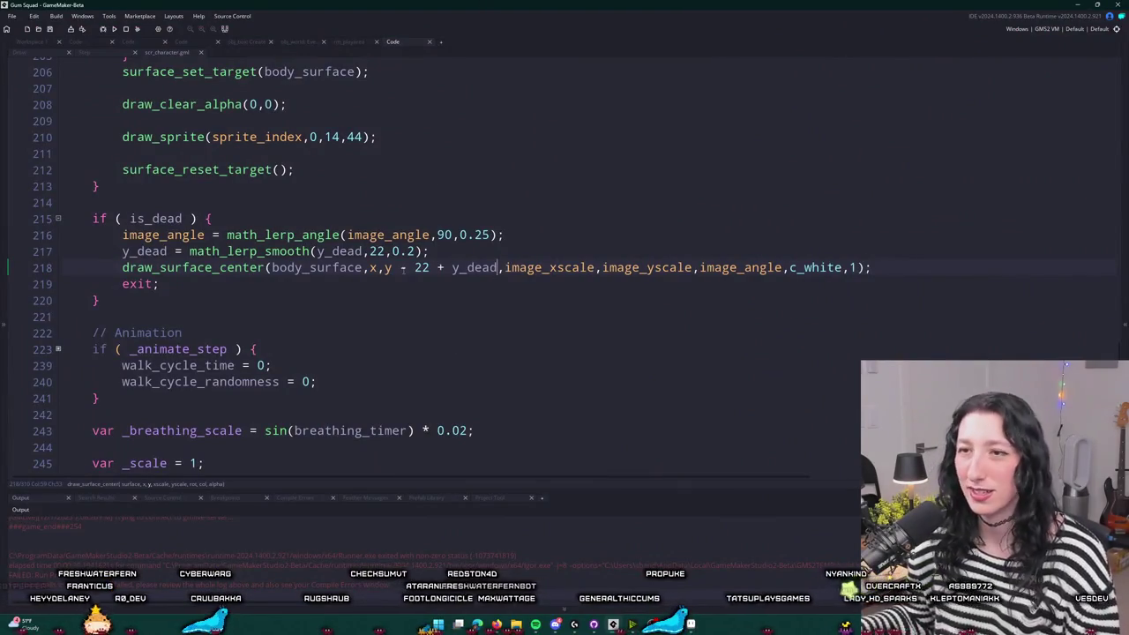
# - Show the asset browser beside the code, clear its search filter, and select the if (is_dead) block
pyautogui.click(887, 280)
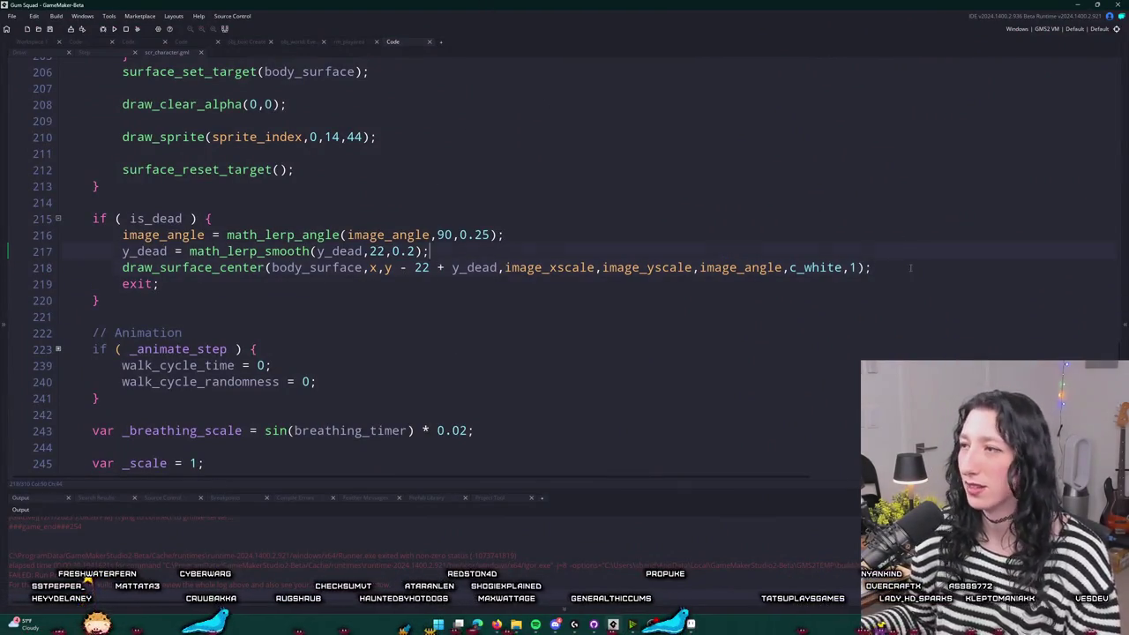
pyautogui.click(1124, 261)
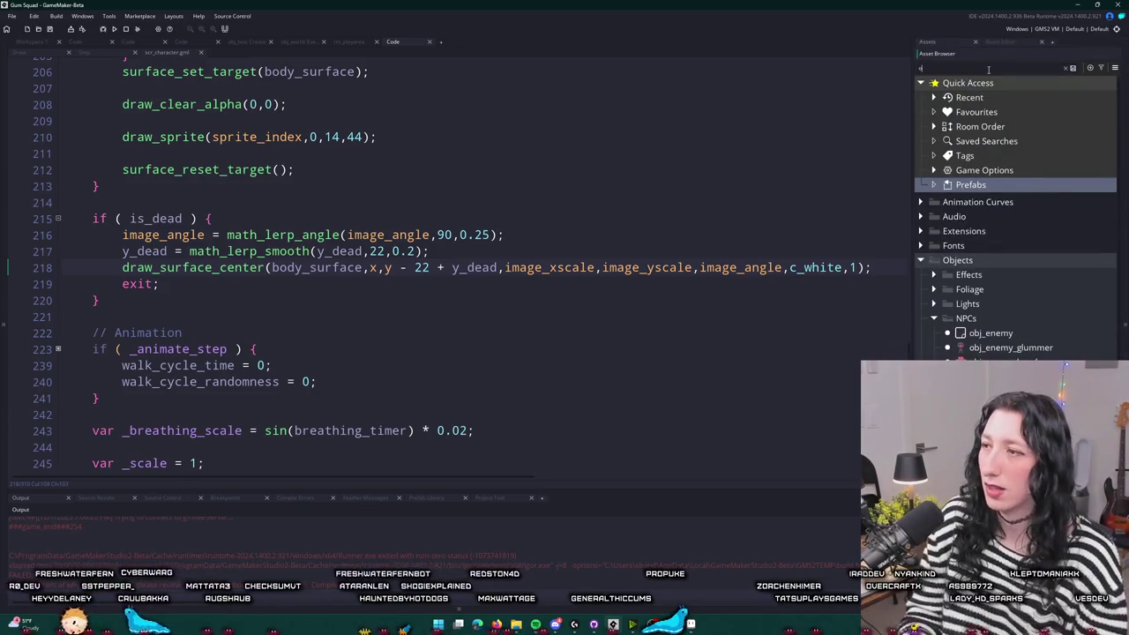
pyautogui.press('BackSpace')
pyautogui.press('BackSpace')
pyautogui.press('BackSpace')
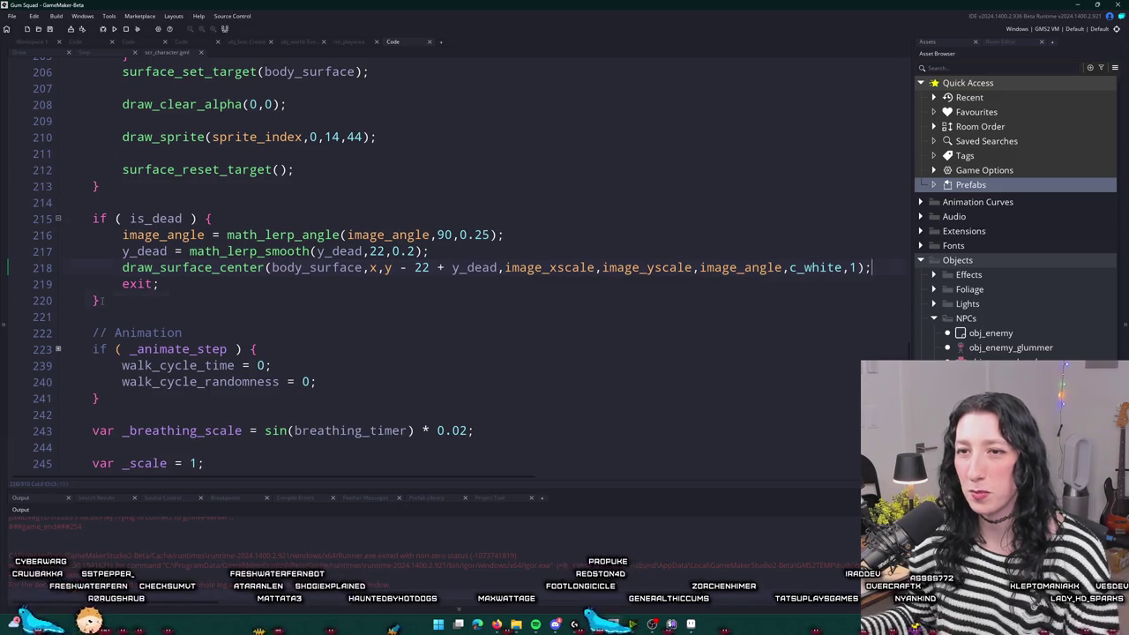
pyautogui.moveTo(101, 301); pyautogui.dragTo(92, 219)
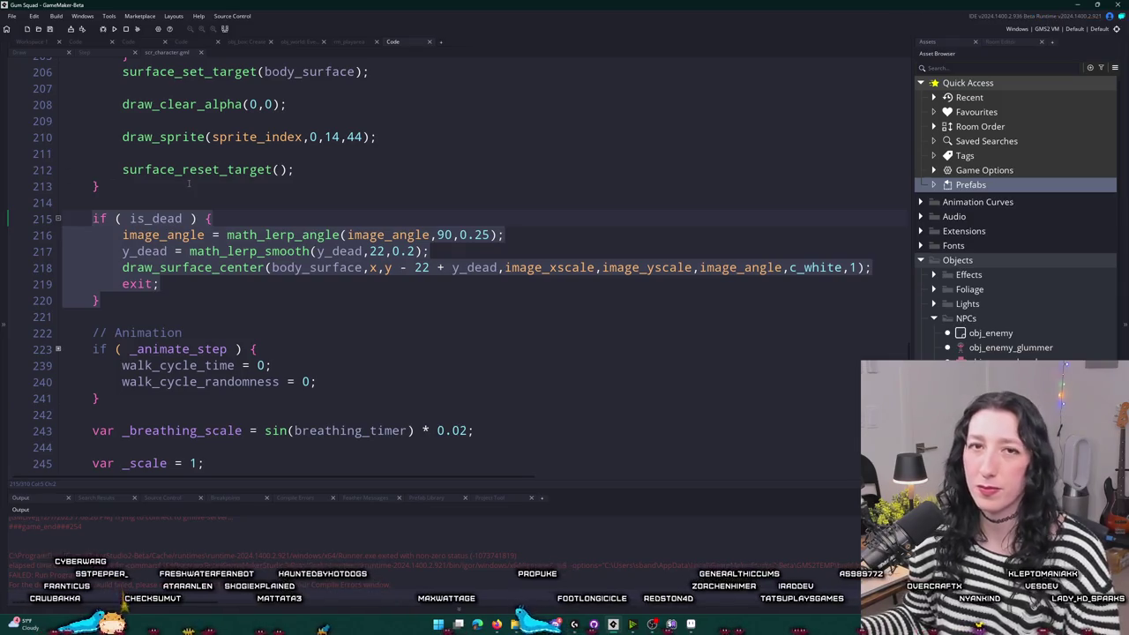
pyautogui.click(196, 305)
pyautogui.press('Return')
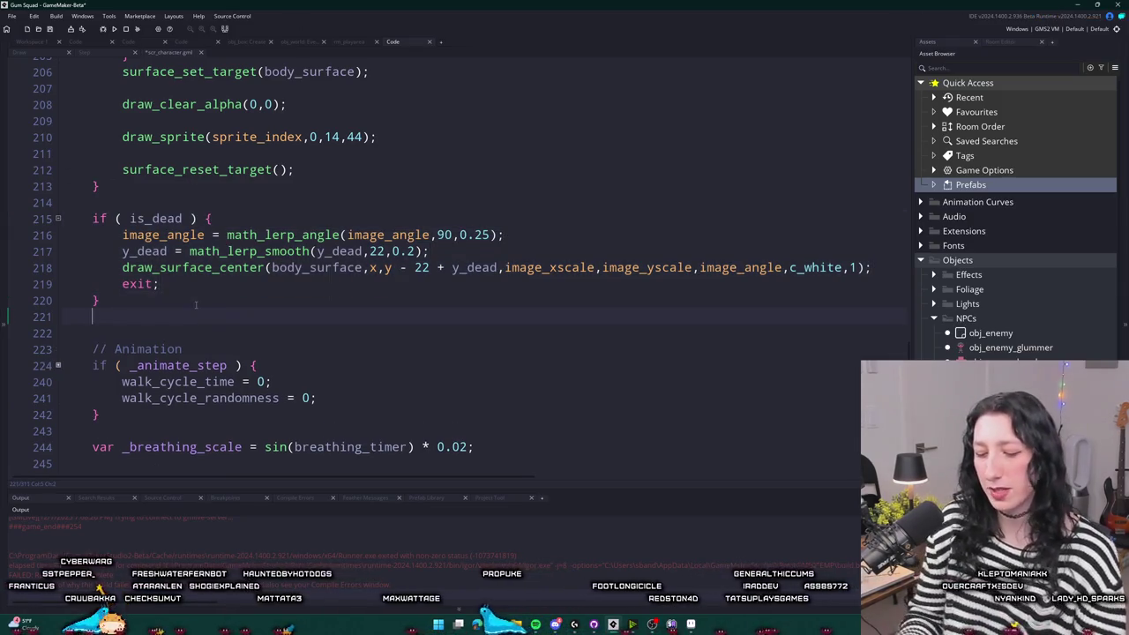
pyautogui.write('instancek')
pyautogui.press('BackSpace')
pyautogui.write('_')
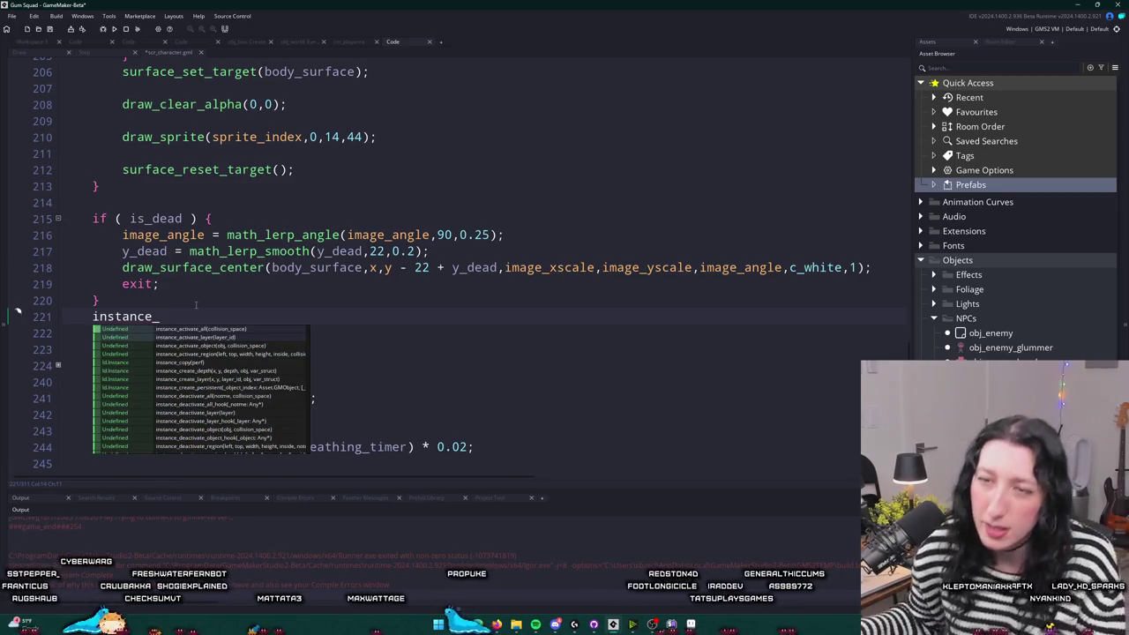
pyautogui.write('c')
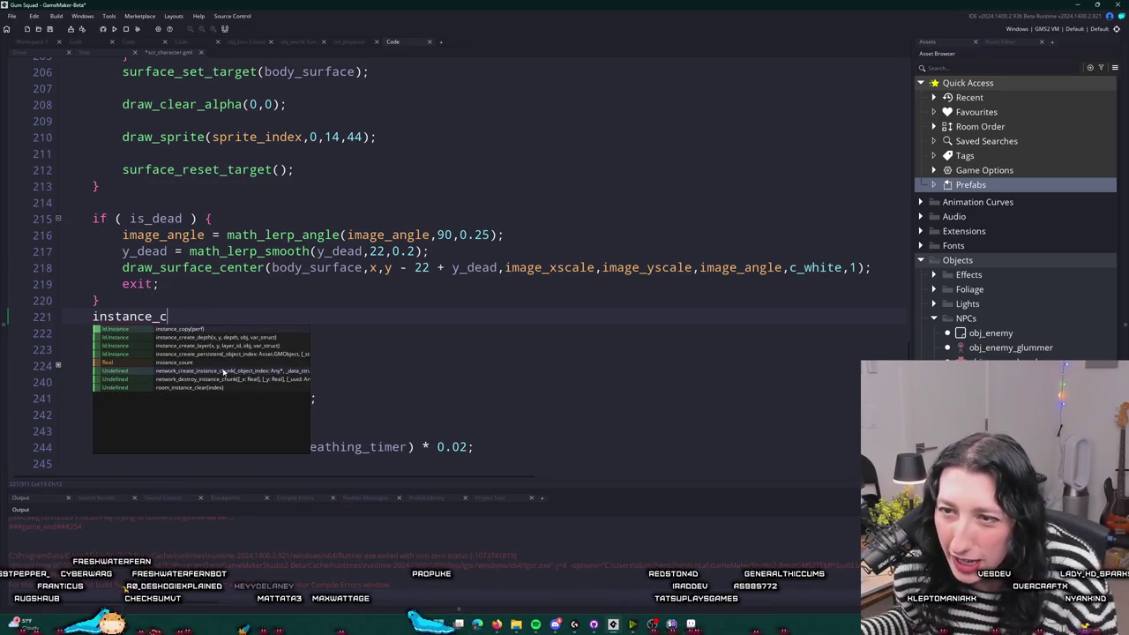
pyautogui.press('BackSpace')
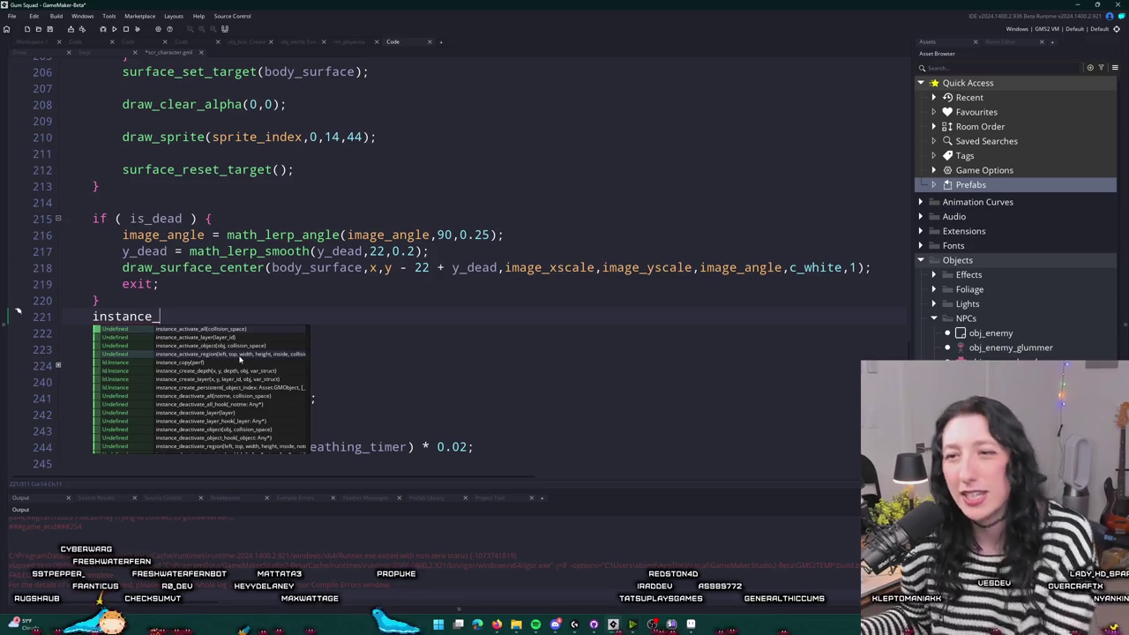
pyautogui.click(184, 307)
pyautogui.click(181, 310)
pyautogui.hotkey('shift', 'Up')
pyautogui.press('BackSpace')
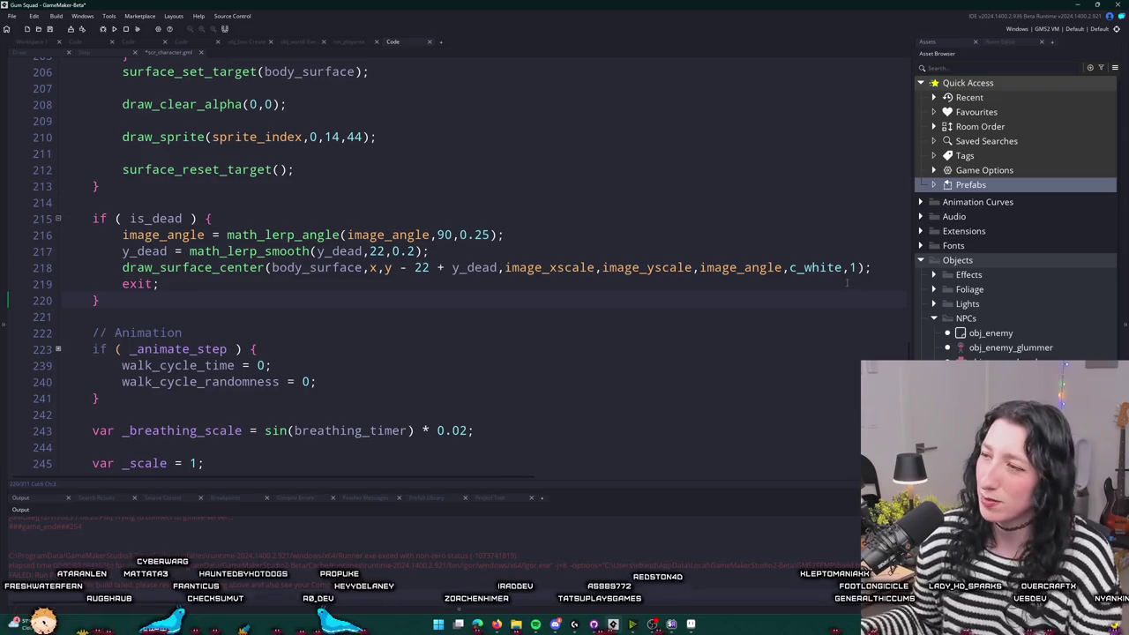
pyautogui.click(975, 357)
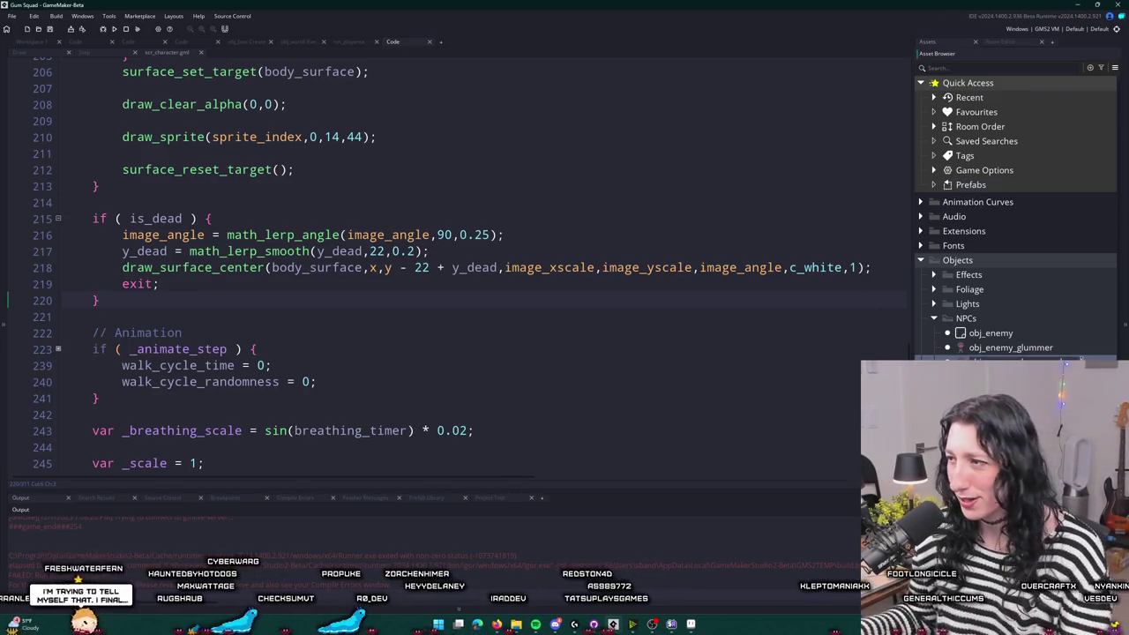
pyautogui.click(195, 291)
pyautogui.scroll(1, 442, 133)
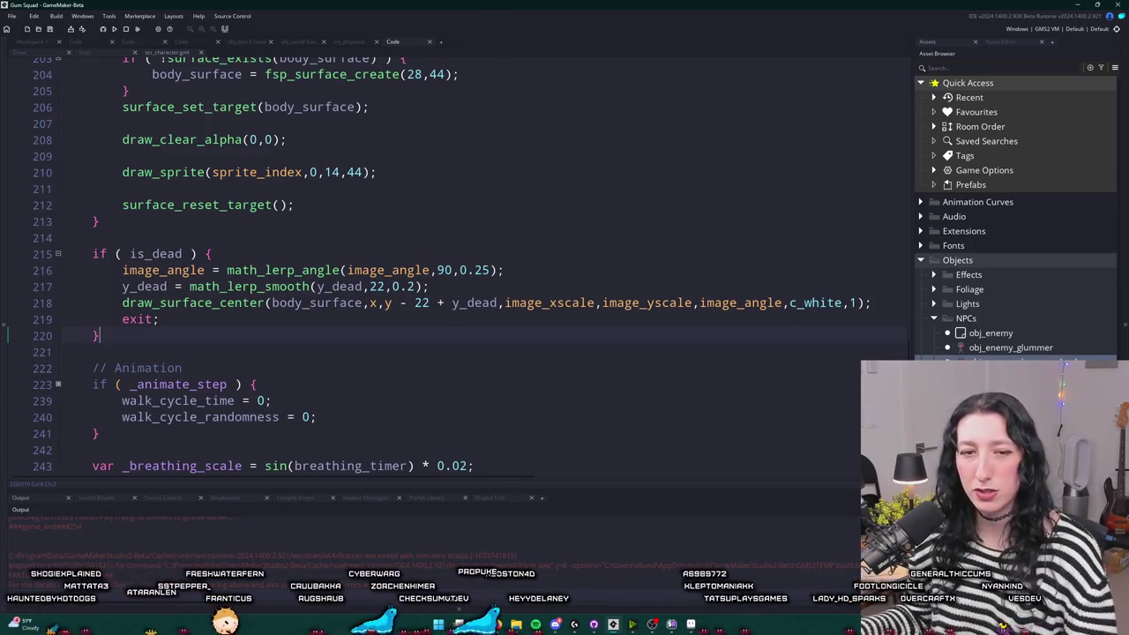
pyautogui.click(826, 302)
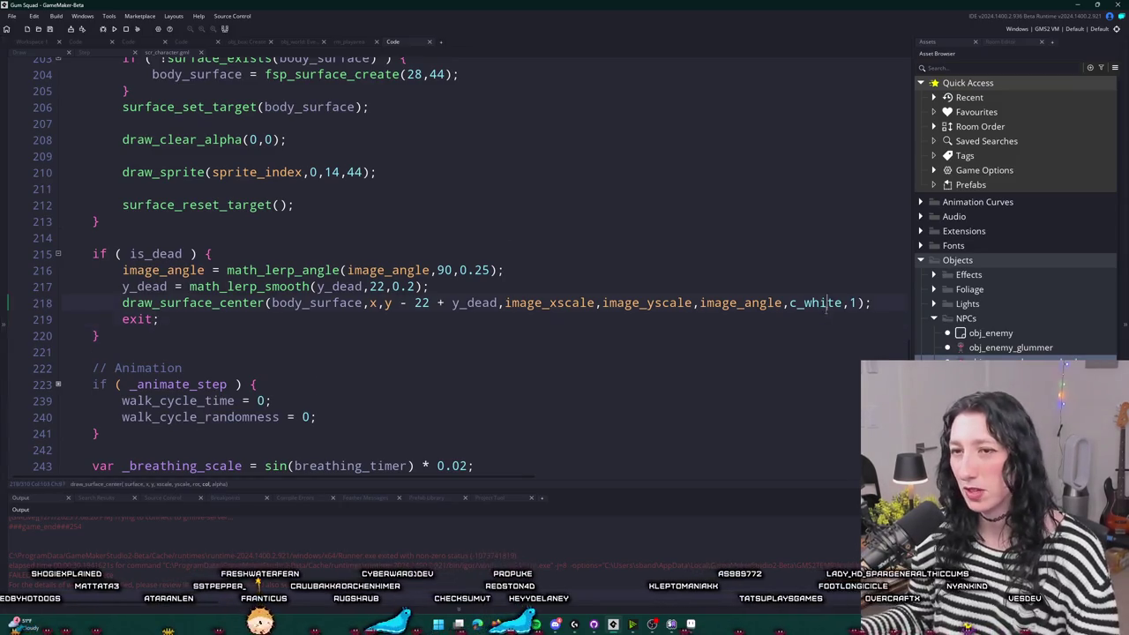
pyautogui.scroll(-20, 549, 324)
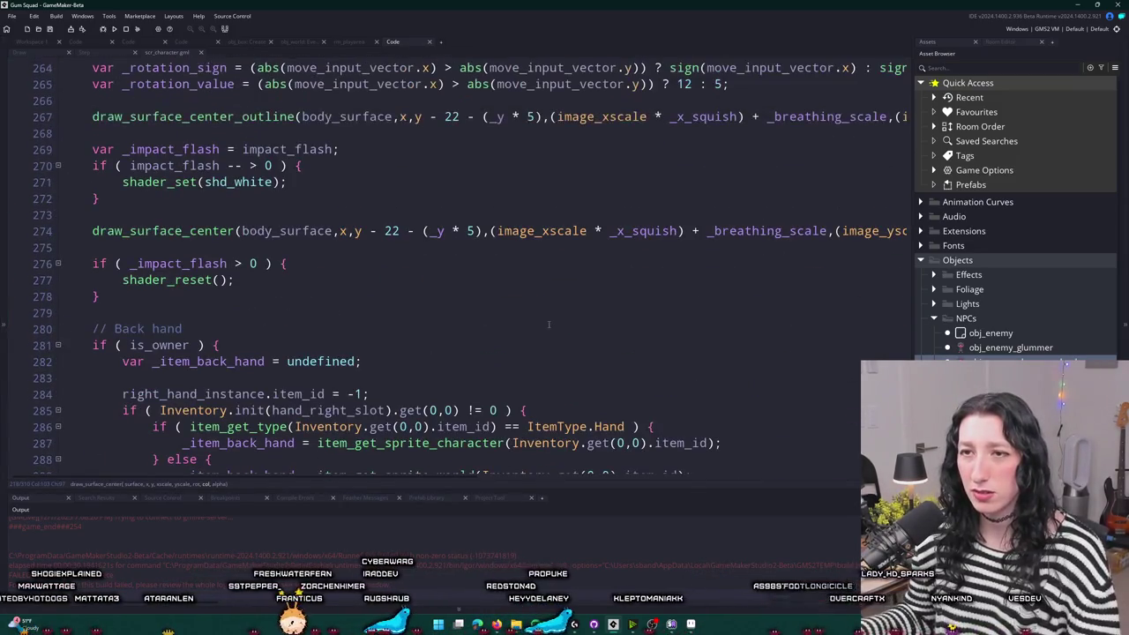
pyautogui.scroll(-7, 389, 274)
# - Duplicate the dead-body draw_surface_center line in the is_dead block
pyautogui.scroll(7, 389, 274)
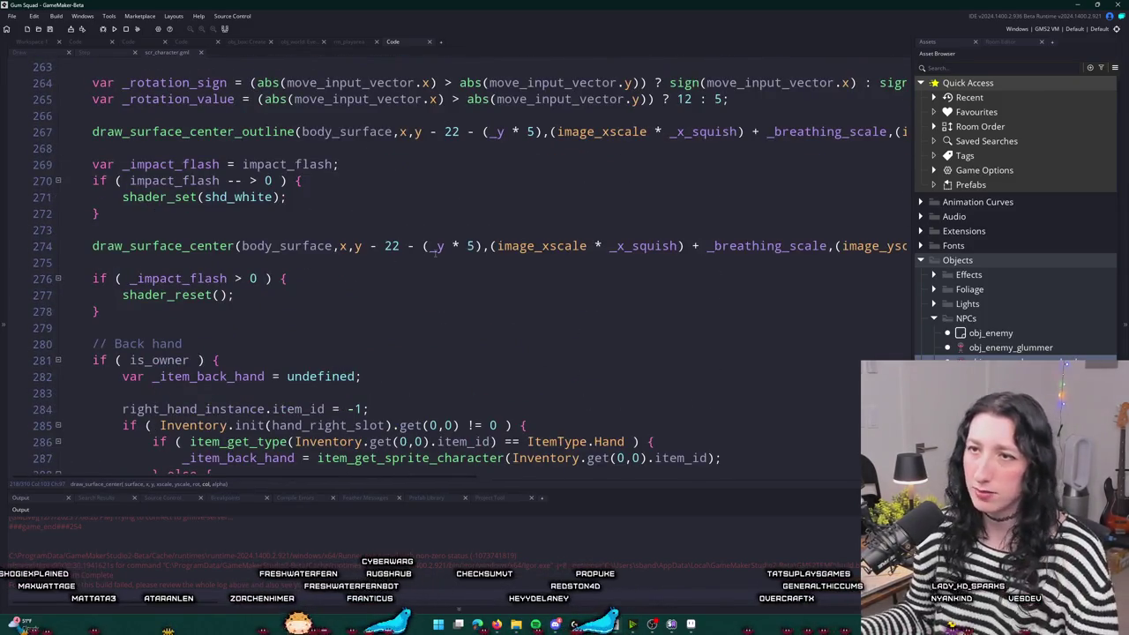
pyautogui.scroll(1, 435, 251)
pyautogui.click(752, 185)
pyautogui.scroll(9, 654, 195)
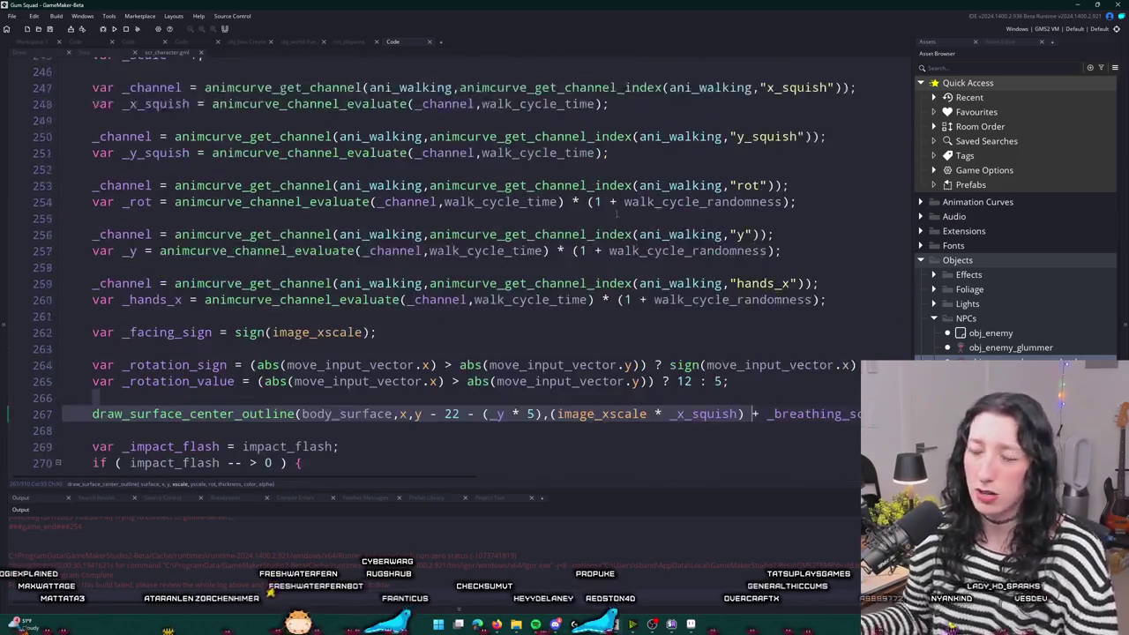
pyautogui.scroll(-7, 655, 195)
pyautogui.press('End')
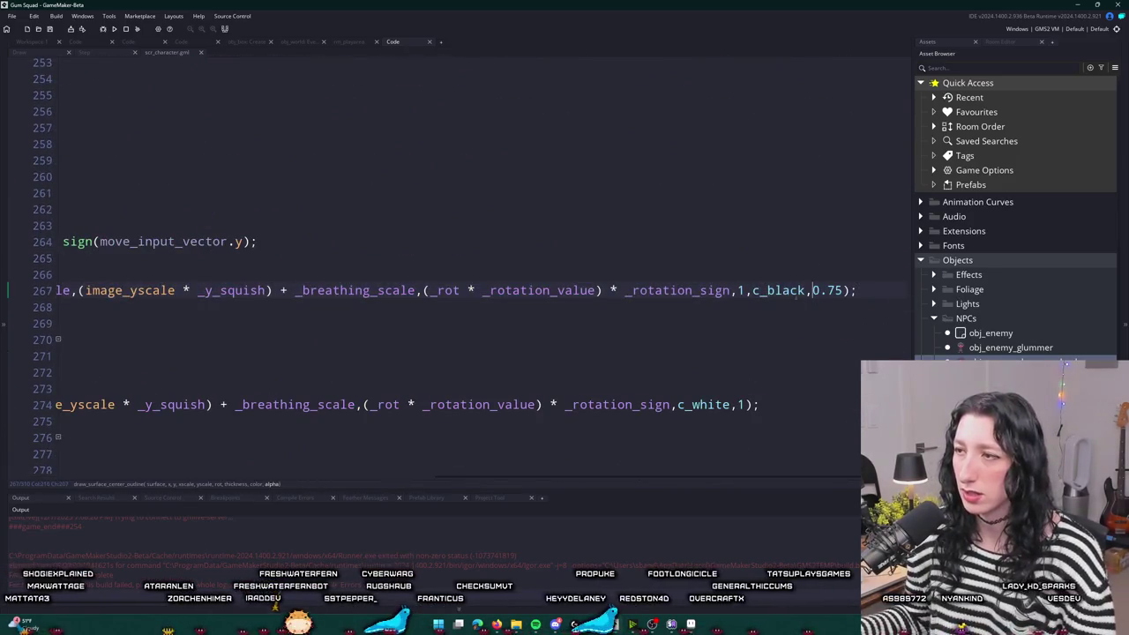
pyautogui.moveTo(752, 291); pyautogui.dragTo(856, 290)
pyautogui.scroll(19, 677, 177)
pyautogui.hscroll(-5, 621, 167)
pyautogui.scroll(-1, 654, 313)
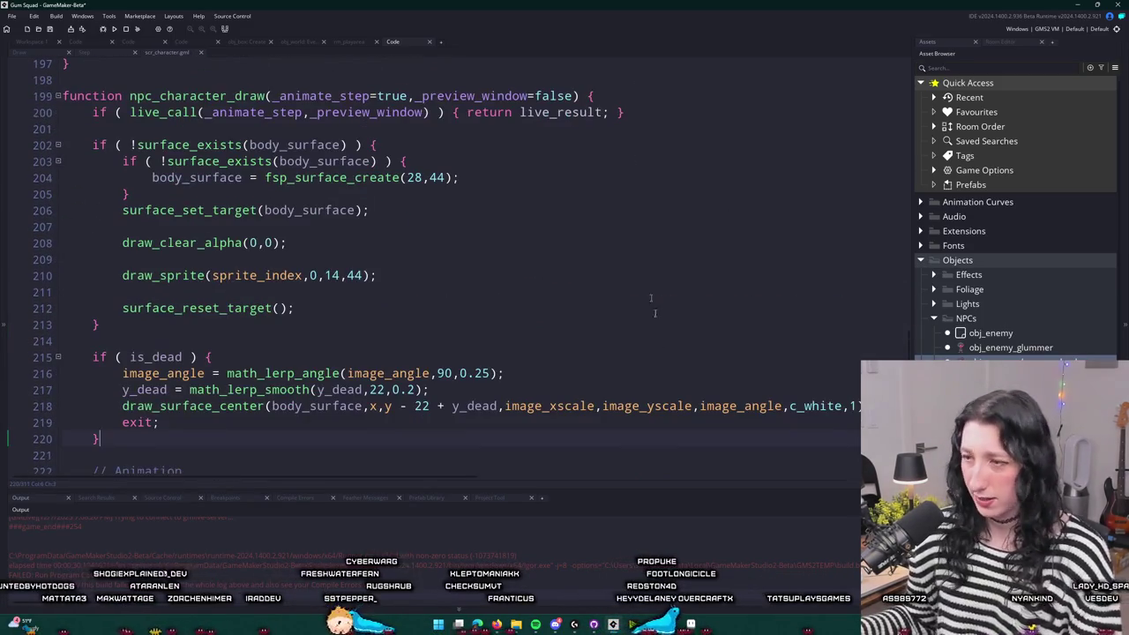
pyautogui.hotkey('ctrl', 'd')
# - Make the first copy draw_surface_center_outline with thickness 1, c_black and 0.75 alpha
pyautogui.hscroll(4, 850, 399)
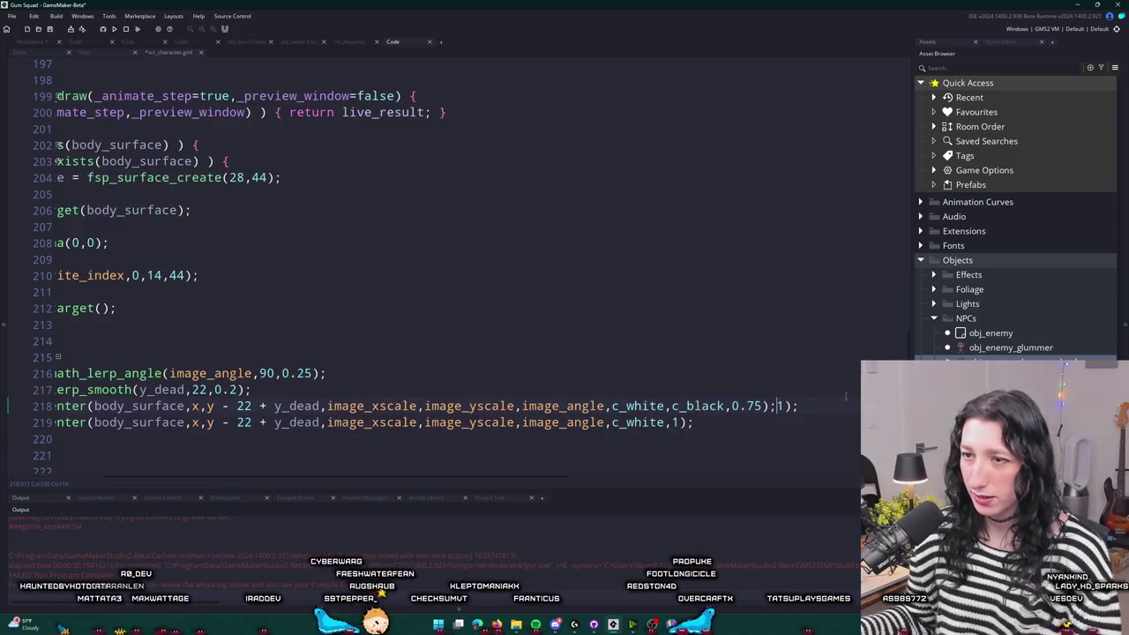
pyautogui.click(615, 407)
pyautogui.write('c_black,0.75')
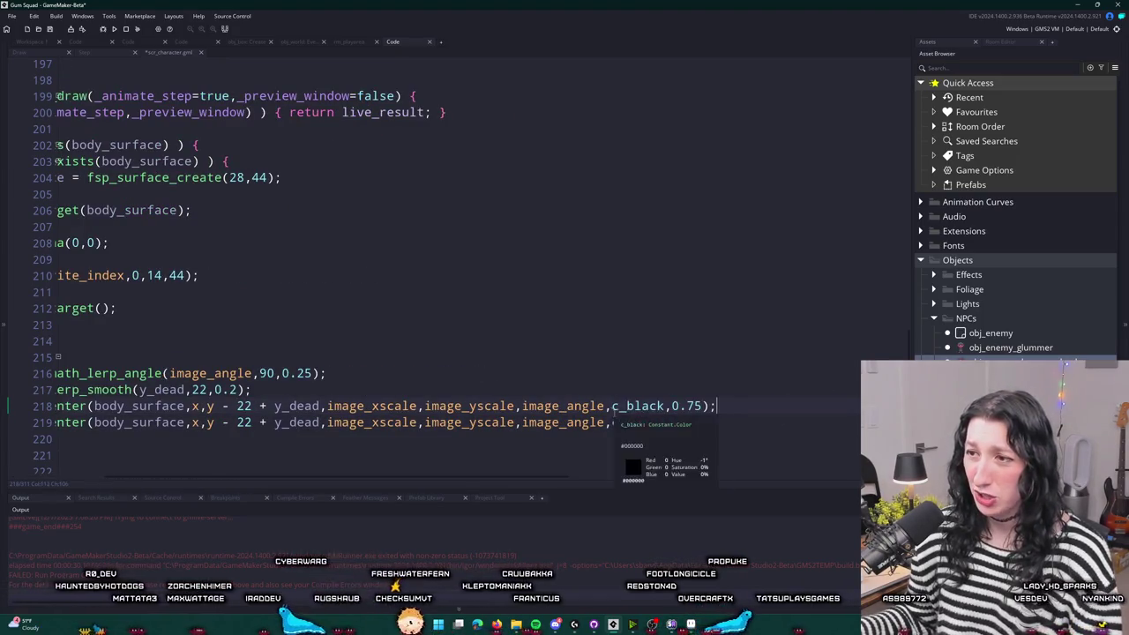
pyautogui.hscroll(-4, 441, 405)
pyautogui.click(266, 406)
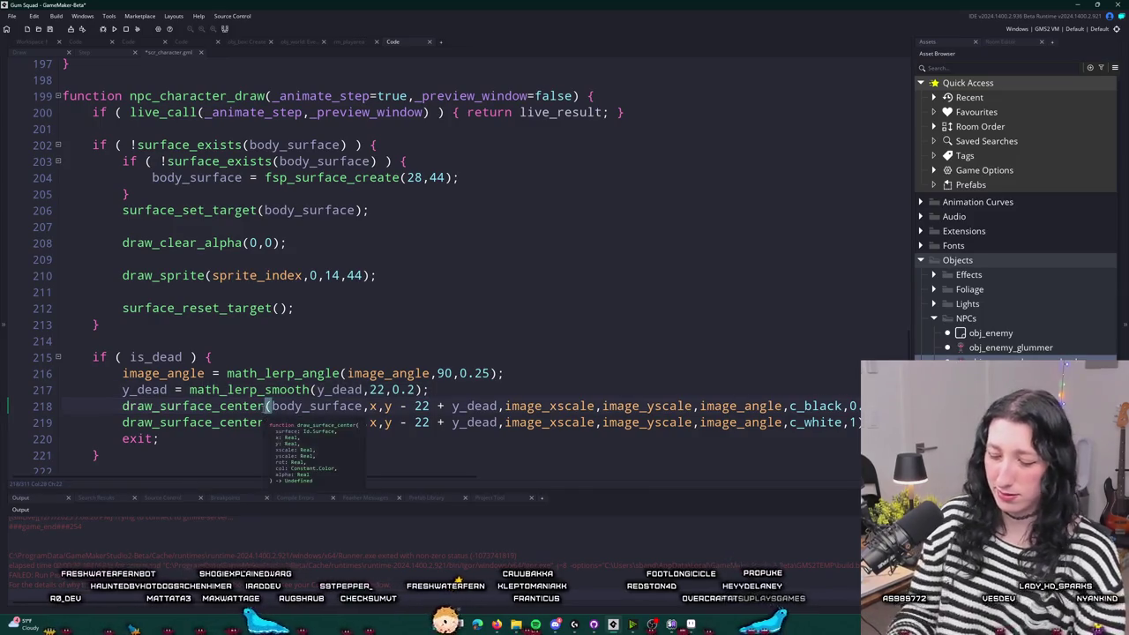
pyautogui.write('_outline')
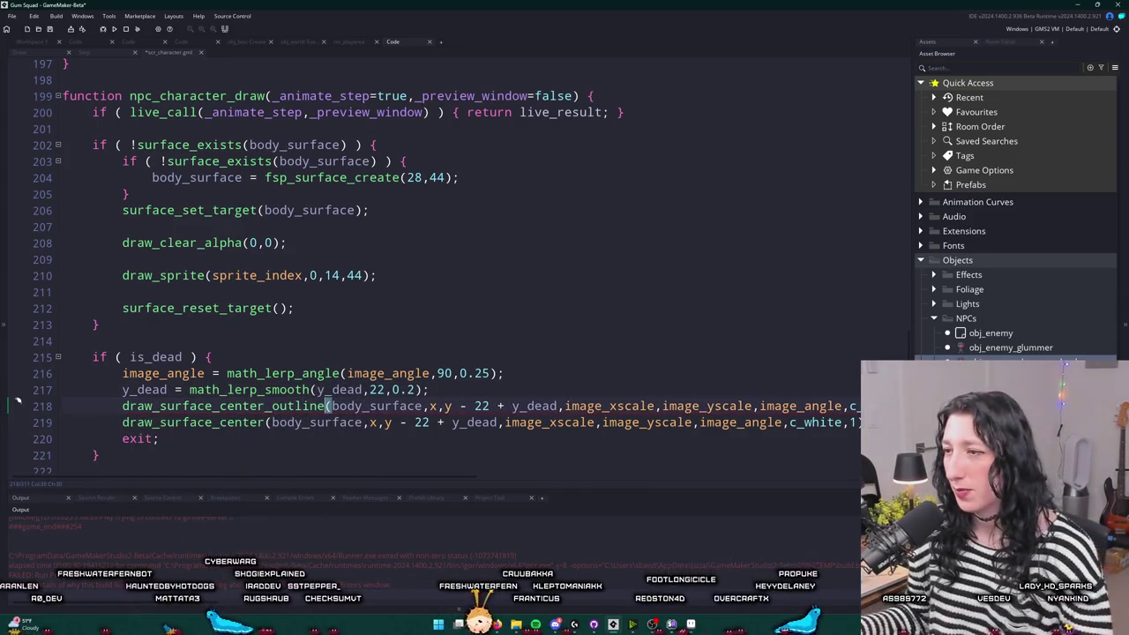
pyautogui.press('End')
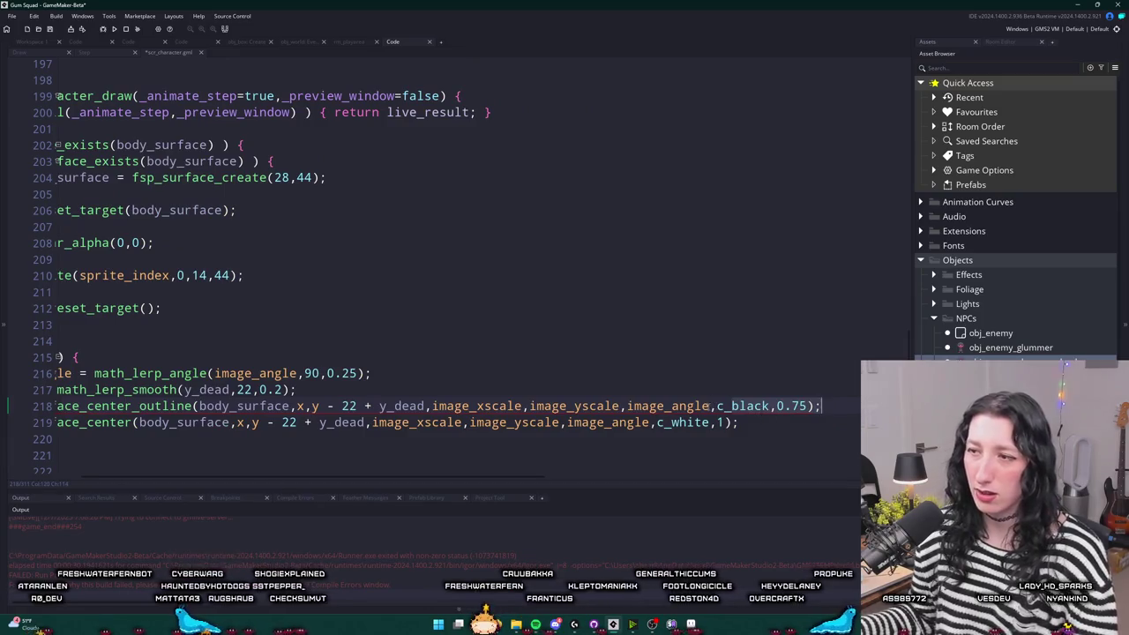
pyautogui.click(711, 406)
pyautogui.write('1,')
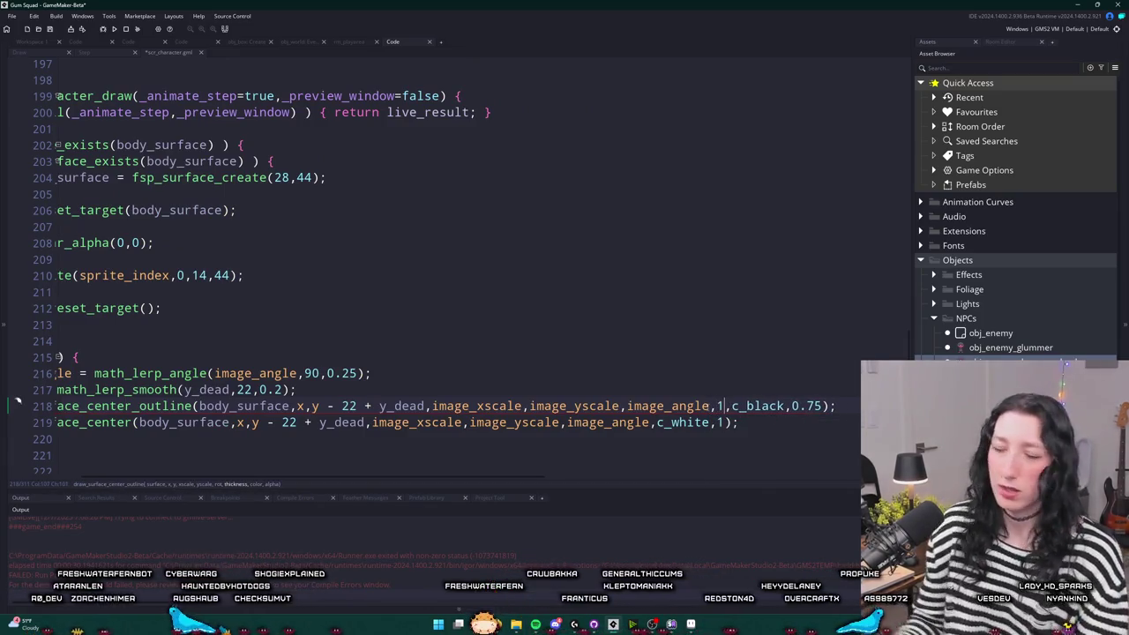
# - Scroll through the is_dead block to review the new outline call
pyautogui.scroll(-8, 703, 381)
pyautogui.scroll(-10, 702, 381)
pyautogui.scroll(3, 703, 381)
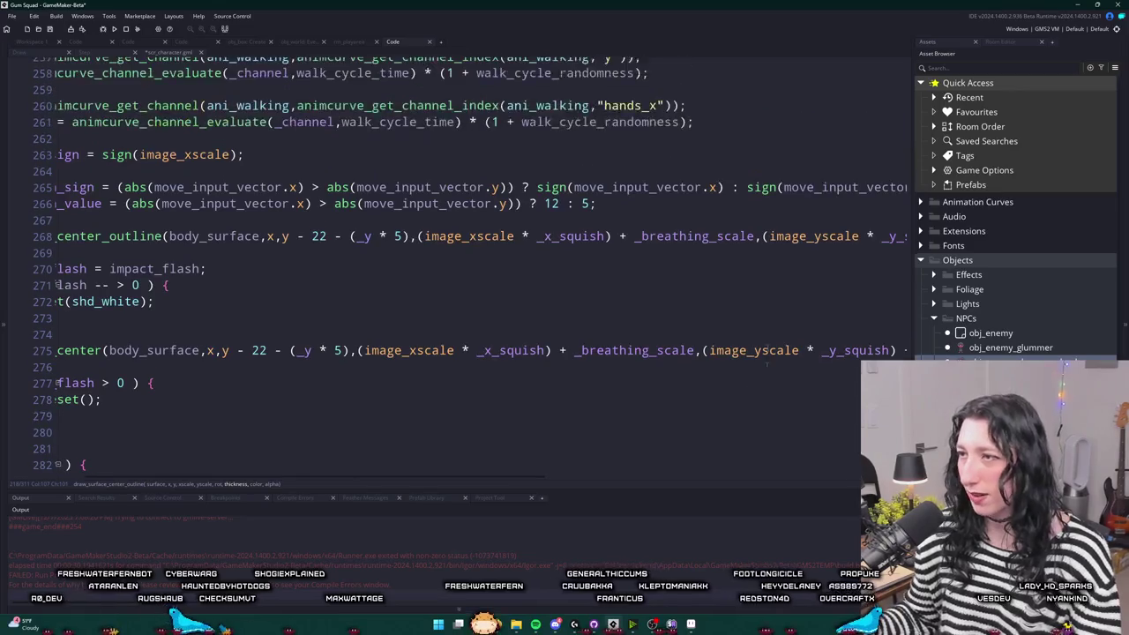
pyautogui.click(863, 288)
pyautogui.scroll(15, 806, 340)
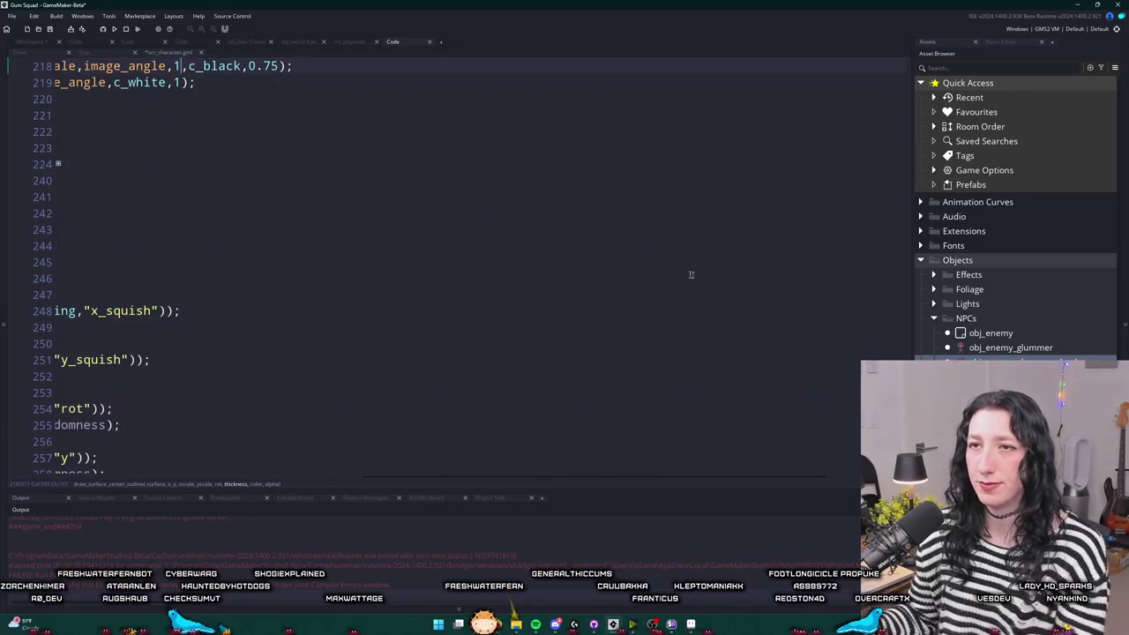
pyautogui.click(388, 210)
pyautogui.press('Home')
pyautogui.hotkey('ctrl', 'Right')
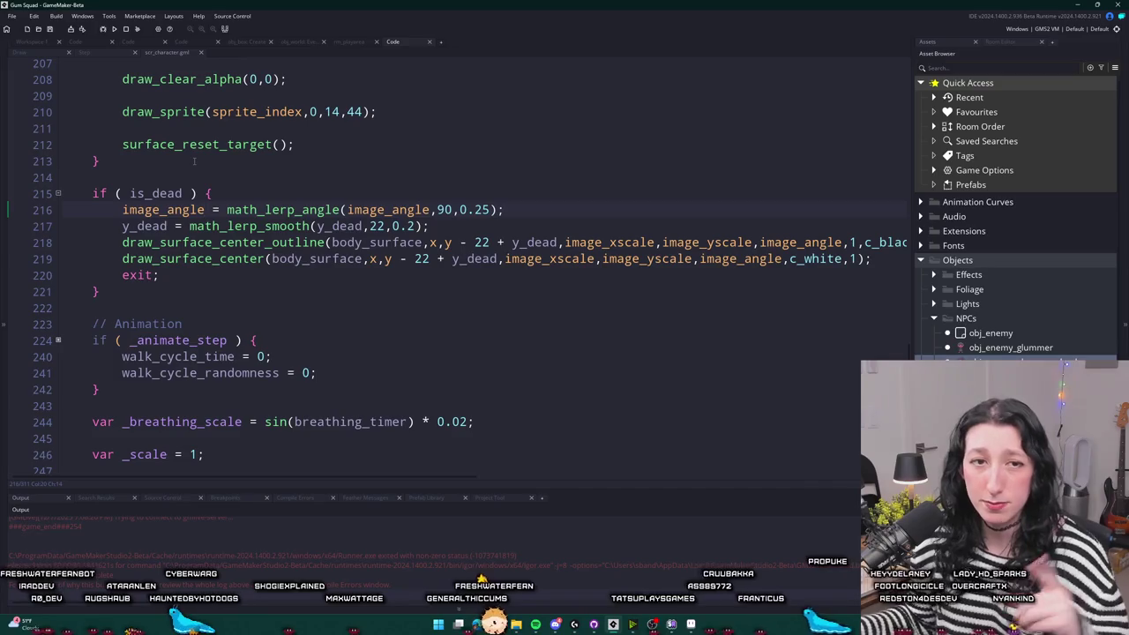
pyautogui.click(574, 203)
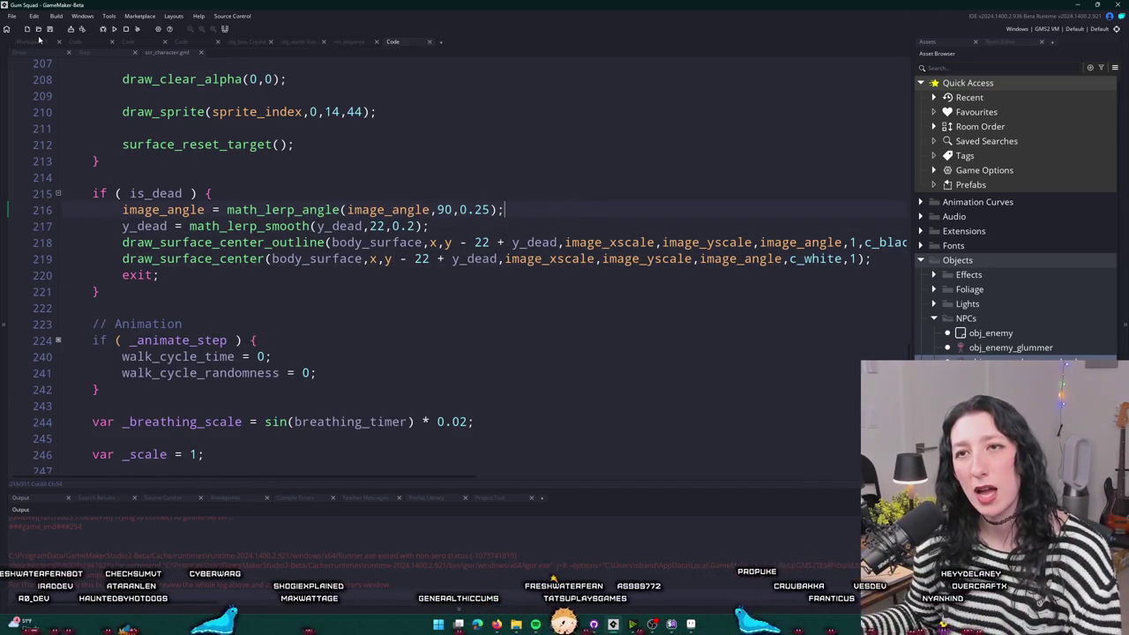
pyautogui.scroll(-1, 1014, 311)
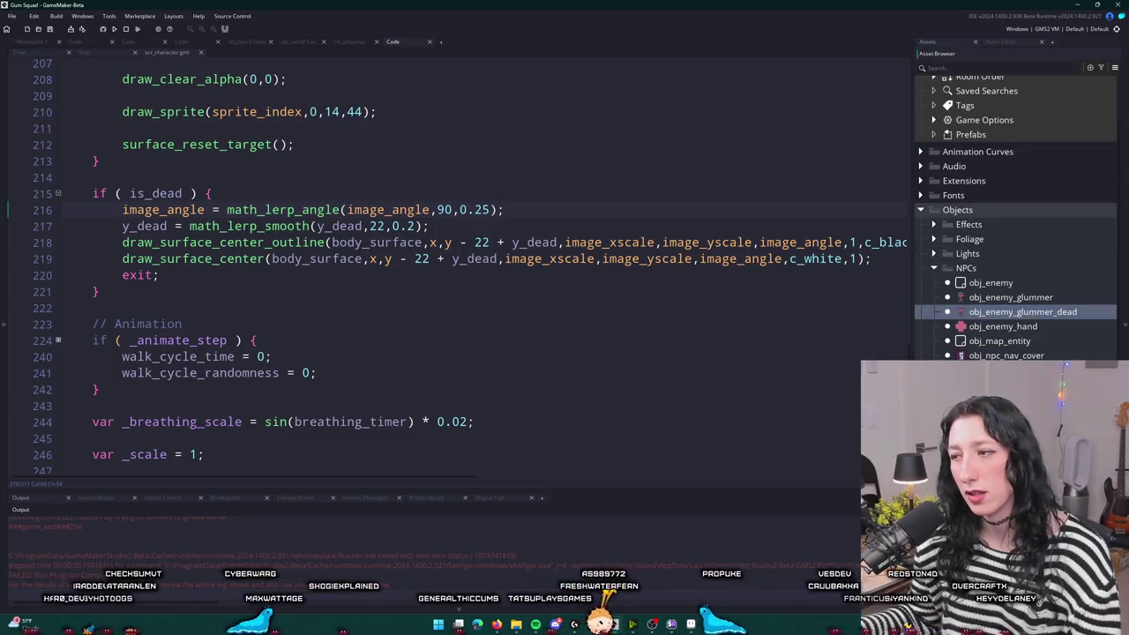
pyautogui.scroll(-4, 1014, 311)
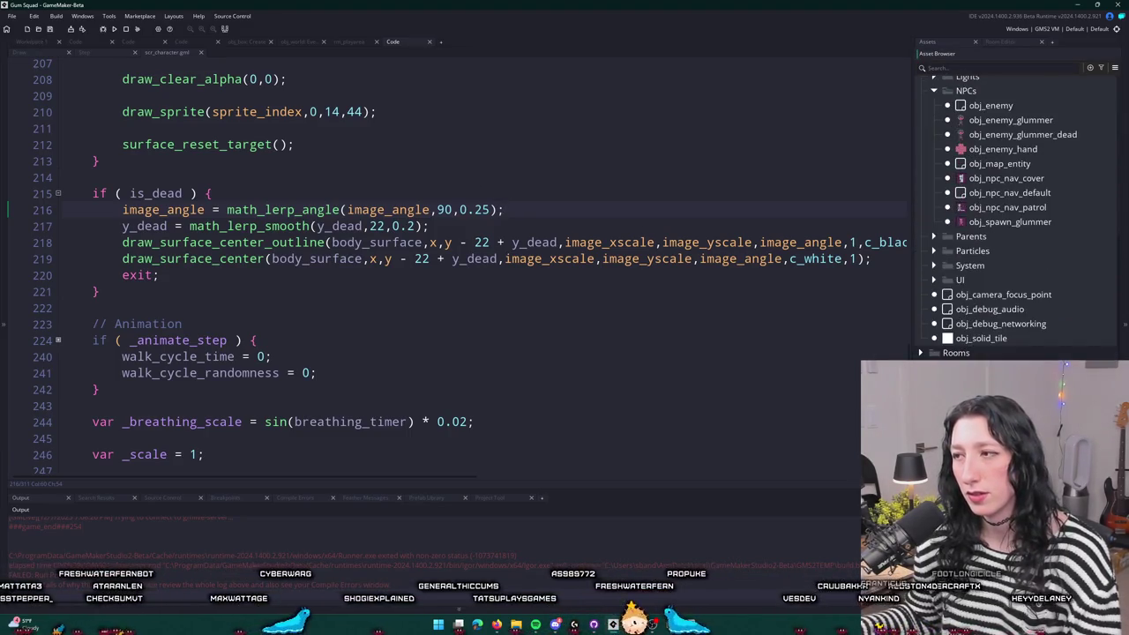
pyautogui.scroll(4, 1014, 265)
pyautogui.press('Down')
pyautogui.press('Up')
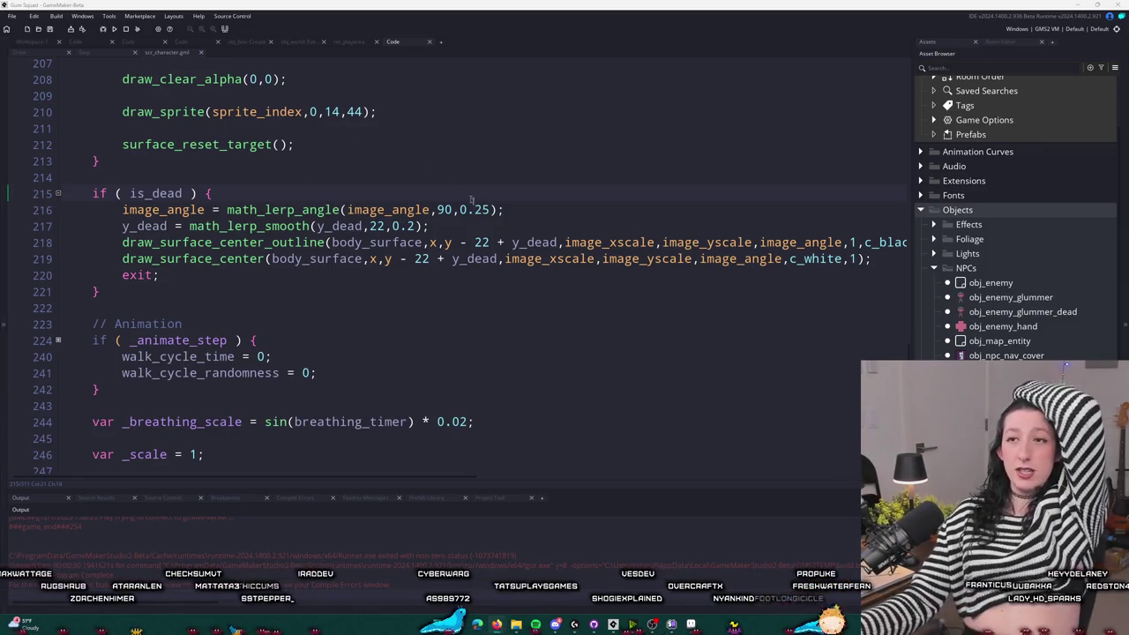
pyautogui.click(581, 206)
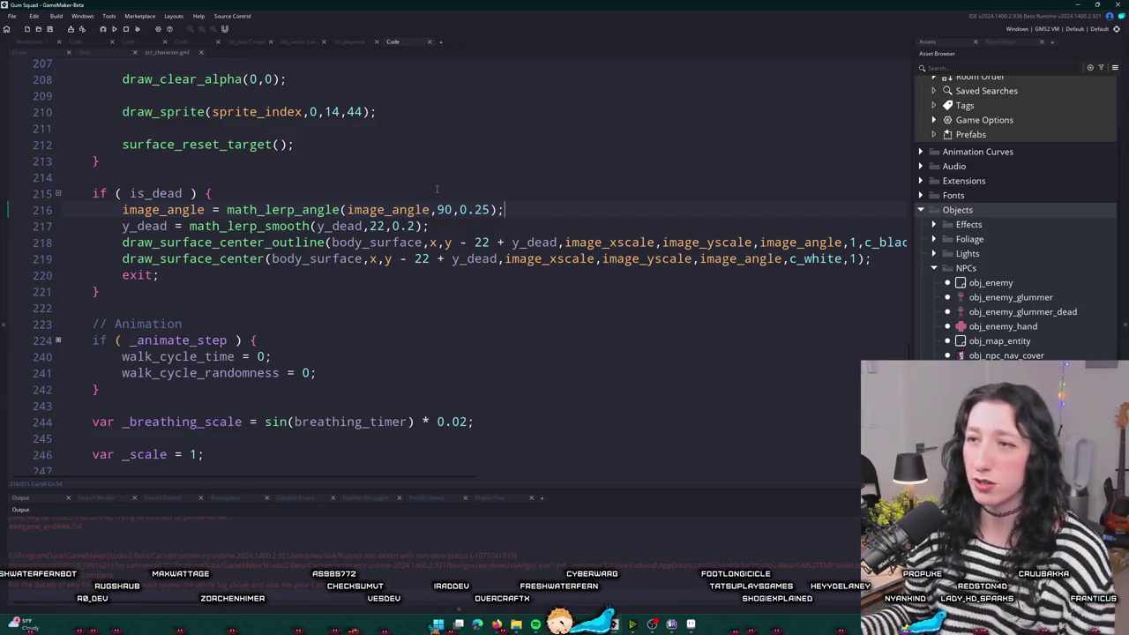
pyautogui.hotkey('ctrl', 's')
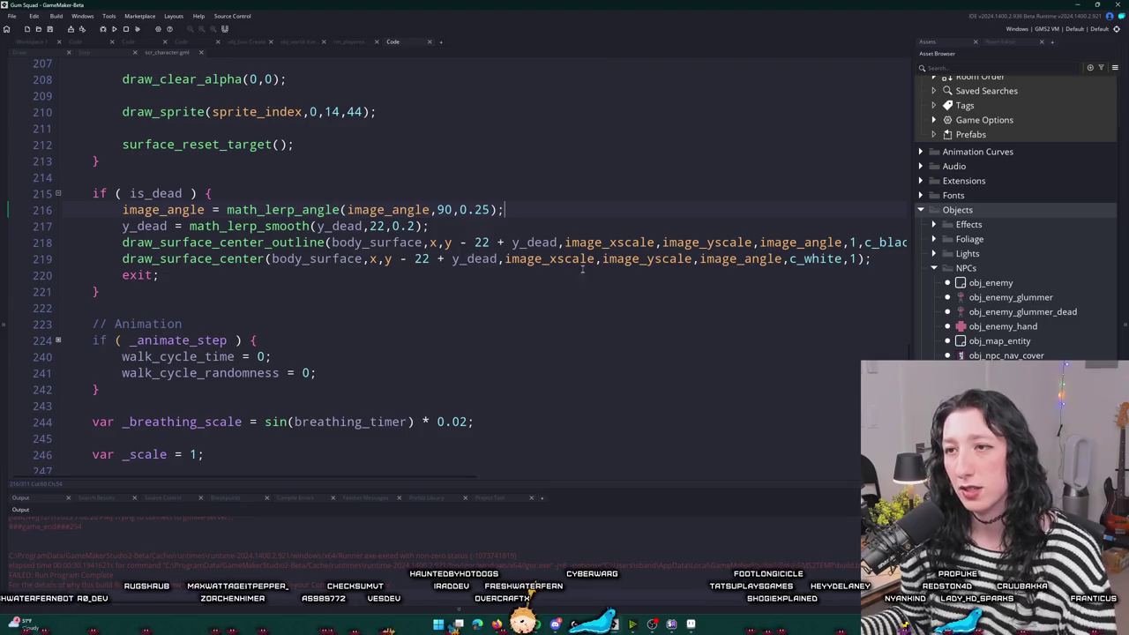
pyautogui.click(1023, 311)
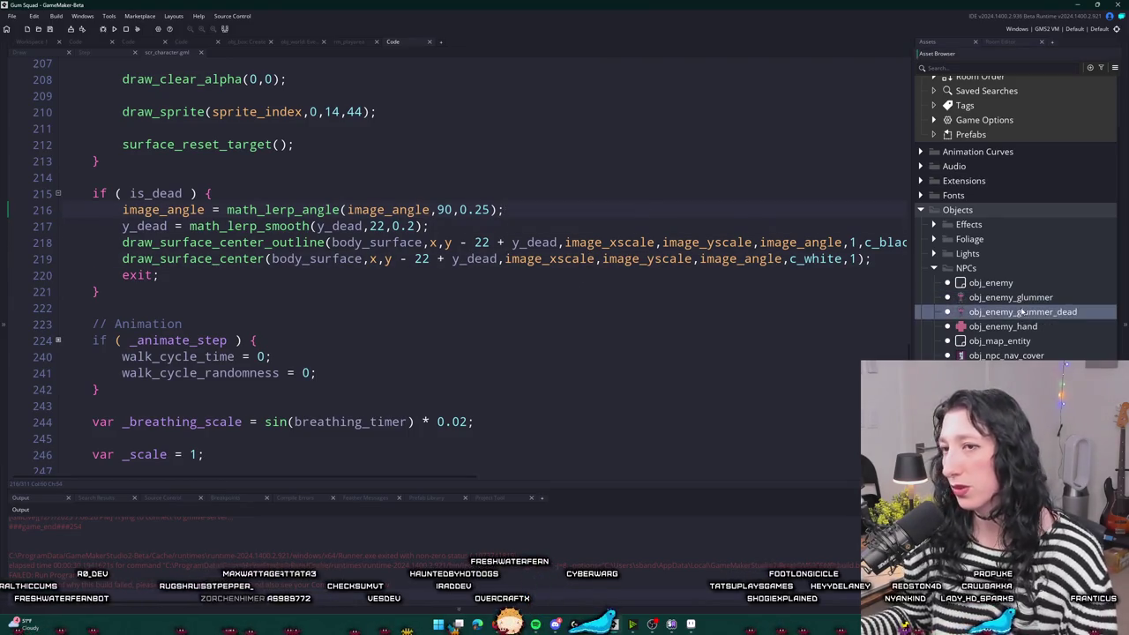
pyautogui.click(889, 258)
pyautogui.press('Return')
# - Type an instance_create_depth line, then delete it and the empty line, leaving the is_dead block unchanged
pyautogui.write('inbs')
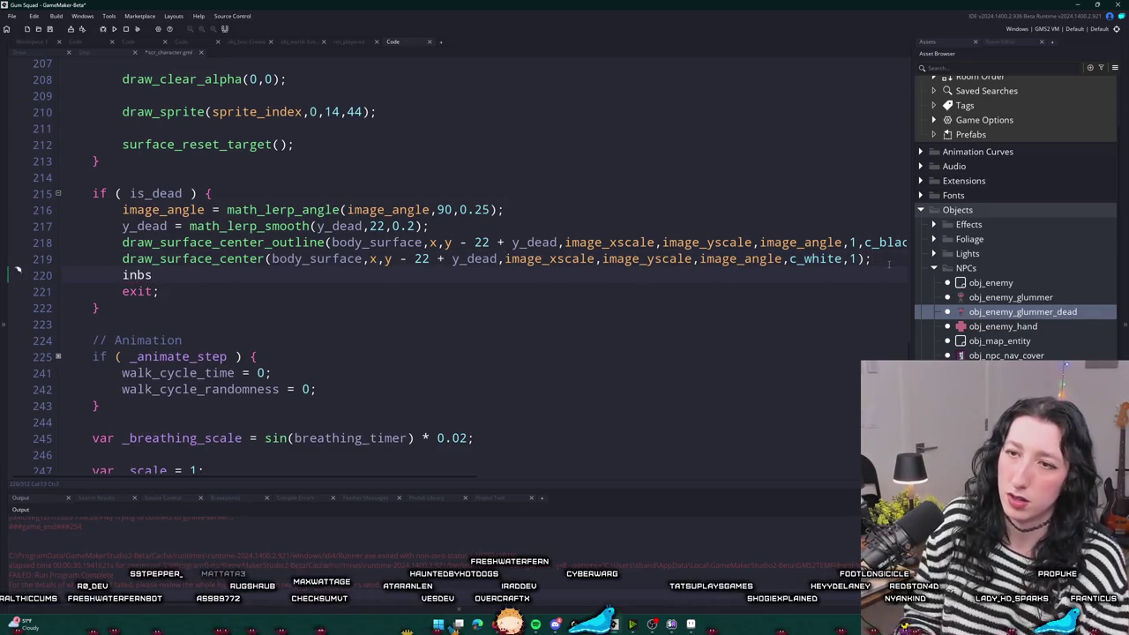
pyautogui.write('tance_creat')
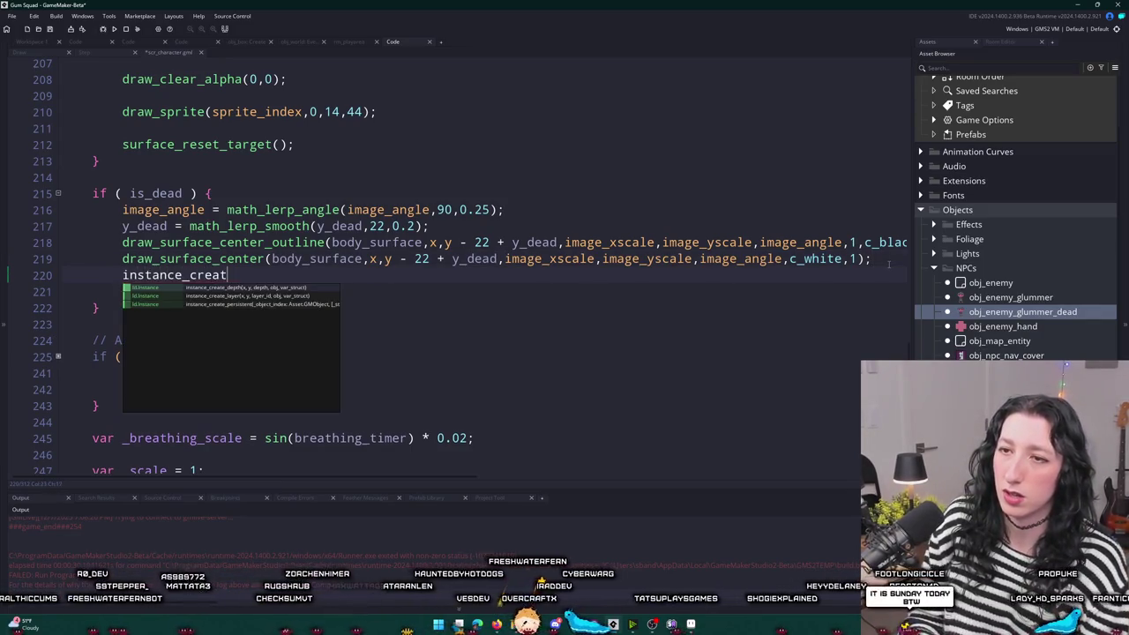
pyautogui.write('e_depth')
pyautogui.press('BackSpace')
pyautogui.press('BackSpace')
pyautogui.press('BackSpace')
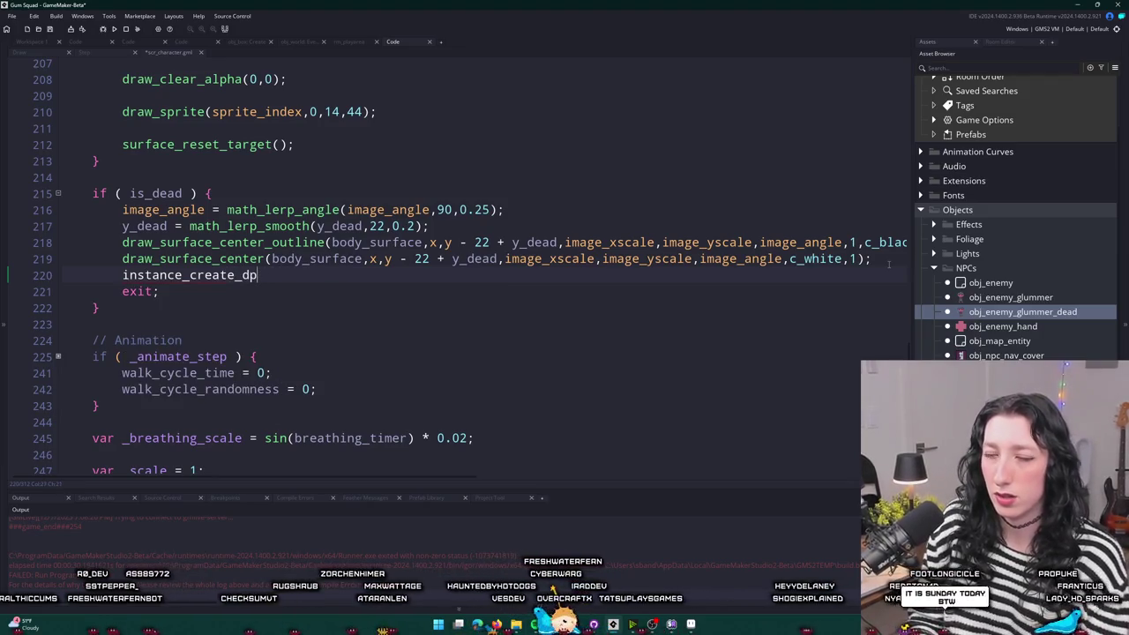
pyautogui.press('BackSpace')
pyautogui.press('BackSpace')
pyautogui.press('BackSpace')
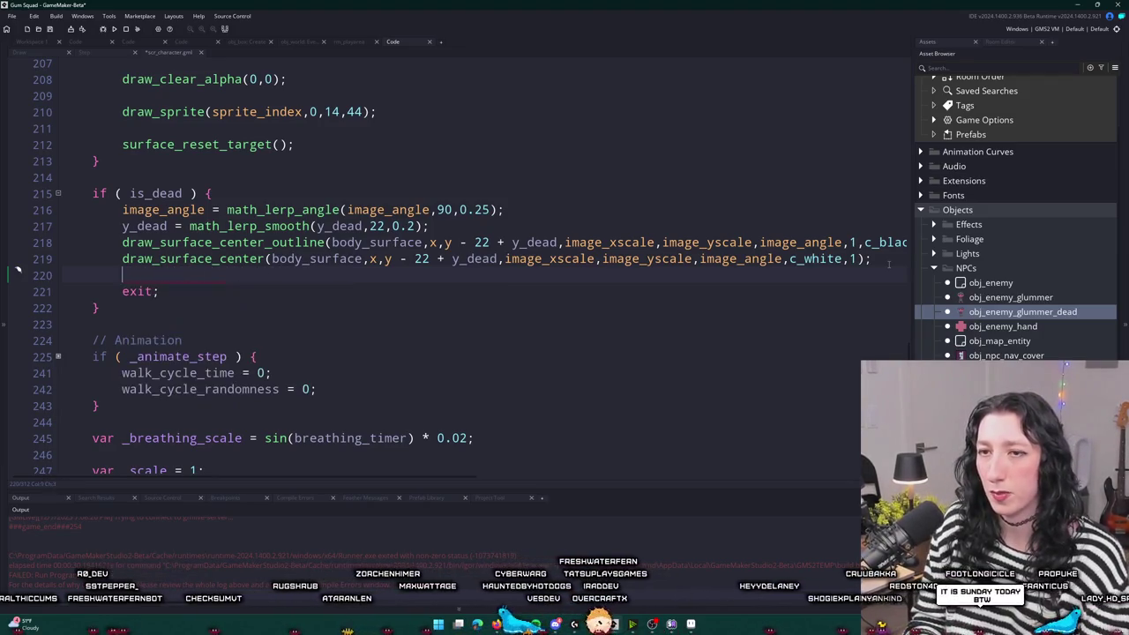
pyautogui.press('BackSpace')
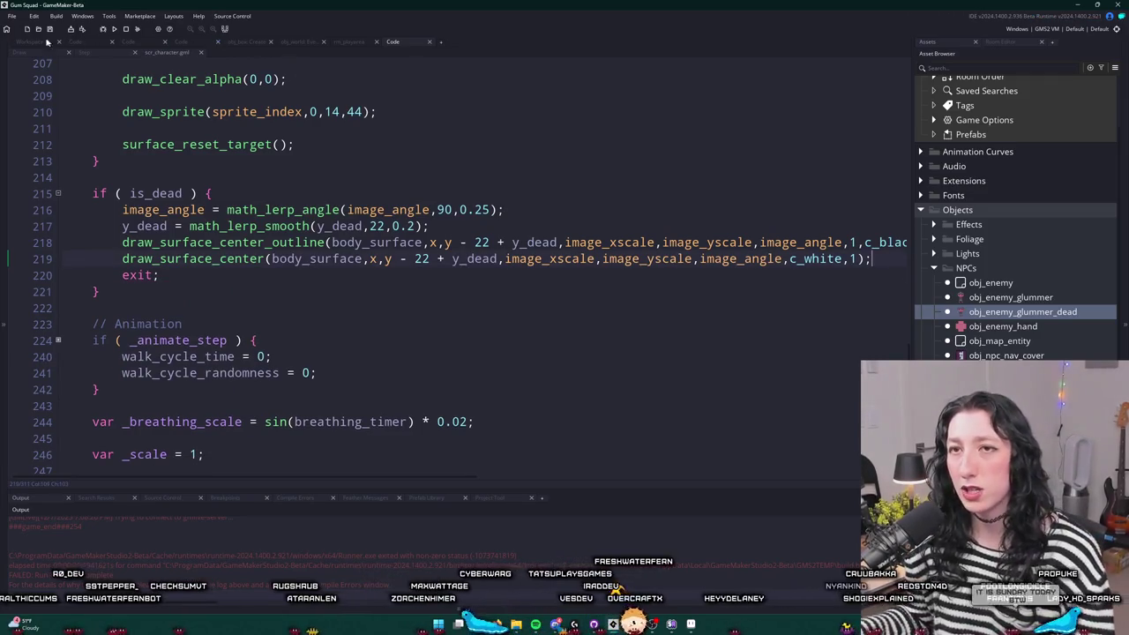
pyautogui.click(31, 42)
# - Add instance_create_depth(x,y,0,obj_enemy_glummer_dead) after is_dead = true in the Create code
pyautogui.doubleClick(303, 219)
pyautogui.scroll(-7, 462, 247)
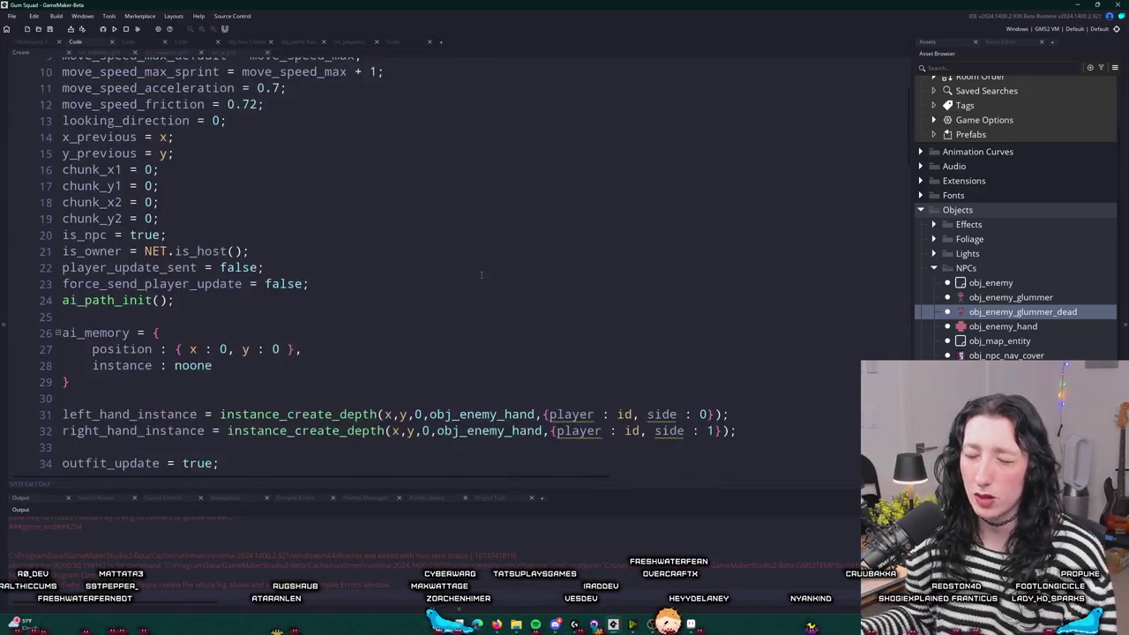
pyautogui.scroll(-8, 462, 248)
pyautogui.scroll(2, 330, 206)
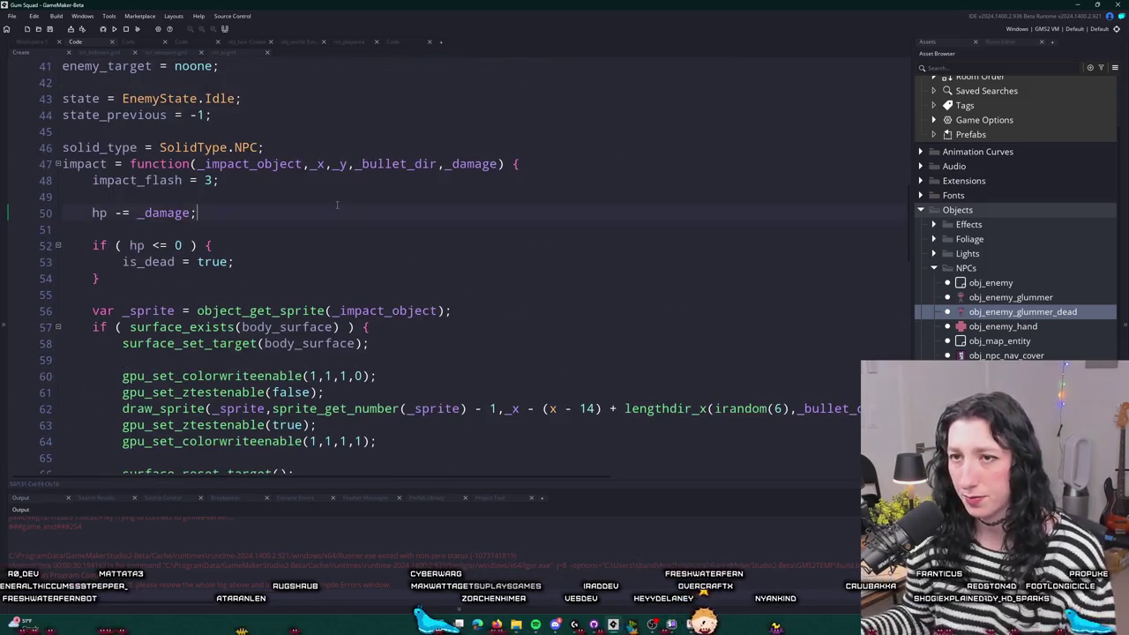
pyautogui.press('F2')
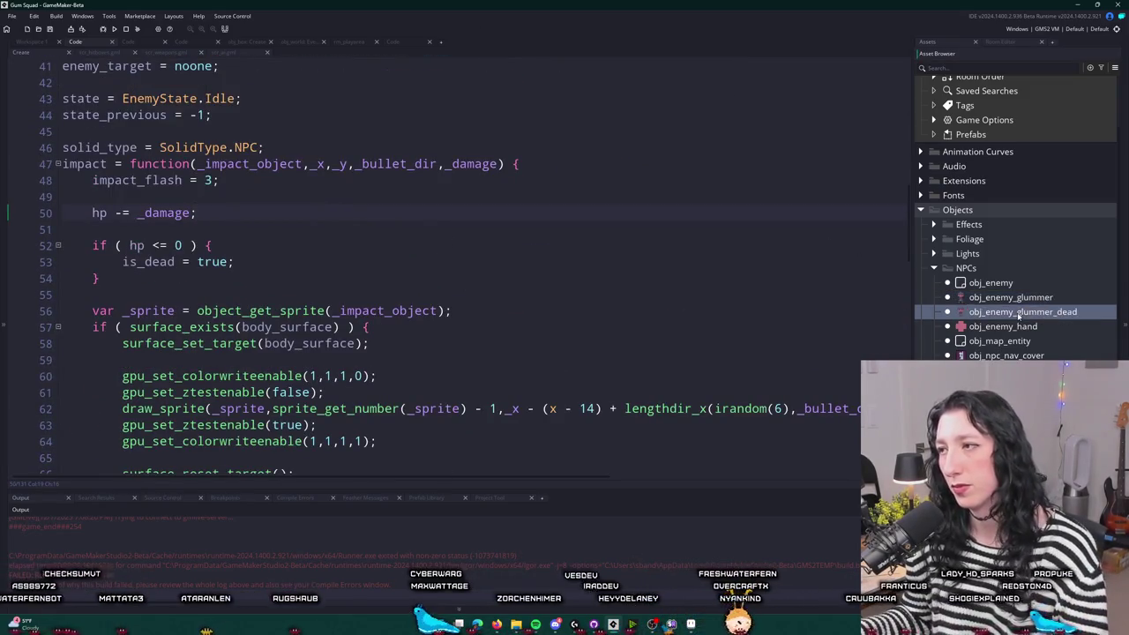
pyautogui.click(316, 262)
pyautogui.press('Return')
pyautogui.write('isnta')
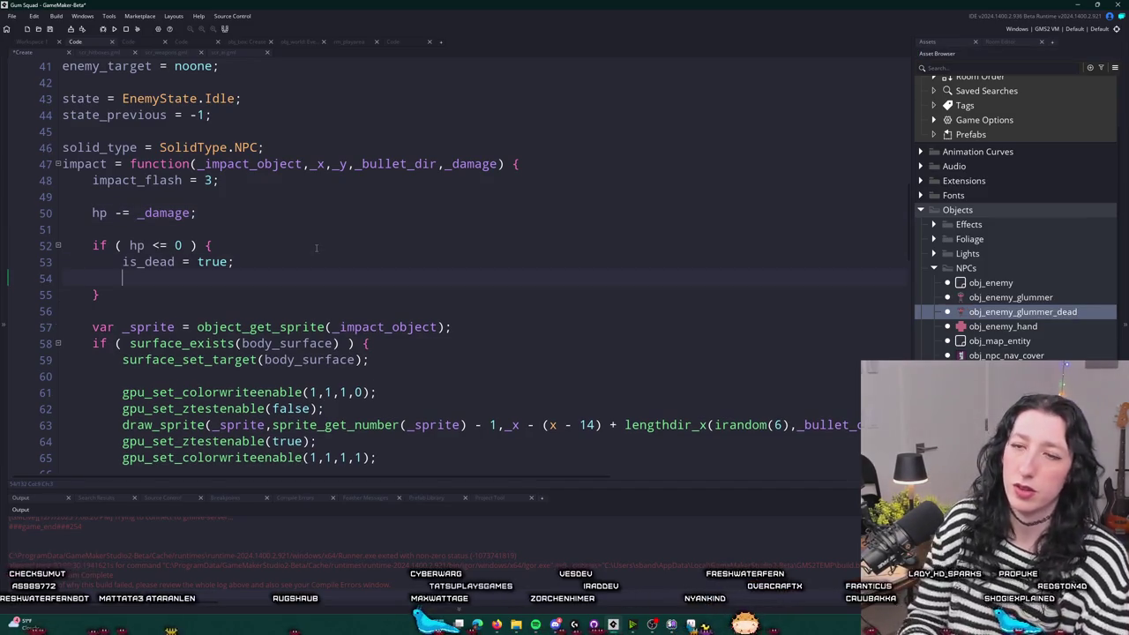
pyautogui.press('BackSpace')
pyautogui.press('BackSpace')
pyautogui.press('BackSpace')
pyautogui.write('nstance_Create')
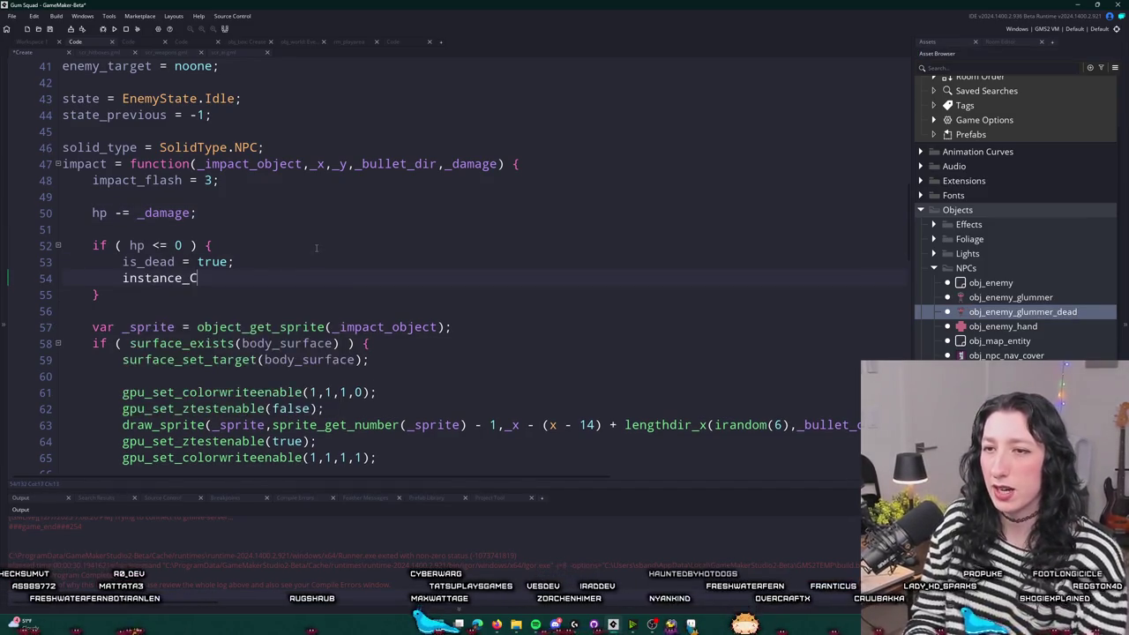
pyautogui.press('Return')
pyautogui.write('x,y,')
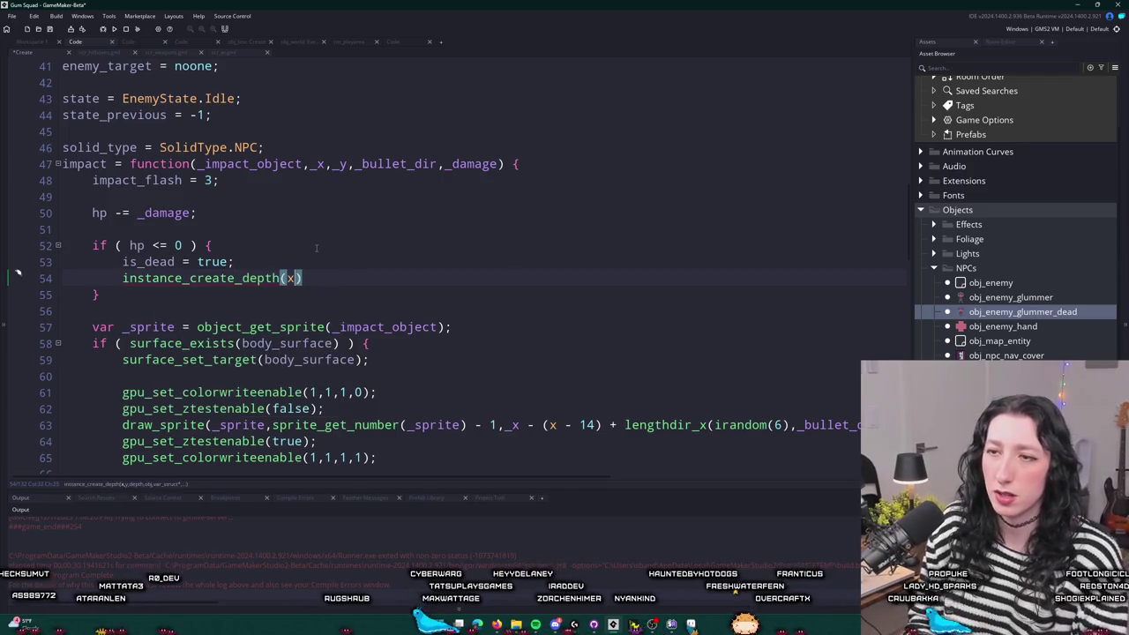
pyautogui.write('0,')
pyautogui.write('obj_enemy_glummer_dead')
pyautogui.write(');')
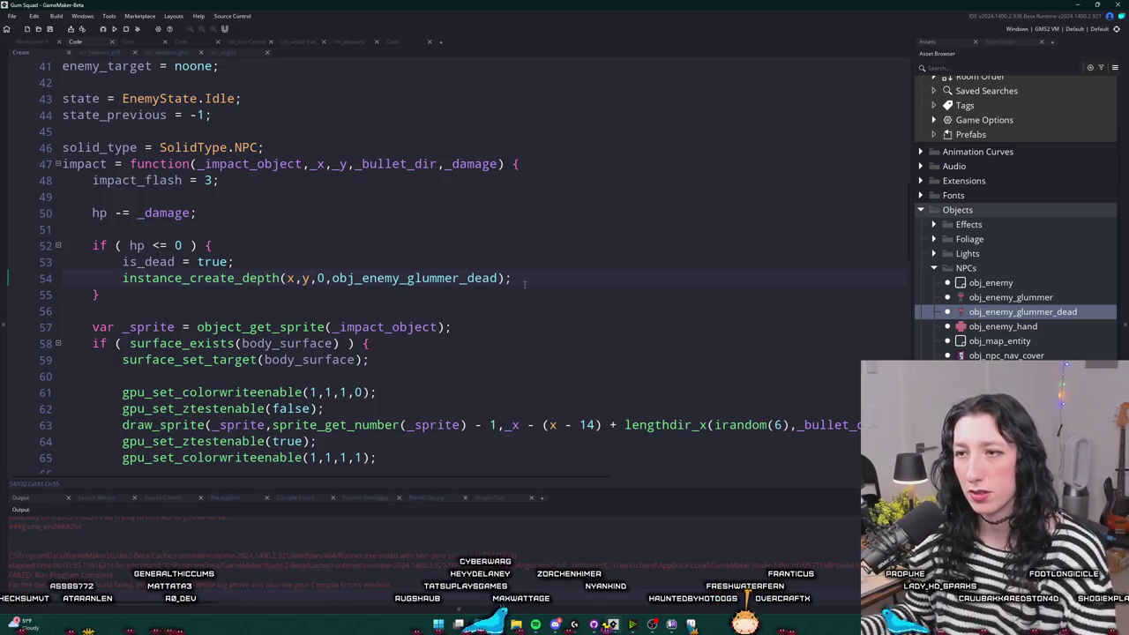
# - Try switching line 54's spawn call to instance_copy, then undo back to instance_create_depth
pyautogui.click(501, 278)
pyautogui.scroll(1, 386, 290)
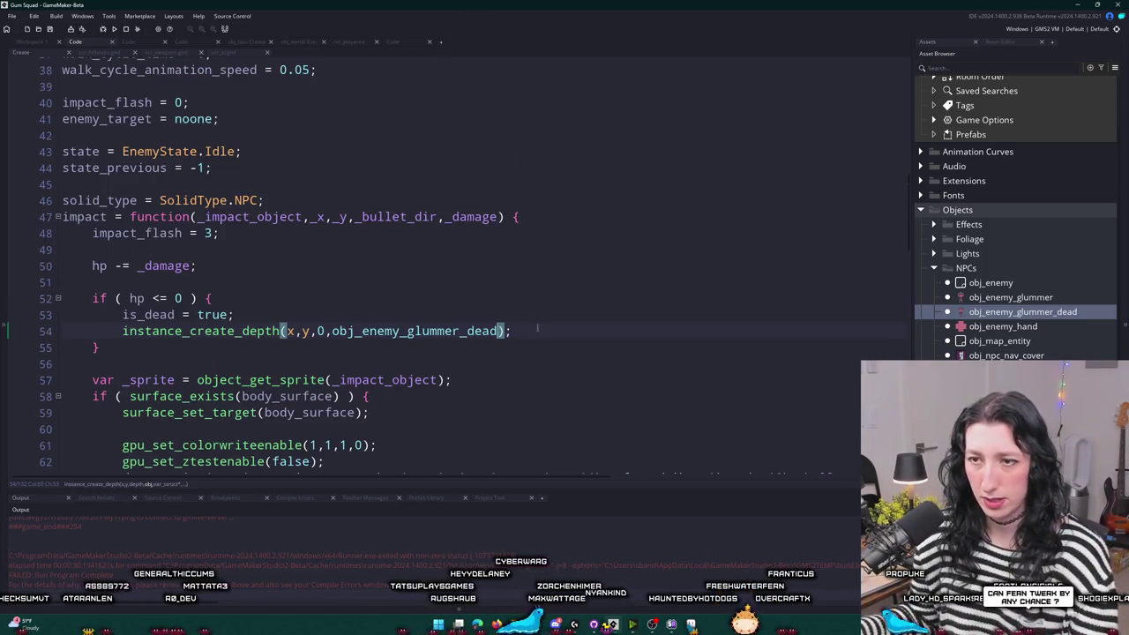
pyautogui.click(189, 330)
pyautogui.hotkey('shift', 'End')
pyautogui.press('BackSpace')
pyautogui.write('copy')
pyautogui.press('Return')
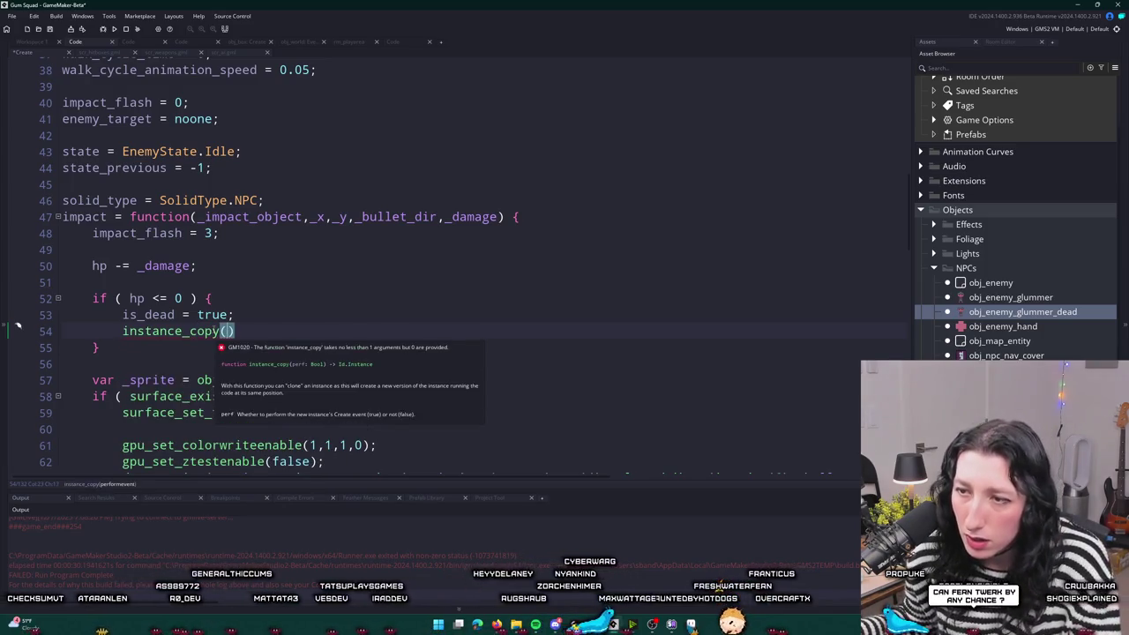
pyautogui.hotkey('ctrl', 'z')
pyautogui.hotkey('ctrl', 'z')
pyautogui.hotkey('ctrl', 'z')
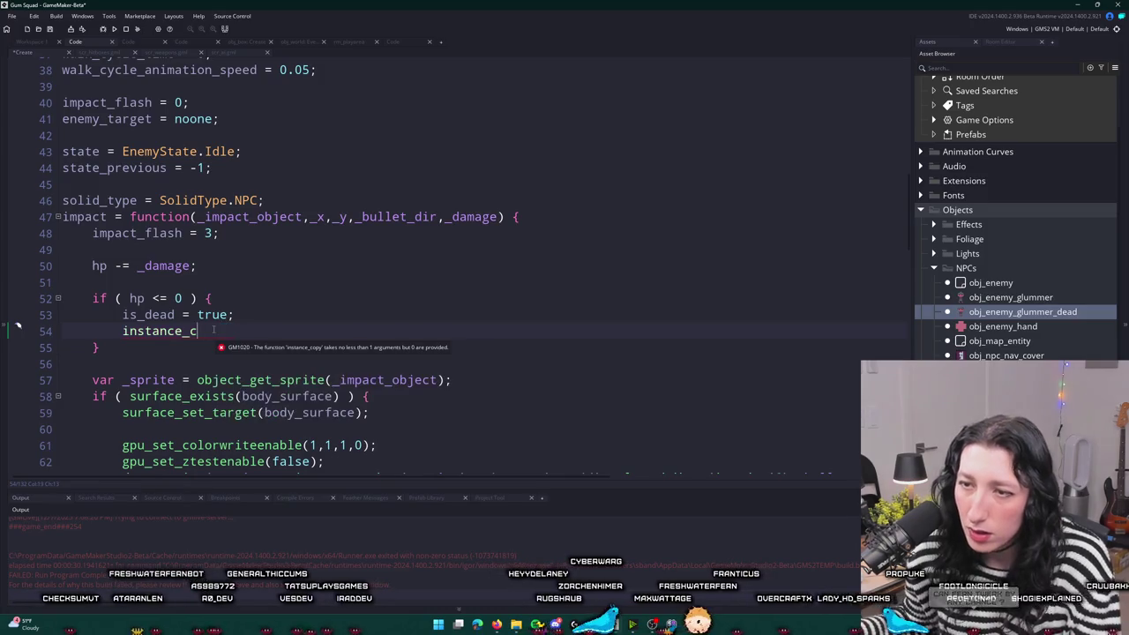
pyautogui.press('Escape')
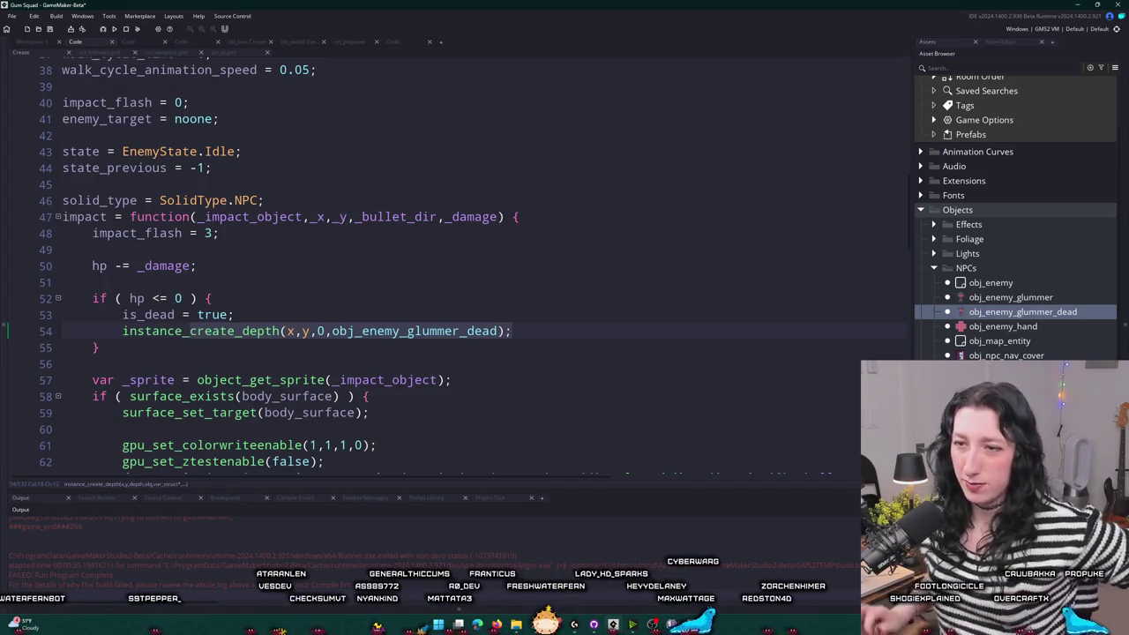
# - Try an empty struct argument on line 54, remove it again, and return to the object workspace
pyautogui.press('End')
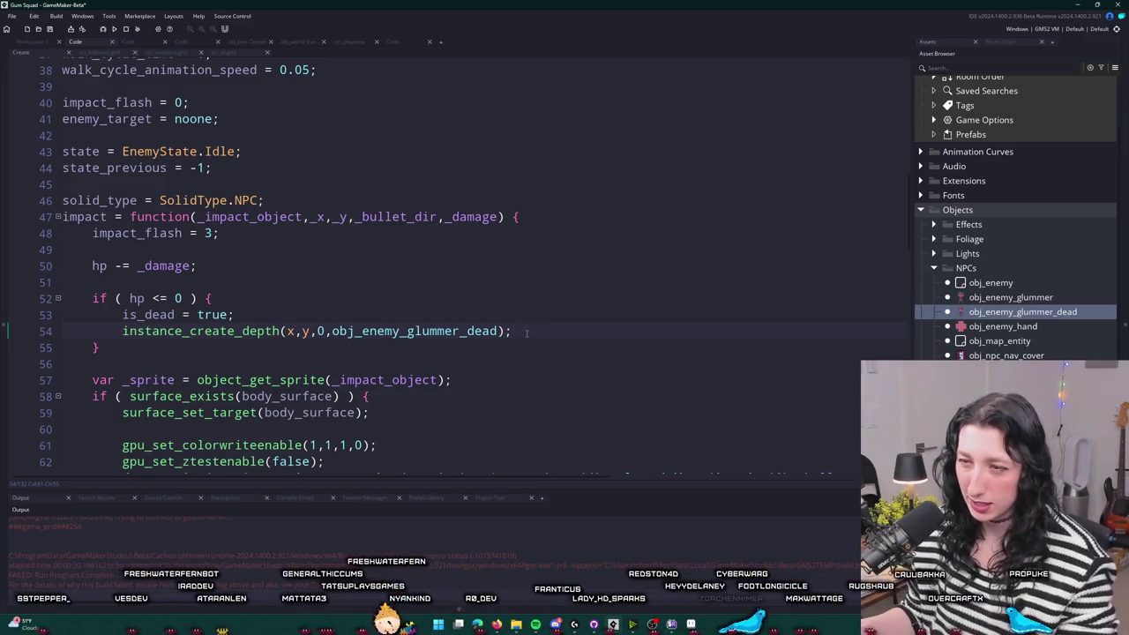
pyautogui.press('Left')
pyautogui.scroll(1, 673, 364)
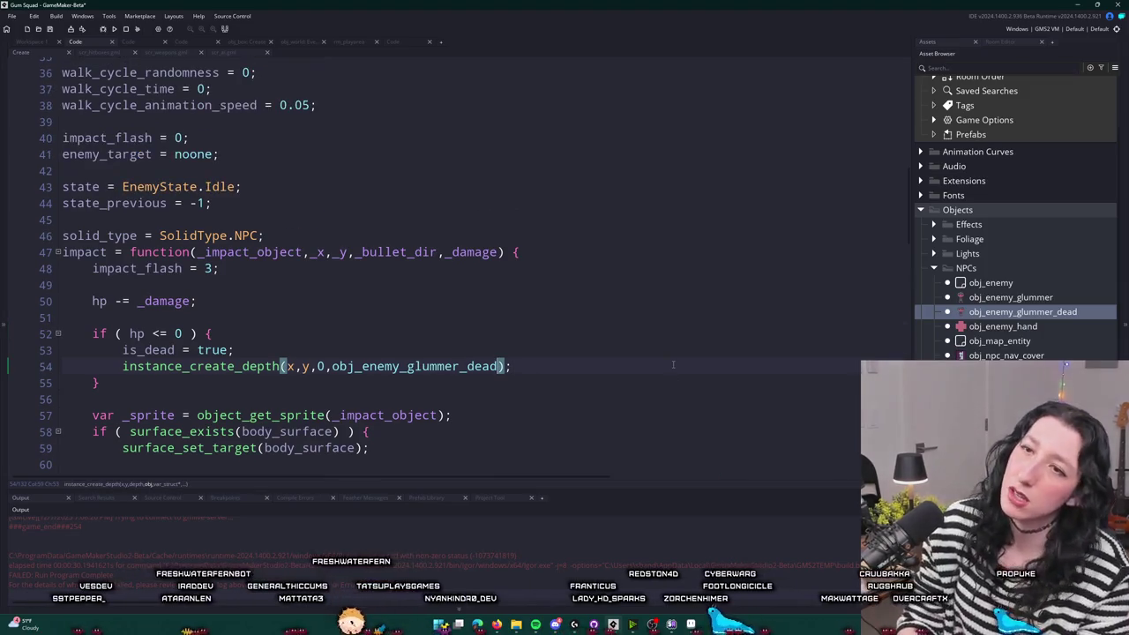
pyautogui.write(',{}')
pyautogui.press('Down')
pyautogui.press('Up')
pyautogui.press('End')
pyautogui.press('Left')
pyautogui.press('Left')
pyautogui.press('Left')
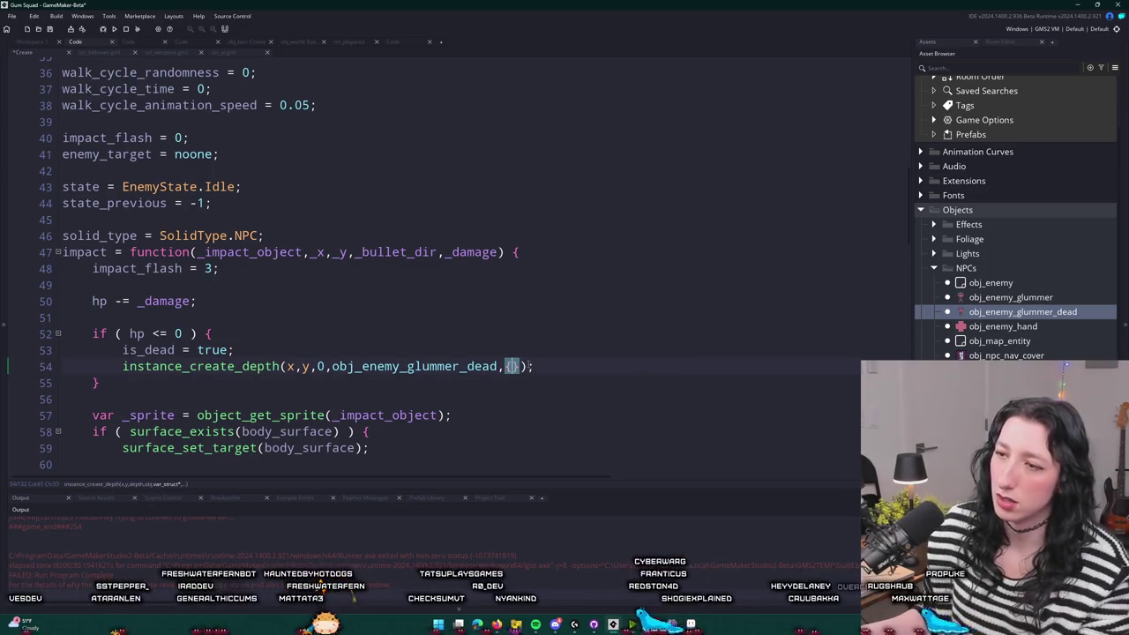
pyautogui.press('BackSpace')
pyautogui.write('=')
pyautogui.press('BackSpace')
pyautogui.press('BackSpace')
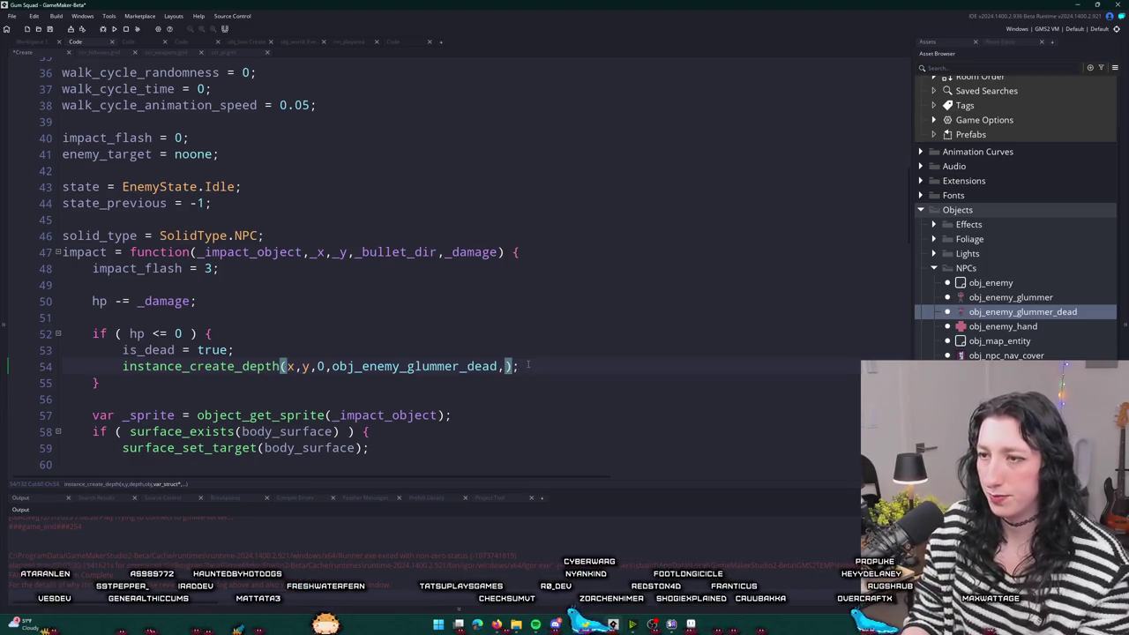
pyautogui.hotkey('ctrl', 'Tab')
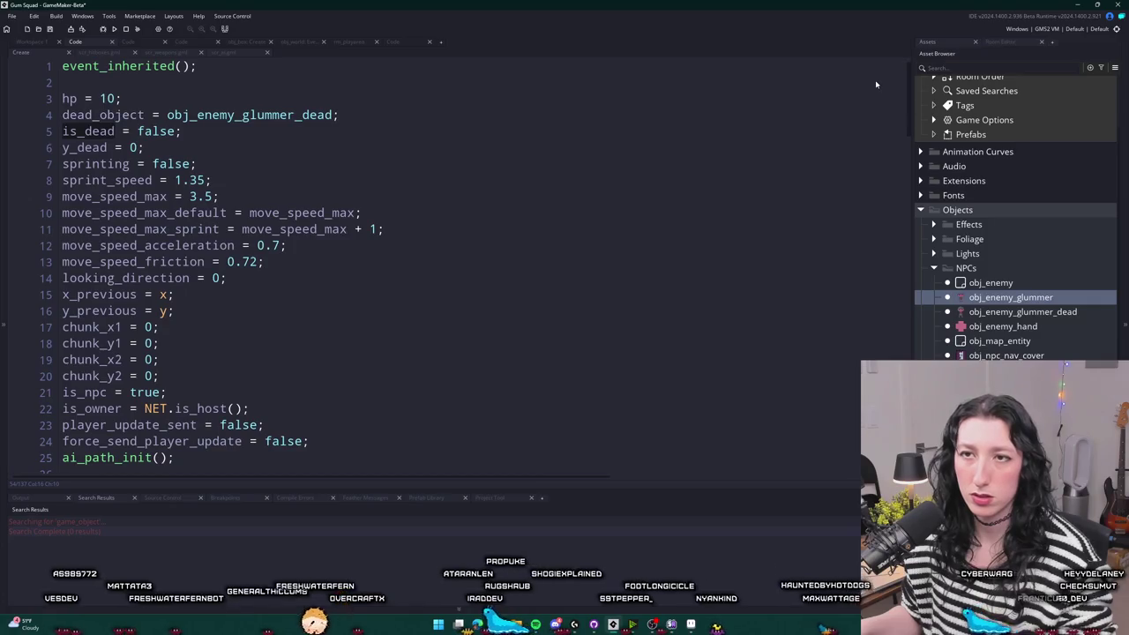
pyautogui.click(34, 41)
pyautogui.scroll(5, 352, 265)
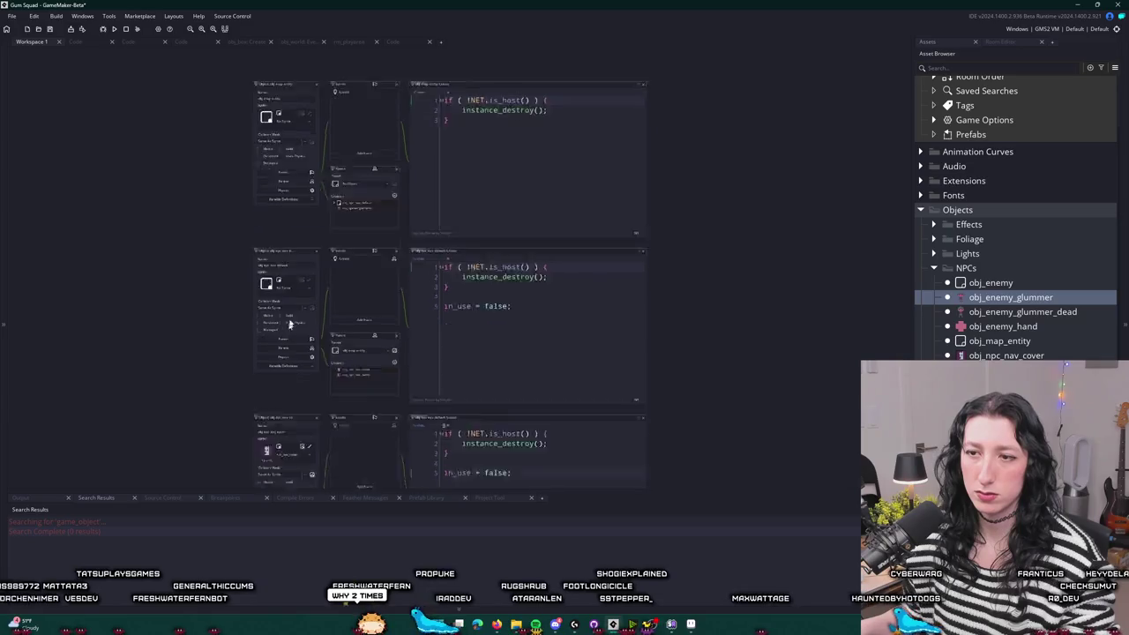
# - Open obj_enemy_glummer_dead's Create code in a full editor tab and dismiss the notifications popup
pyautogui.doubleClick(350, 256)
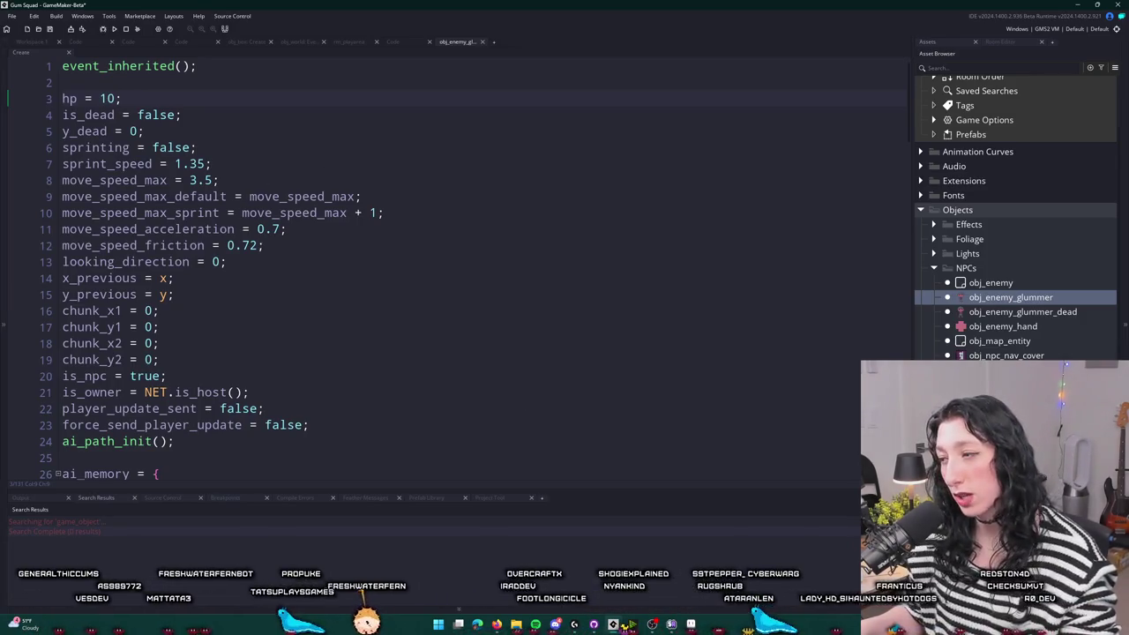
pyautogui.click(511, 160)
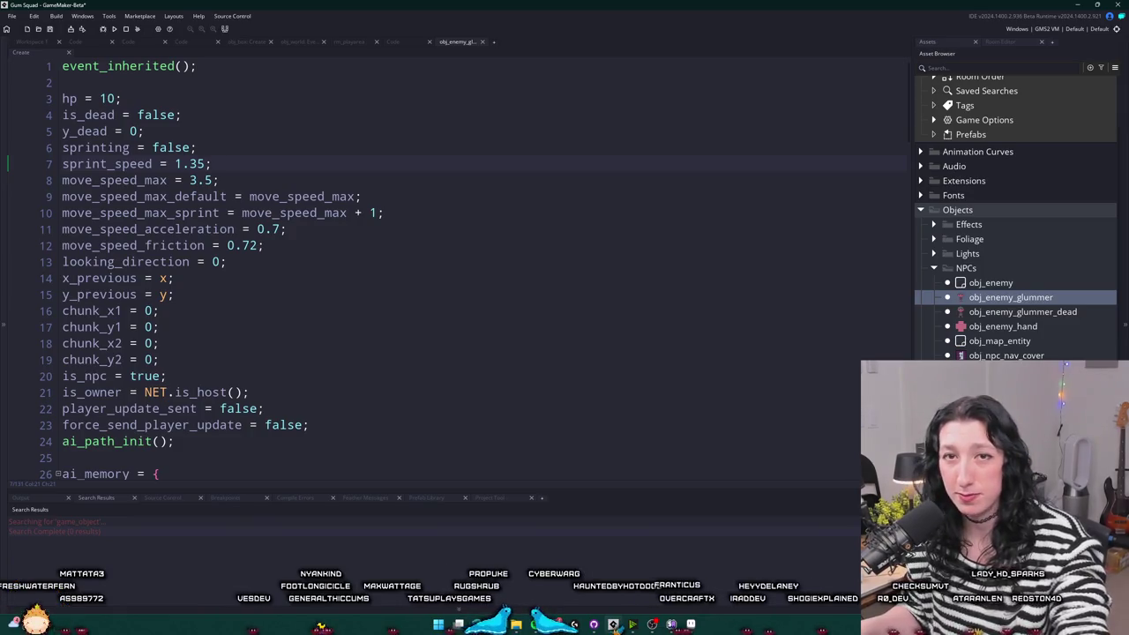
# - Remove the solid type and impact function block from the Create code
pyautogui.press('Down')
pyautogui.press('Down')
pyautogui.press('Down')
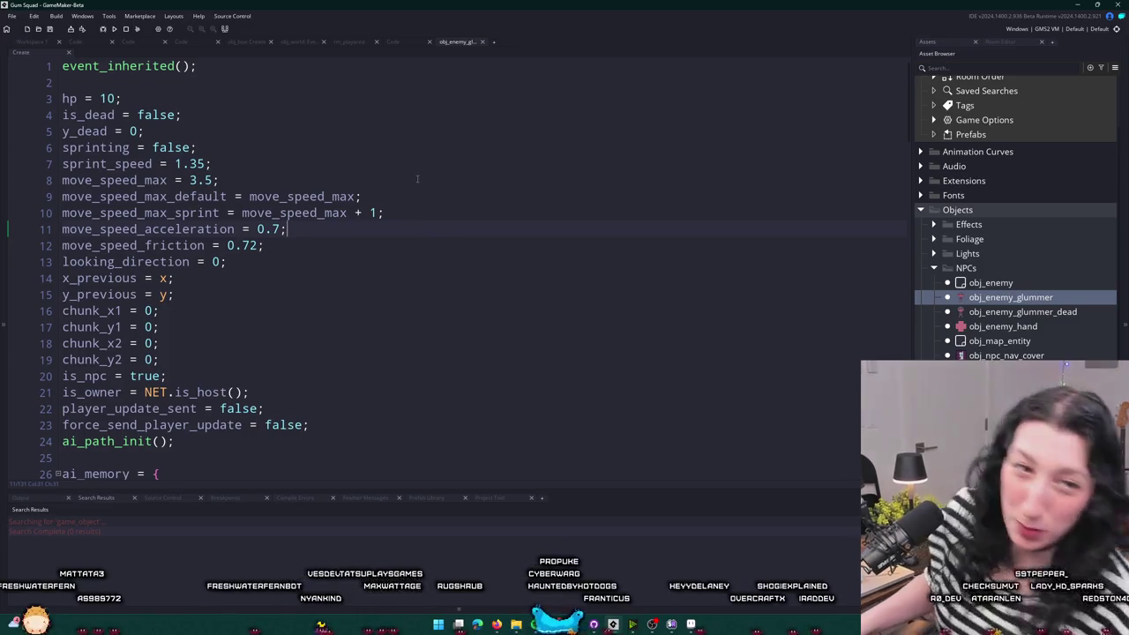
pyautogui.click(430, 210)
pyautogui.scroll(-10, 432, 208)
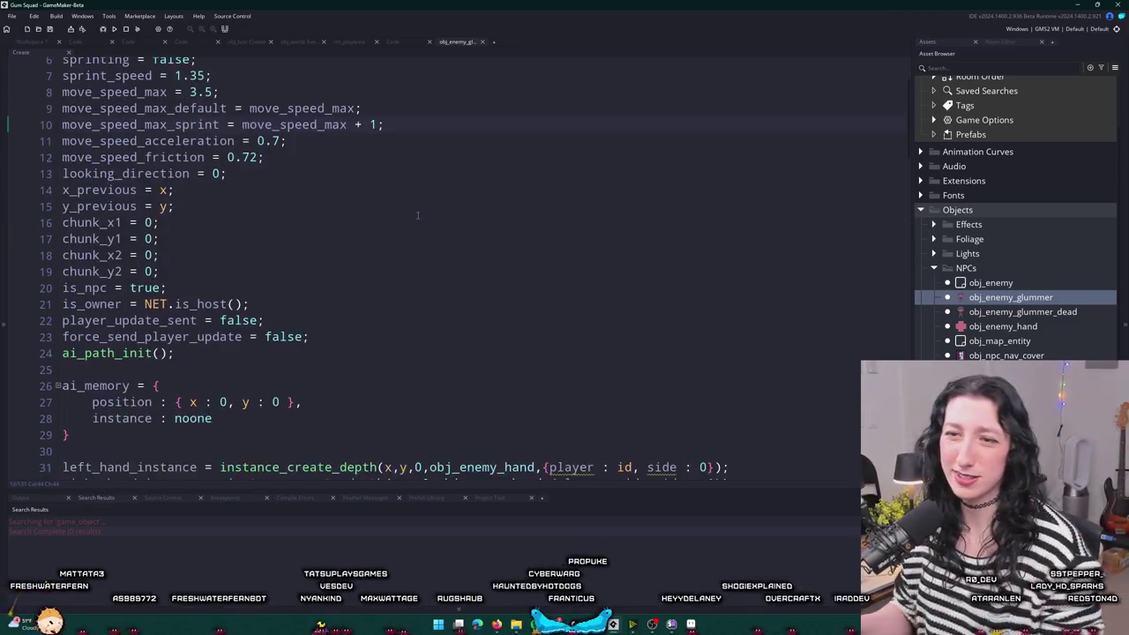
pyautogui.scroll(-3, 438, 203)
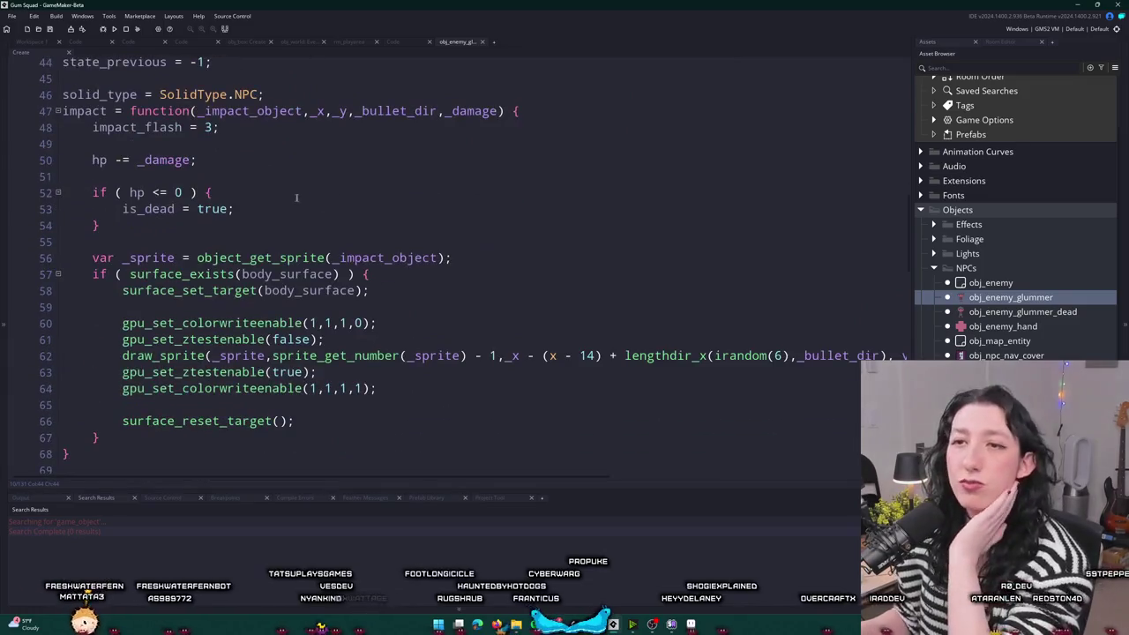
pyautogui.scroll(2, 288, 185)
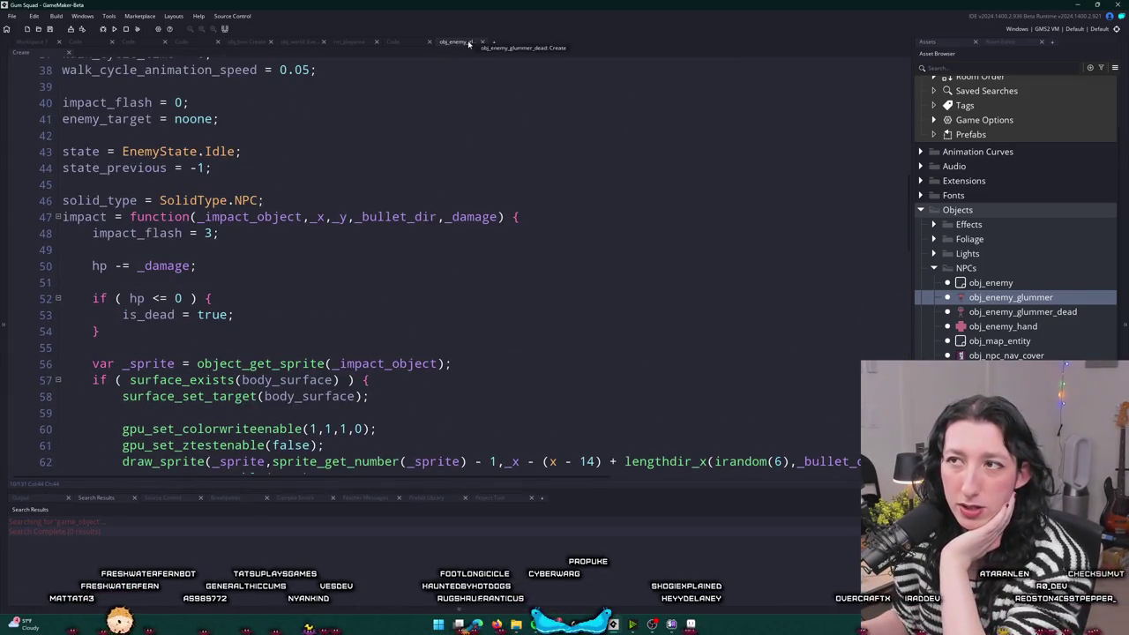
pyautogui.moveTo(112, 184); pyautogui.dragTo(78, 471)
pyautogui.hotkey('ctrl', 'v')
# - Delete the state and state_previous lines and the pasted EnemyState enum
pyautogui.scroll(1, 221, 264)
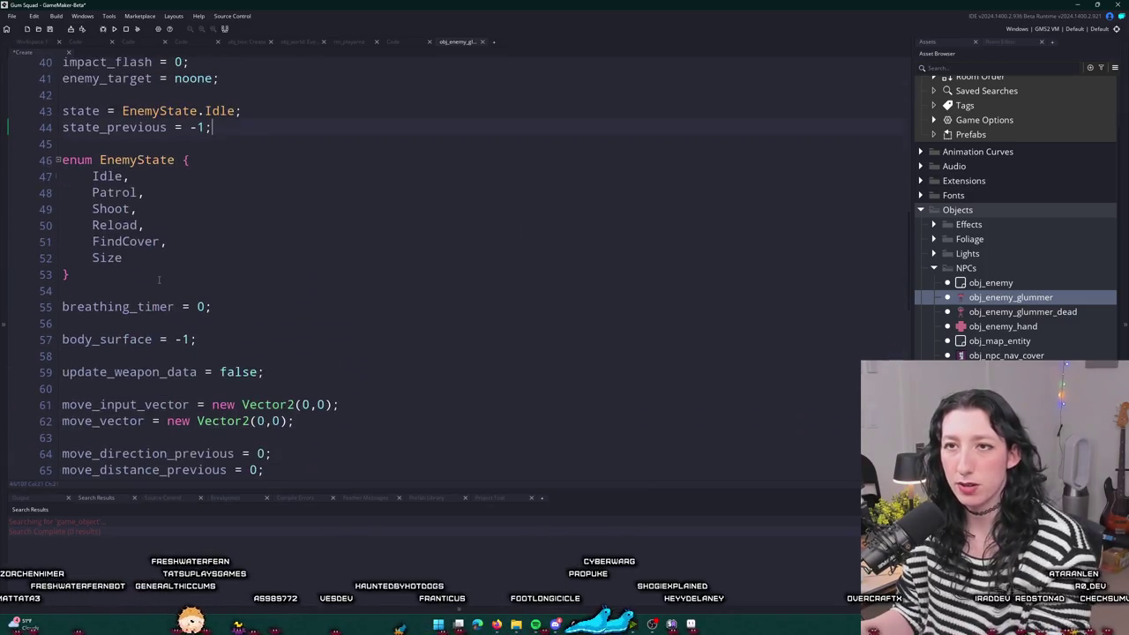
pyautogui.scroll(1, 267, 185)
pyautogui.click(267, 185)
pyautogui.moveTo(260, 182)
pyautogui.mouseDown()
pyautogui.moveTo(60, 158)
pyautogui.moveTo(68, 284)
pyautogui.mouseUp()
pyautogui.hotkey('ctrl', 'x')
pyautogui.press('BackSpace')
pyautogui.press('BackSpace')
pyautogui.hotkey('ctrl', 'x')
pyautogui.press('BackSpace')
pyautogui.press('BackSpace')
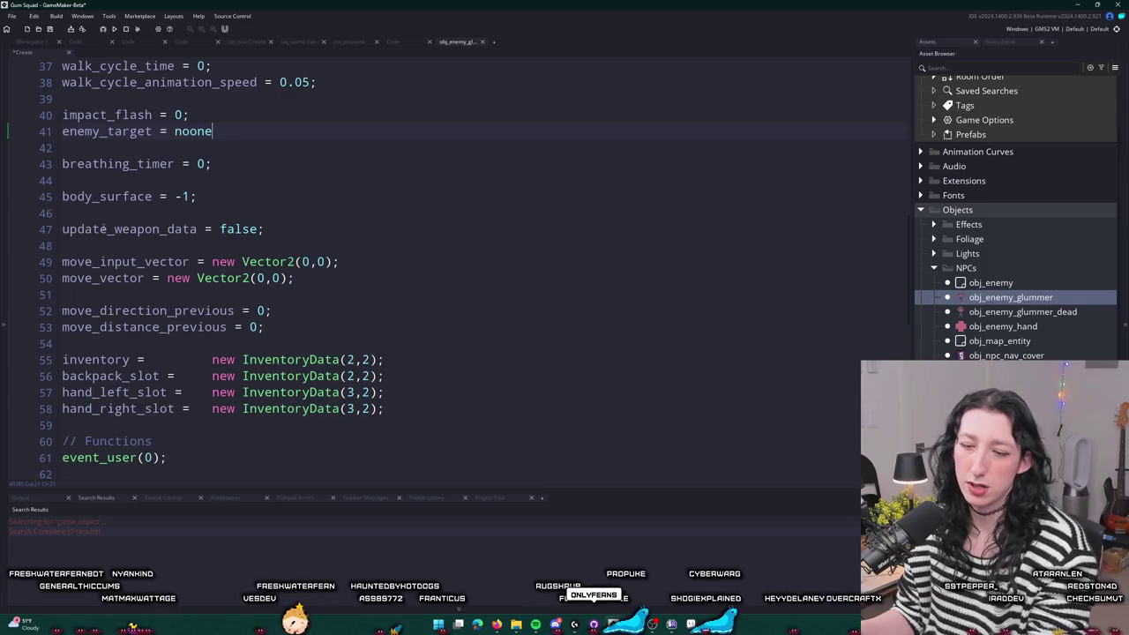
# - Scroll through the remaining Create code, inspecting lines 53 to 64
pyautogui.scroll(2, 117, 89)
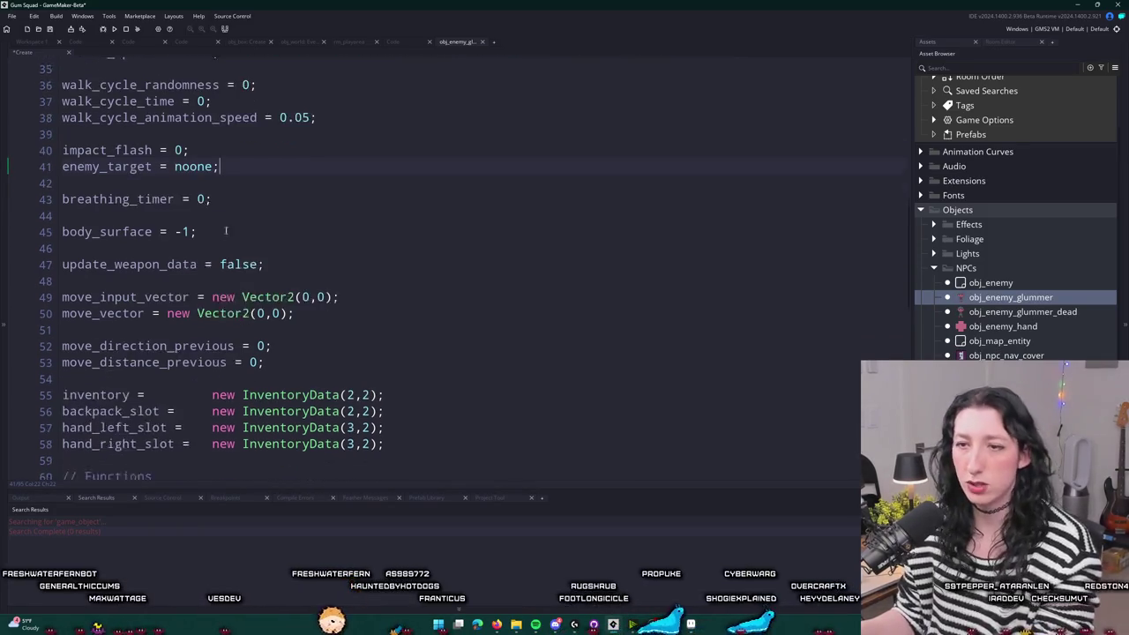
pyautogui.scroll(-4, 292, 256)
pyautogui.scroll(1, 322, 275)
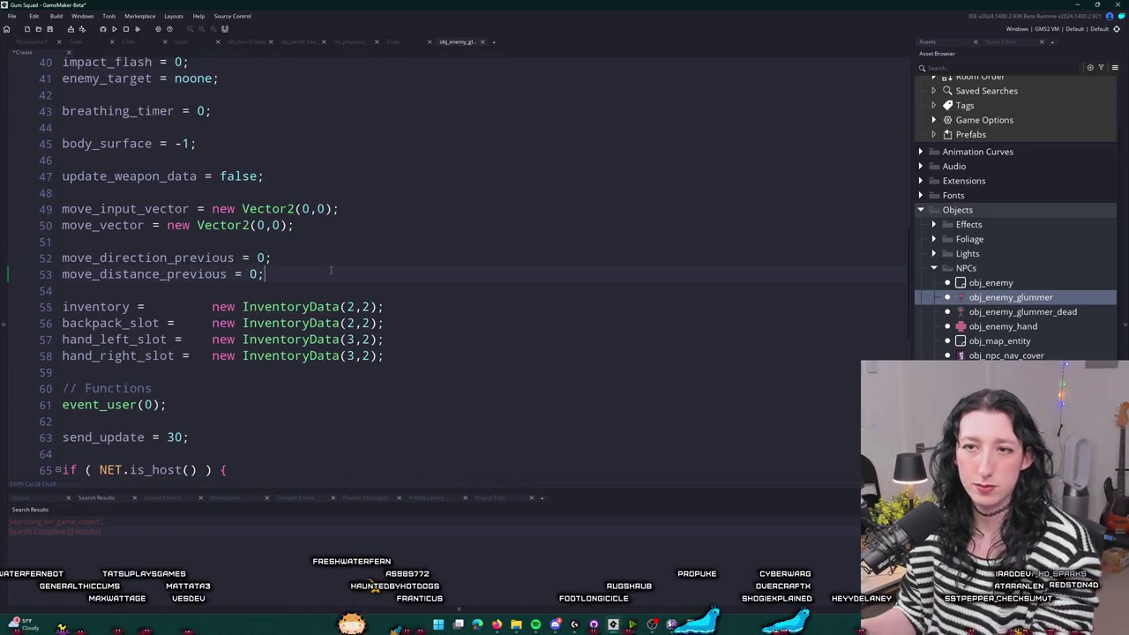
pyautogui.moveTo(384, 355); pyautogui.dragTo(61, 338)
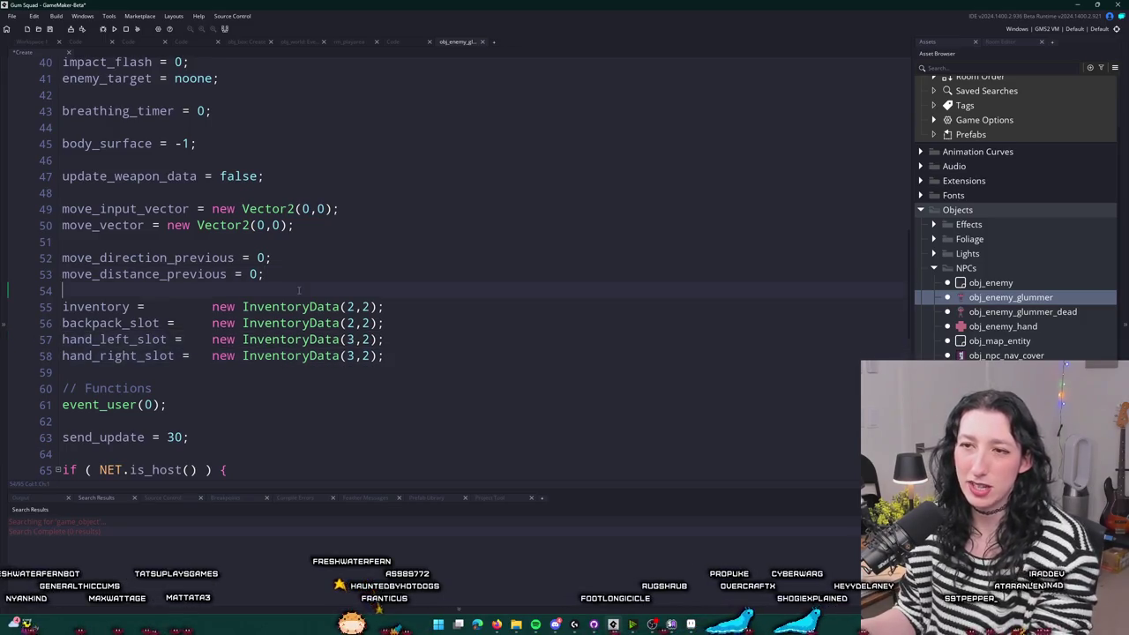
pyautogui.scroll(2, 311, 325)
pyautogui.click(311, 325)
pyautogui.scroll(-10, 335, 307)
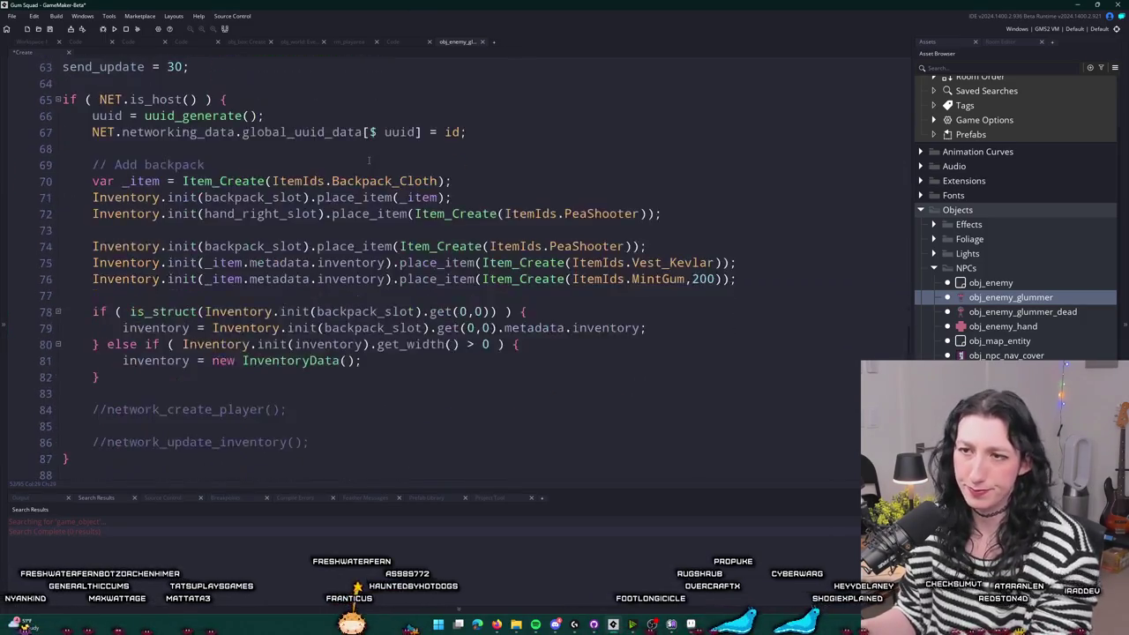
pyautogui.scroll(6, 449, 269)
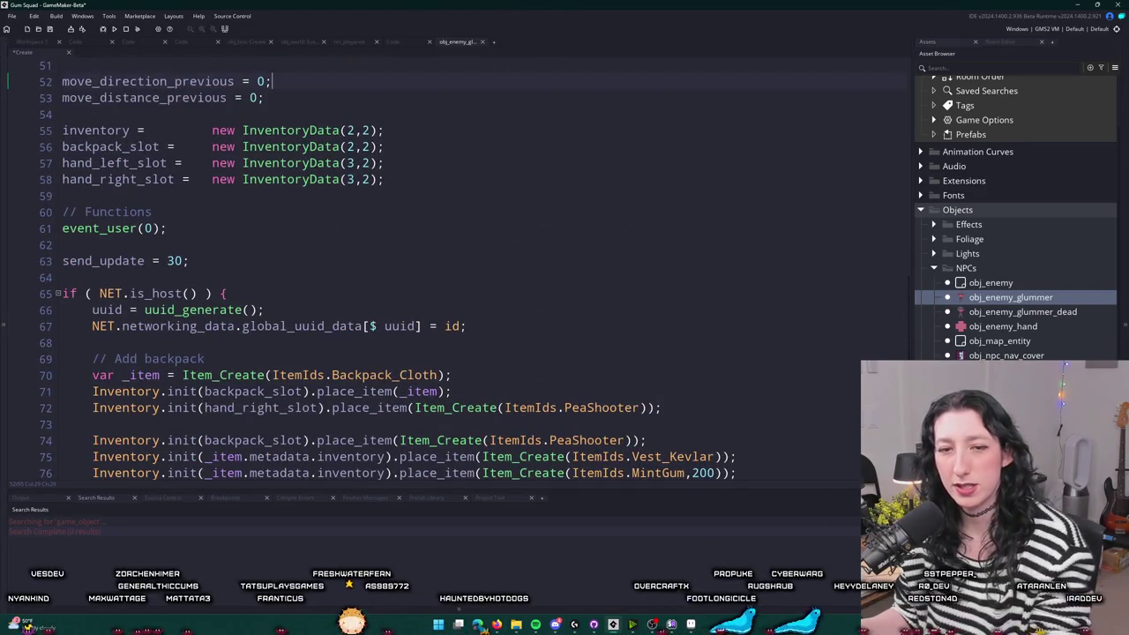
pyautogui.click(281, 260)
pyautogui.scroll(-1, 264, 221)
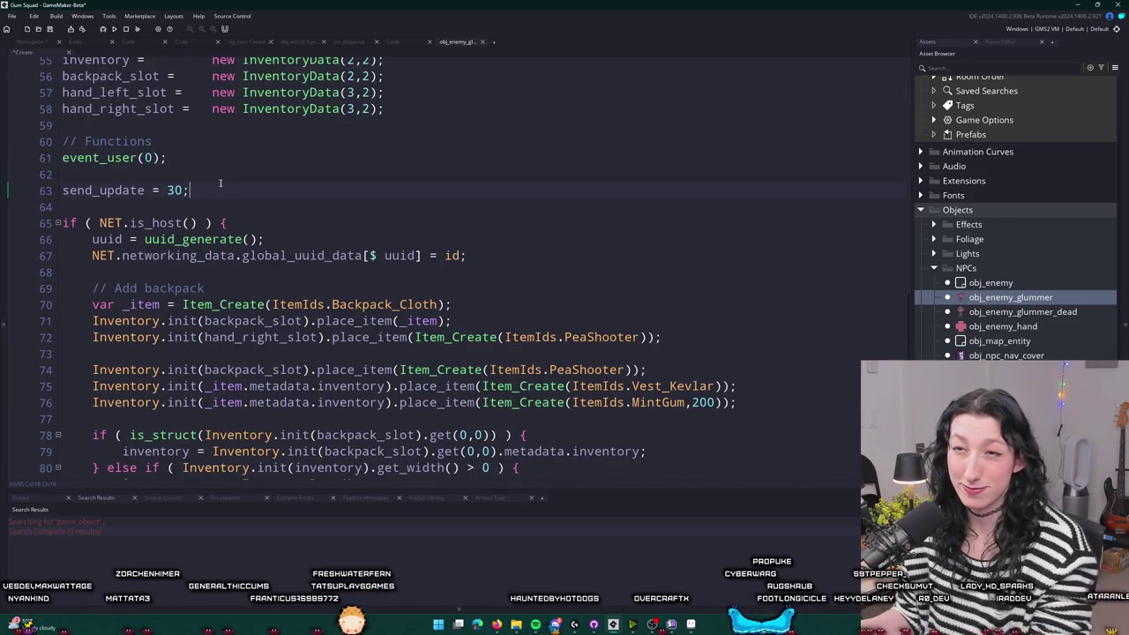
pyautogui.scroll(-1, 216, 183)
pyautogui.scroll(-1, 211, 176)
pyautogui.click(234, 122)
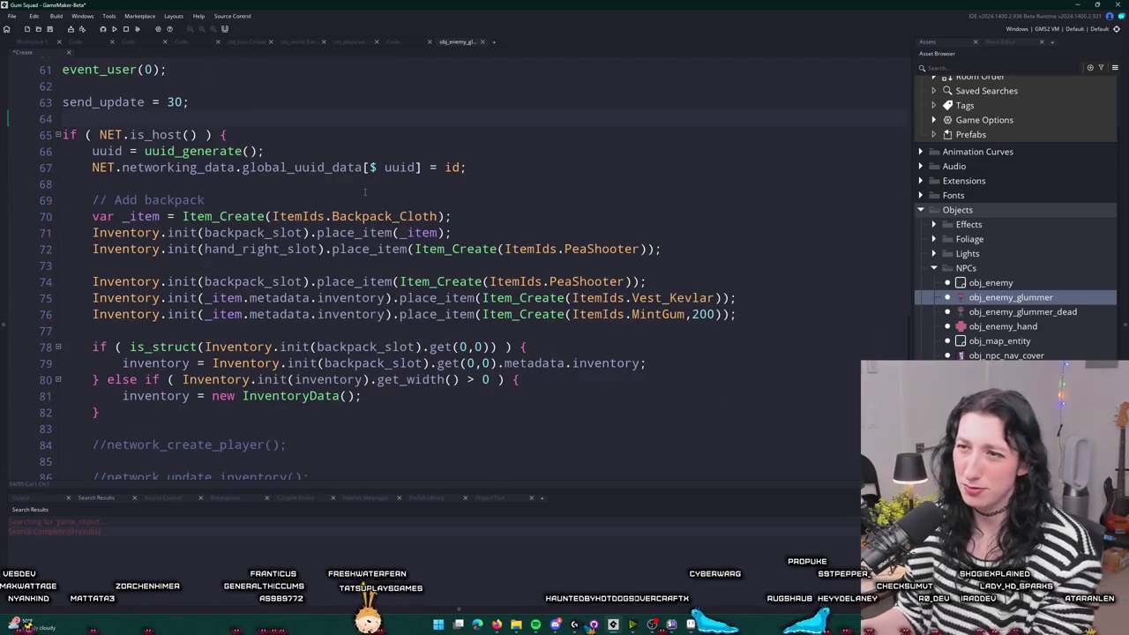
pyautogui.scroll(-4, 347, 132)
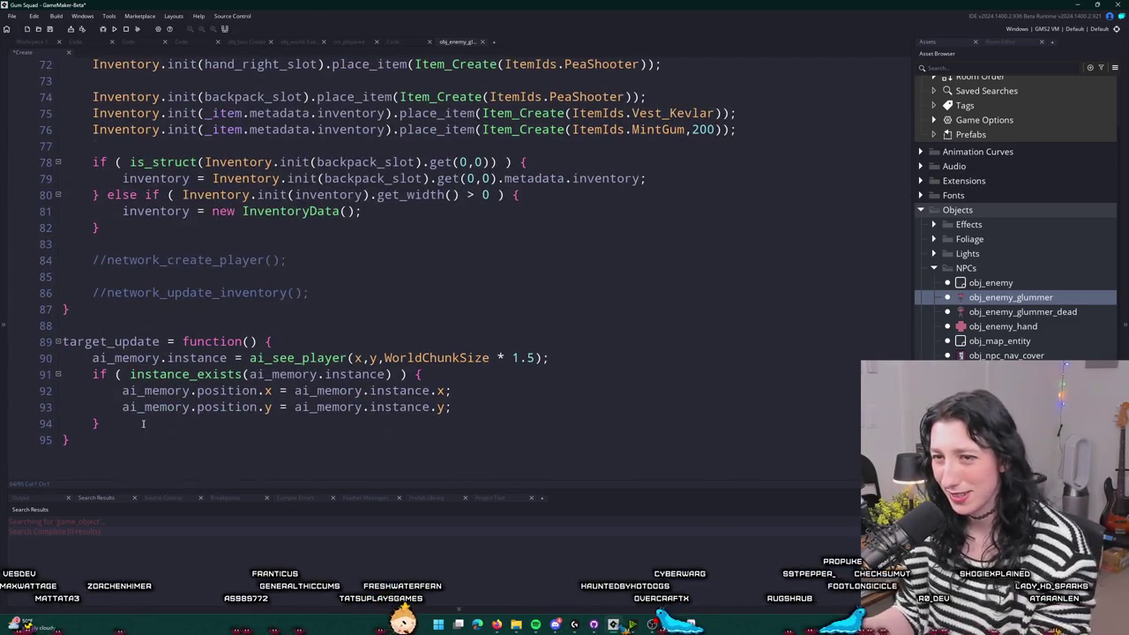
pyautogui.moveTo(116, 451); pyautogui.dragTo(58, 326)
pyautogui.scroll(8, 334, 372)
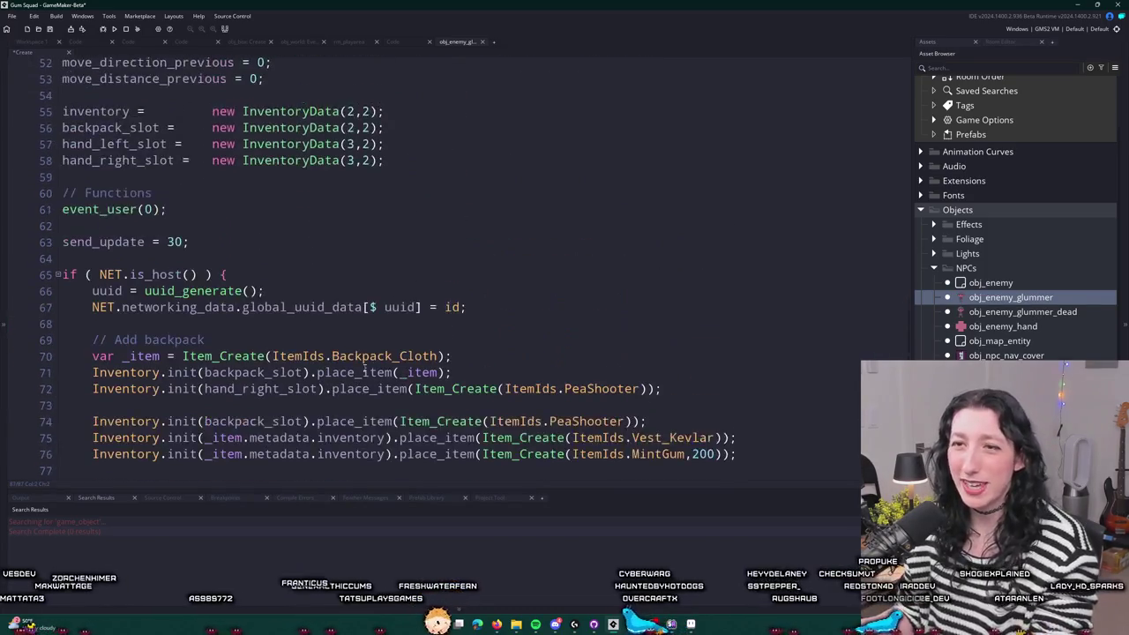
pyautogui.scroll(-5, 334, 372)
pyautogui.scroll(17, 282, 239)
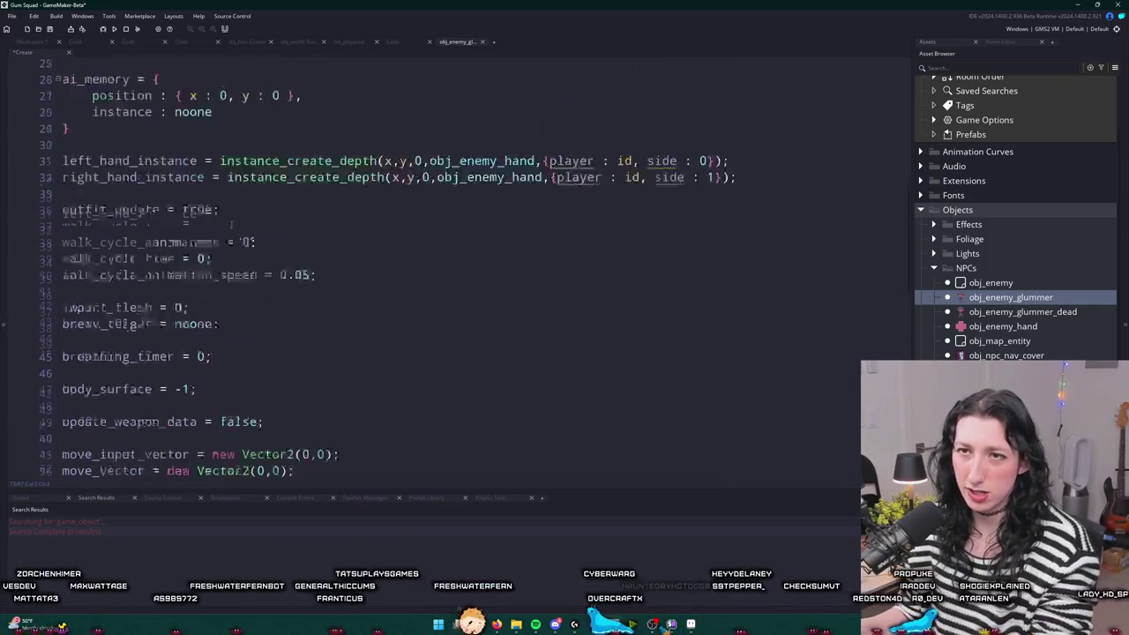
pyautogui.scroll(4, 281, 238)
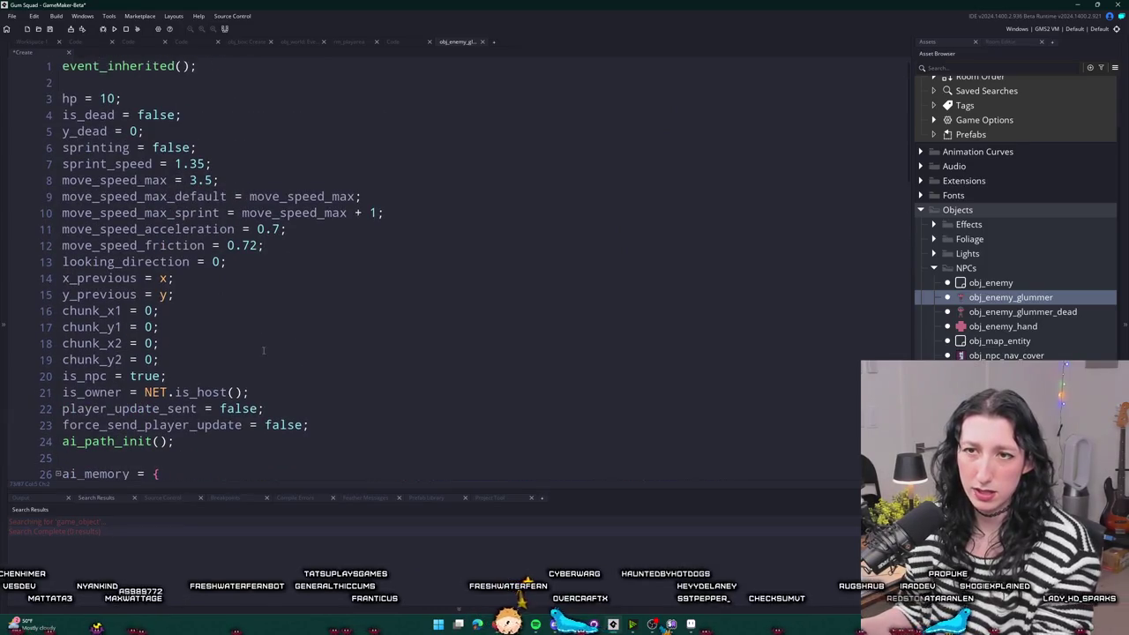
# - Delete the five move_speed lines (max, default, sprint, acceleration, friction) on lines 8–12
pyautogui.rightClick(339, 256)
pyautogui.click(252, 164)
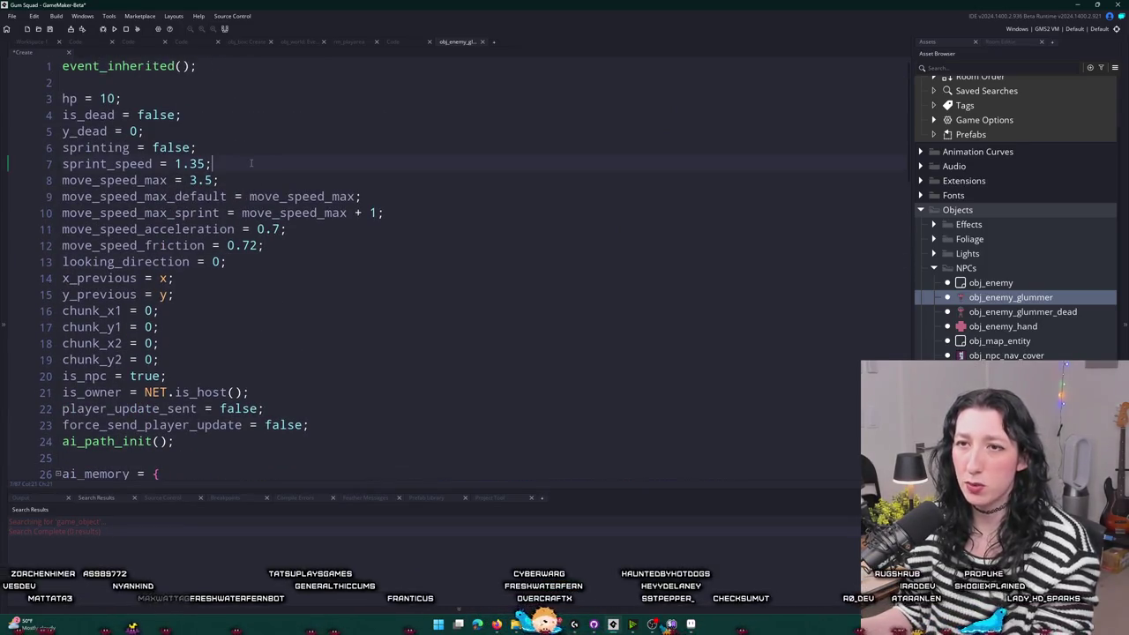
pyautogui.click(356, 245)
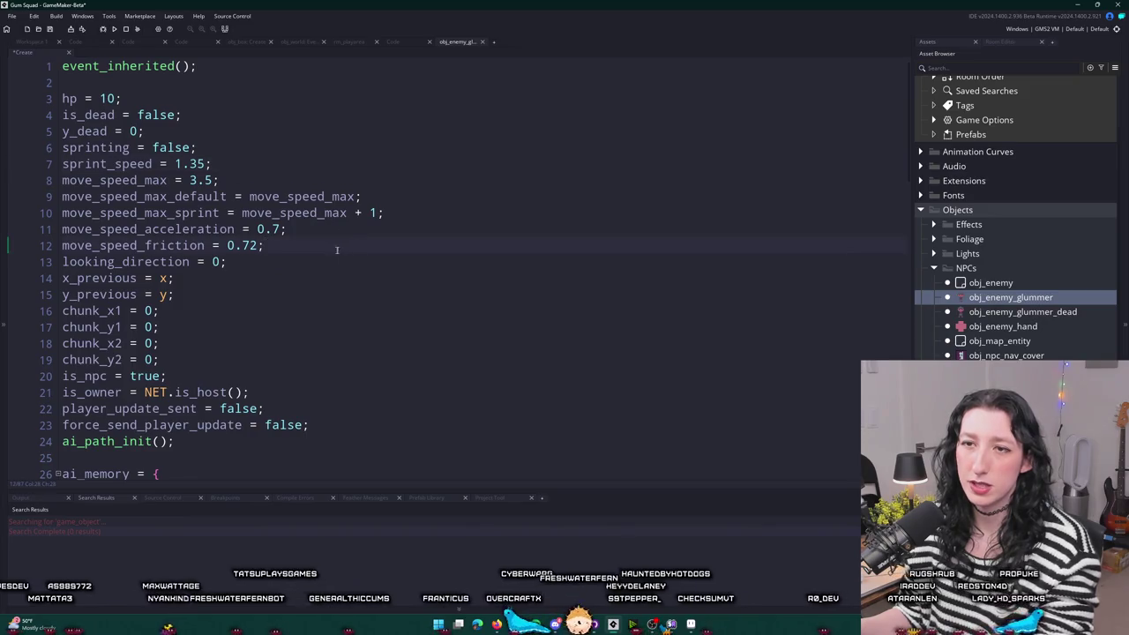
pyautogui.moveTo(310, 254); pyautogui.dragTo(61, 177)
pyautogui.press('BackSpace')
# - Clear the leftover sprint_speed line from the Create code
pyautogui.click(76, 162)
pyautogui.tripleClick(71, 159)
pyautogui.press('BackSpace')
pyautogui.scroll(-15, 304, 253)
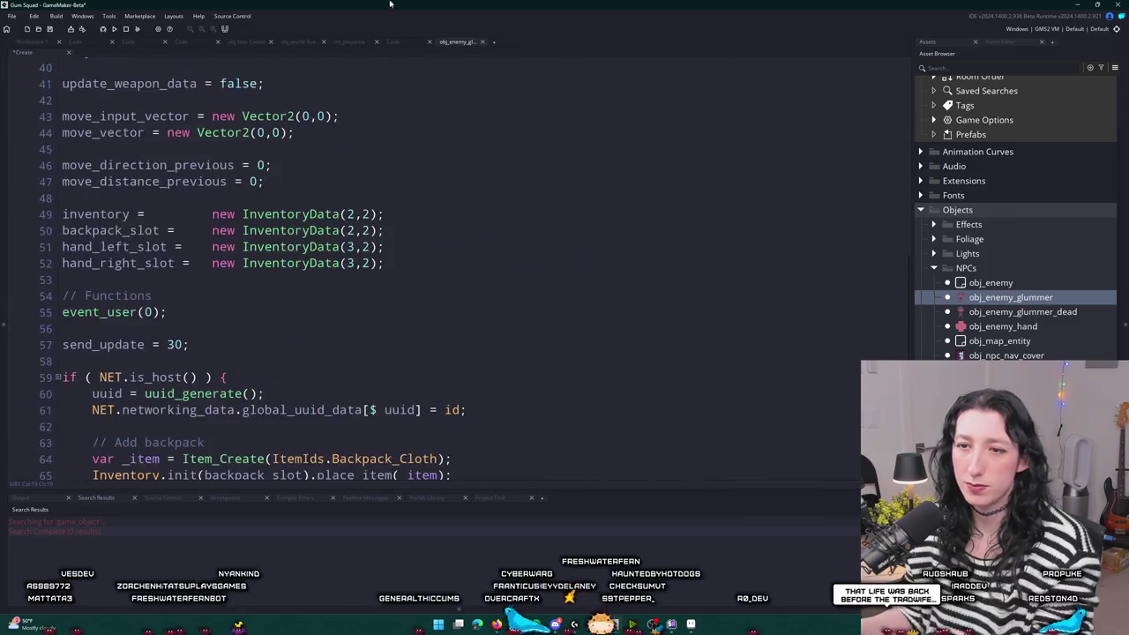
pyautogui.scroll(-2, 305, 253)
pyautogui.scroll(1, 771, 290)
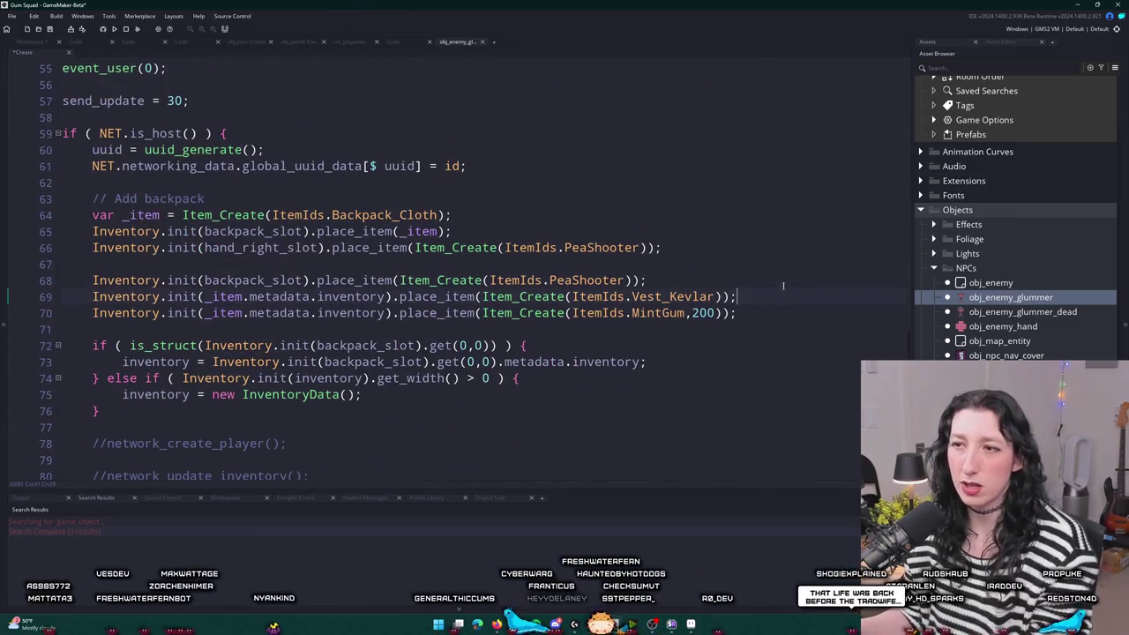
pyautogui.scroll(-1, 256, 271)
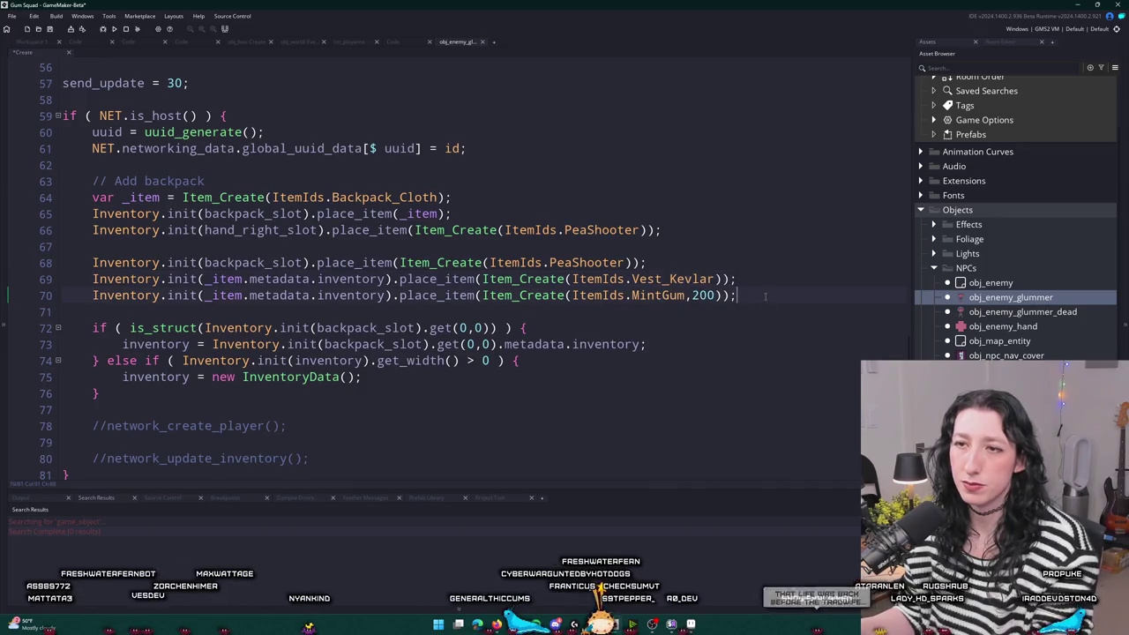
# - Delete the hand_right_slot PeaShooter line and its blank line, then save the code
pyautogui.click(481, 262)
pyautogui.click(63, 229)
pyautogui.click(63, 278)
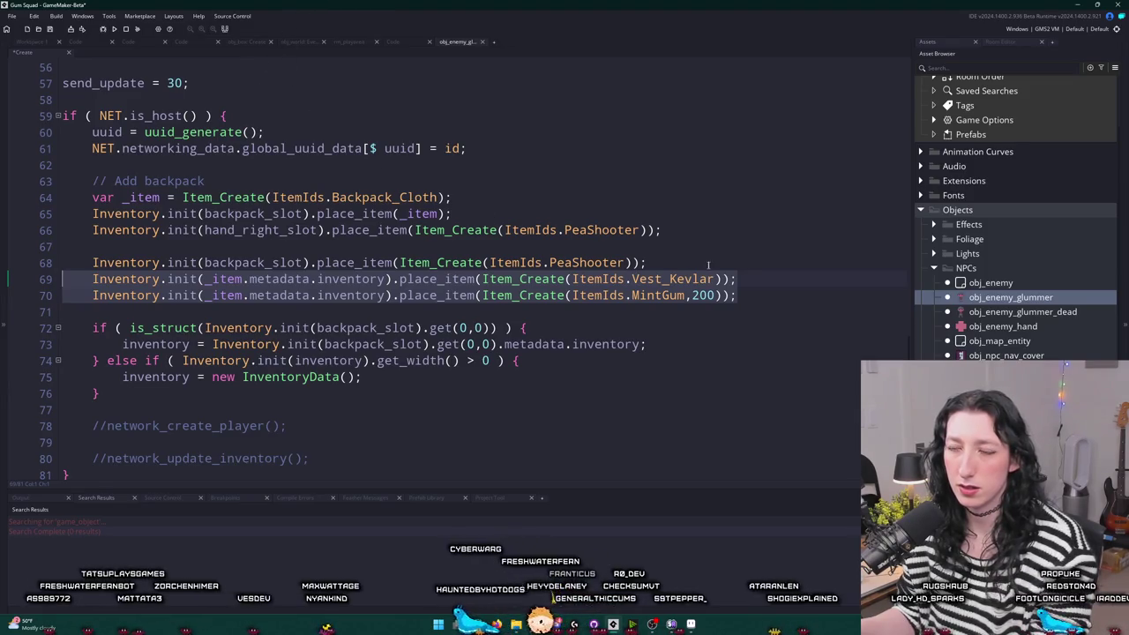
pyautogui.click(732, 231)
pyautogui.hotkey('shift', 'Home')
pyautogui.hotkey('shift', 'Home')
pyautogui.press('BackSpace')
pyautogui.press('BackSpace')
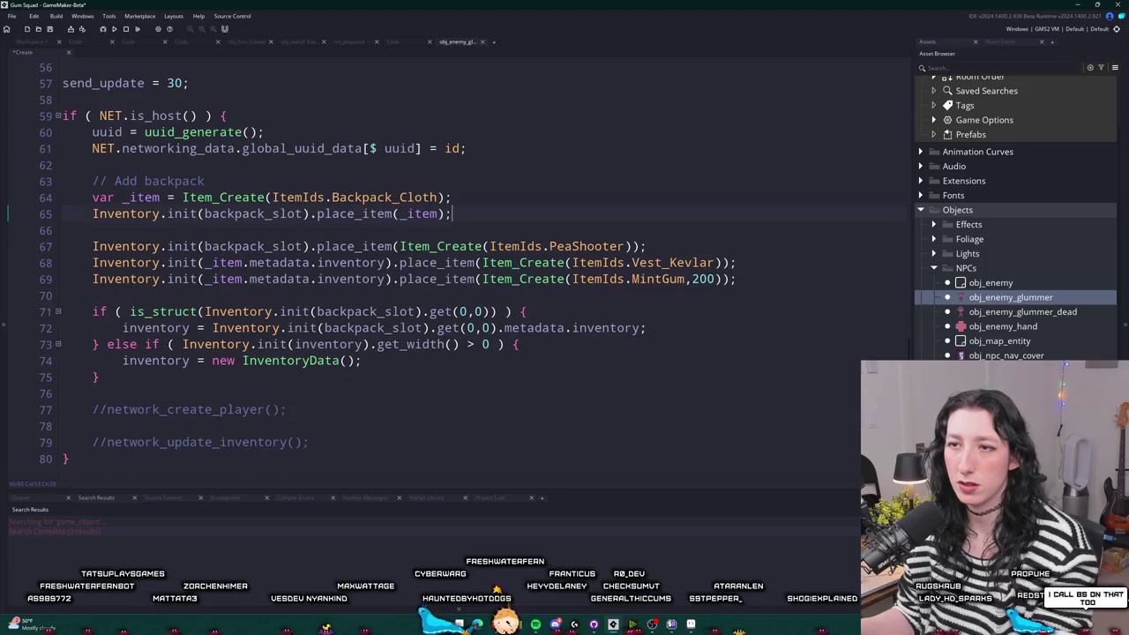
pyautogui.click(131, 246)
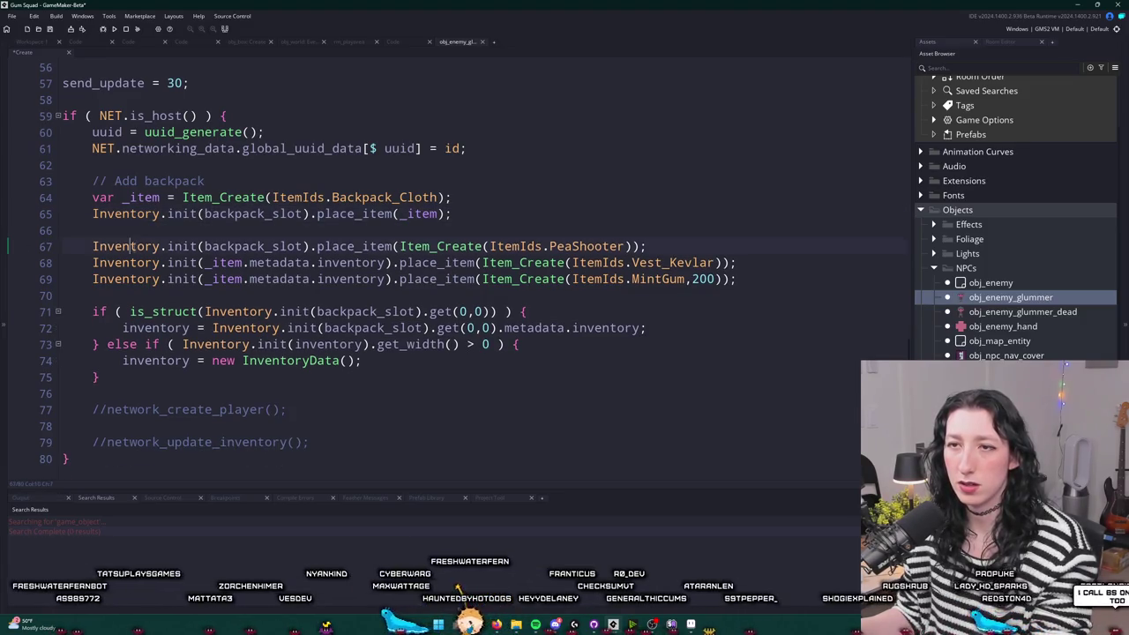
pyautogui.press('BackSpace')
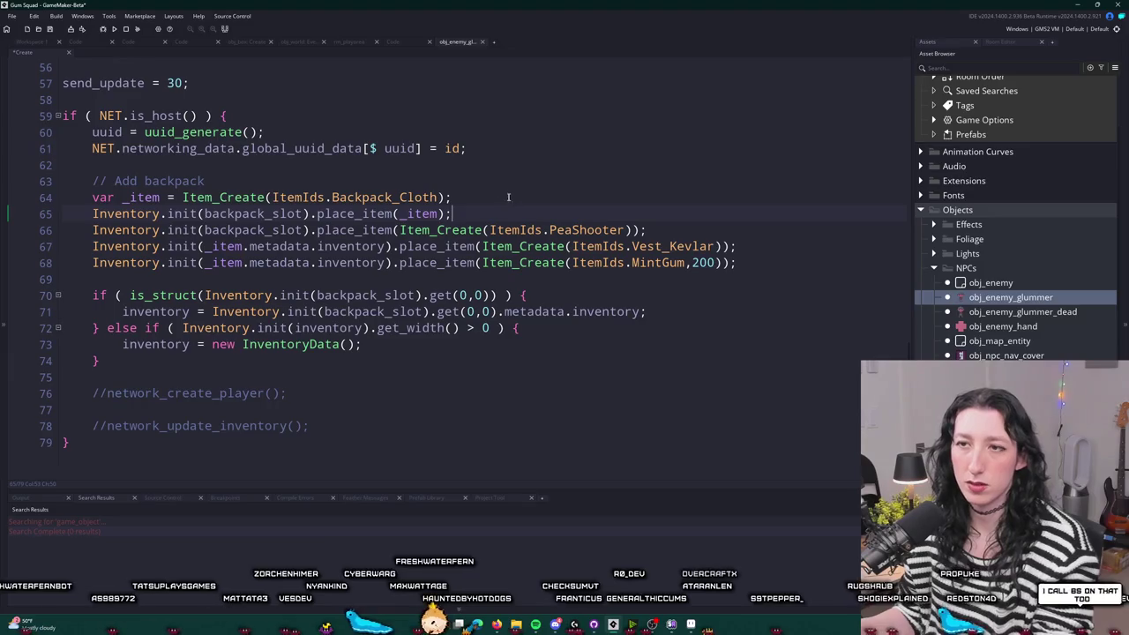
pyautogui.hotkey('ctrl', 's')
# - Init the PeaShooter into _item.metadata.inventory and delete the commented-out network calls
pyautogui.click(256, 214)
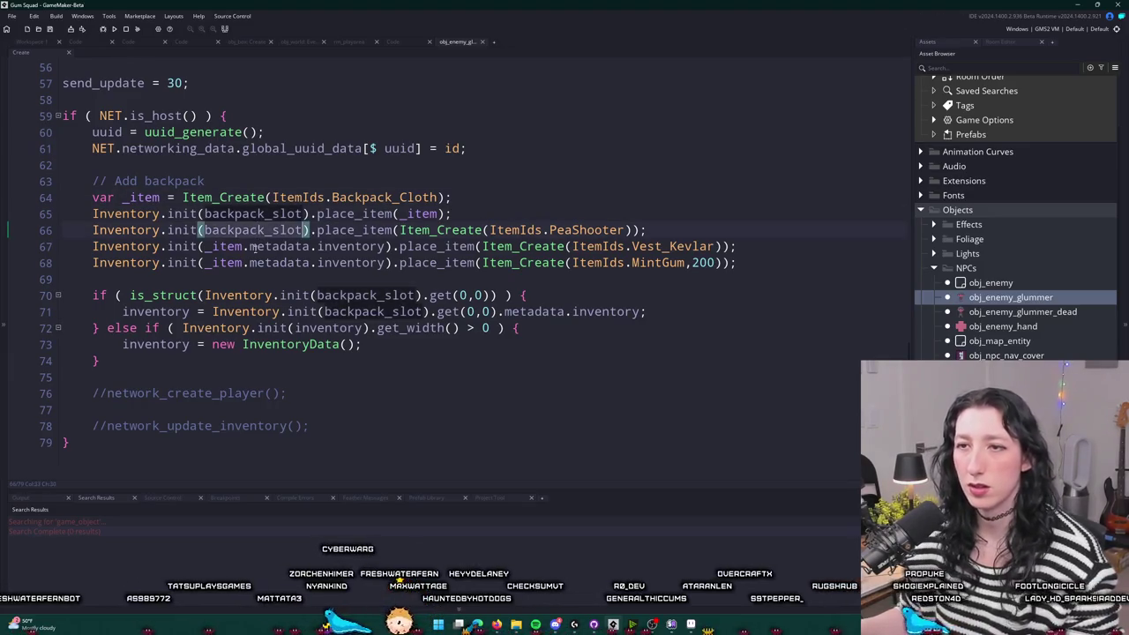
pyautogui.click(227, 263)
pyautogui.doubleClick(227, 263)
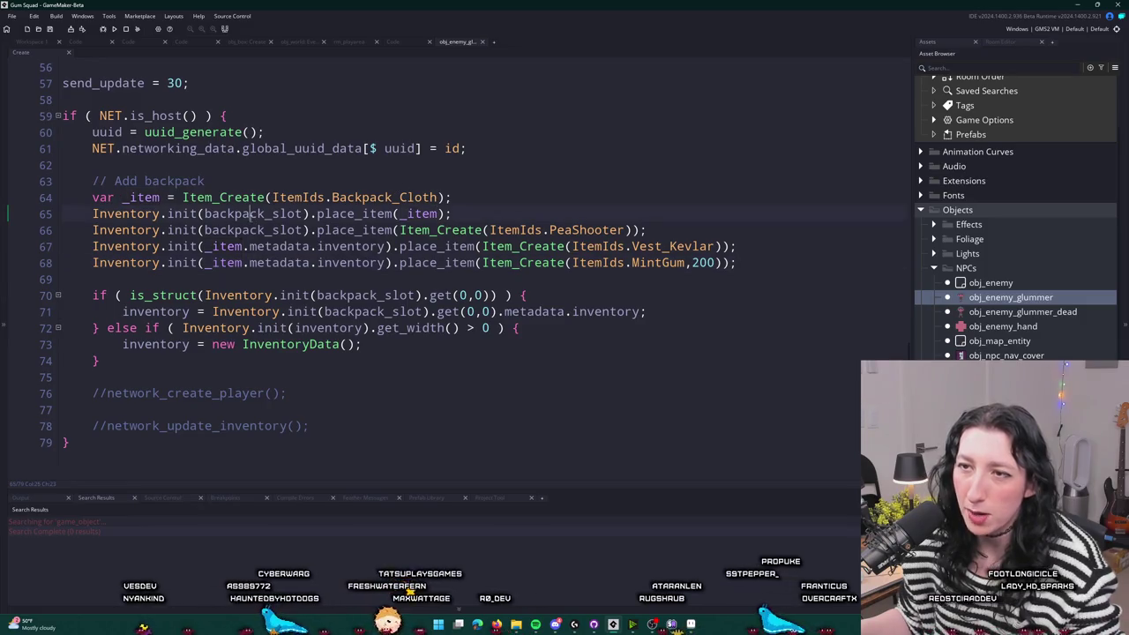
pyautogui.click(290, 214)
pyautogui.click(264, 215)
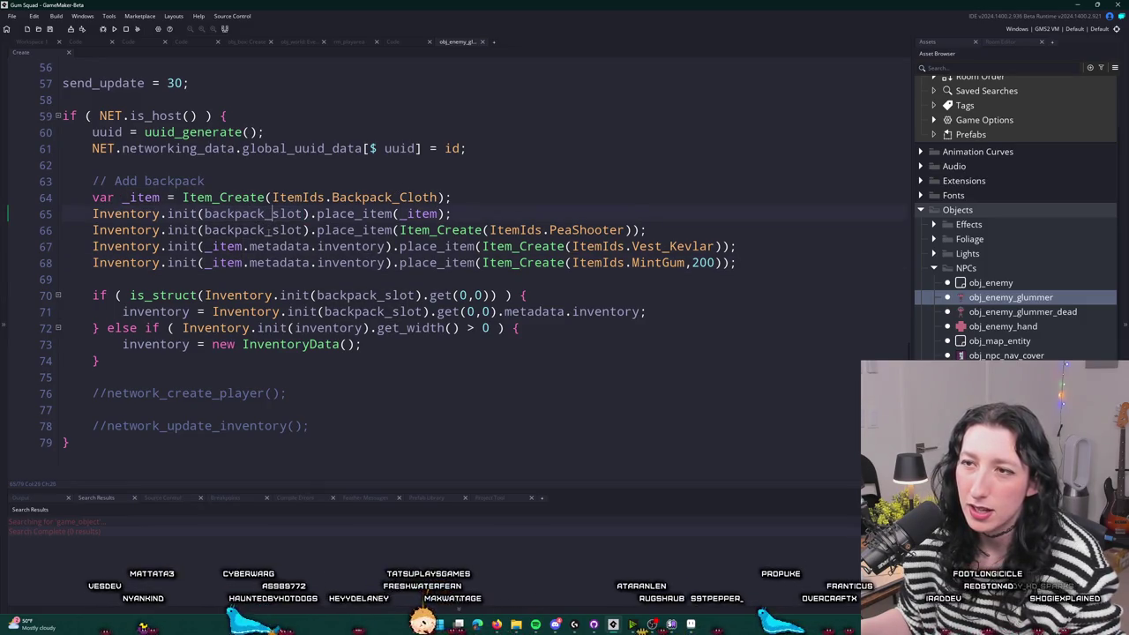
pyautogui.doubleClick(141, 197)
pyautogui.hotkey('ctrl', 'c')
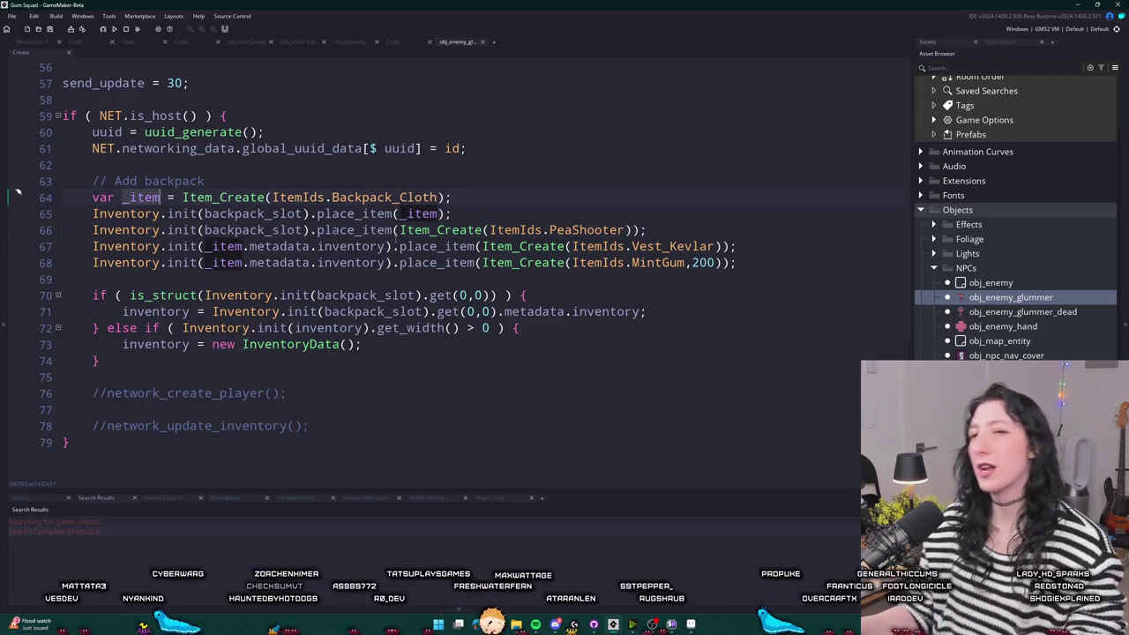
pyautogui.click(675, 246)
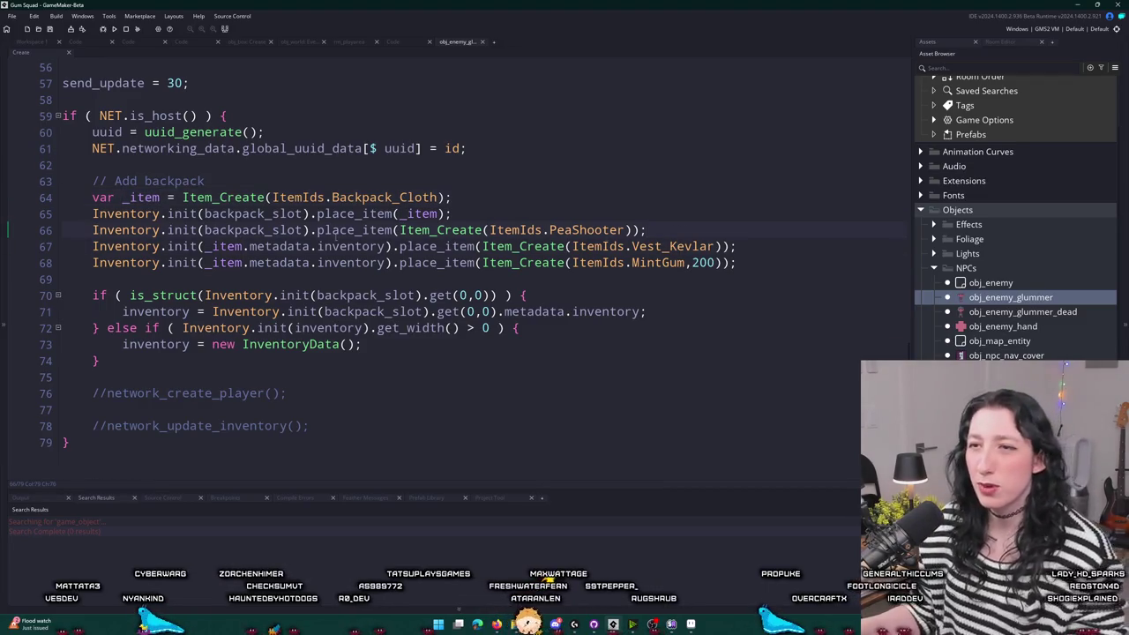
pyautogui.doubleClick(251, 231)
pyautogui.hotkey('ctrl', 'v')
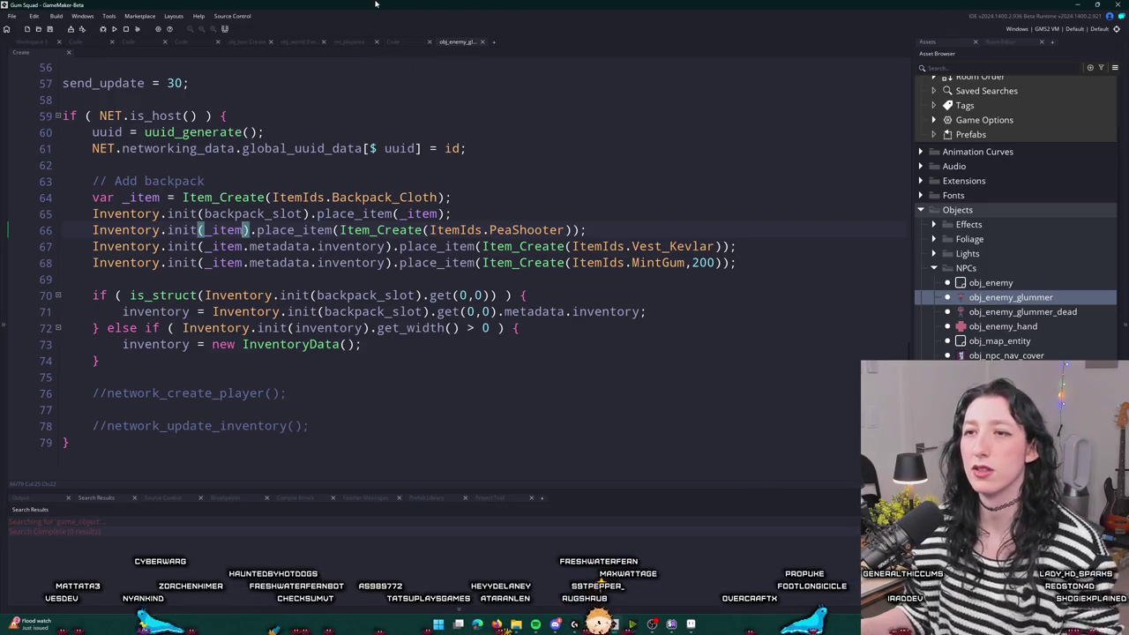
pyautogui.moveTo(388, 246); pyautogui.dragTo(249, 246)
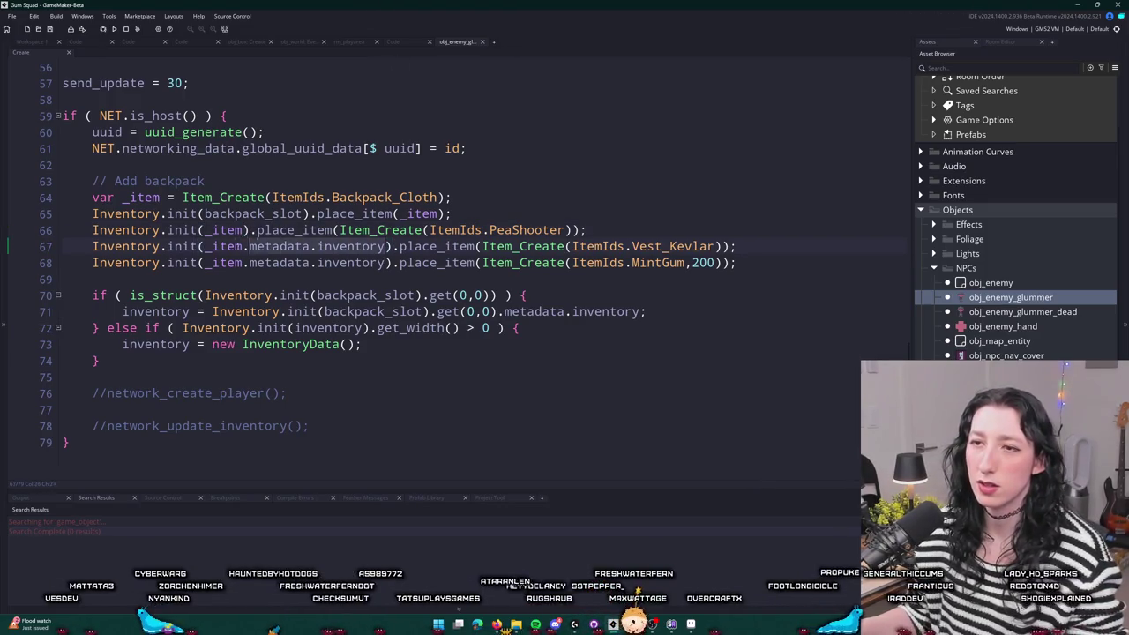
pyautogui.hotkey('ctrl', 'c')
pyautogui.doubleClick(214, 230)
pyautogui.hotkey('ctrl', 'v')
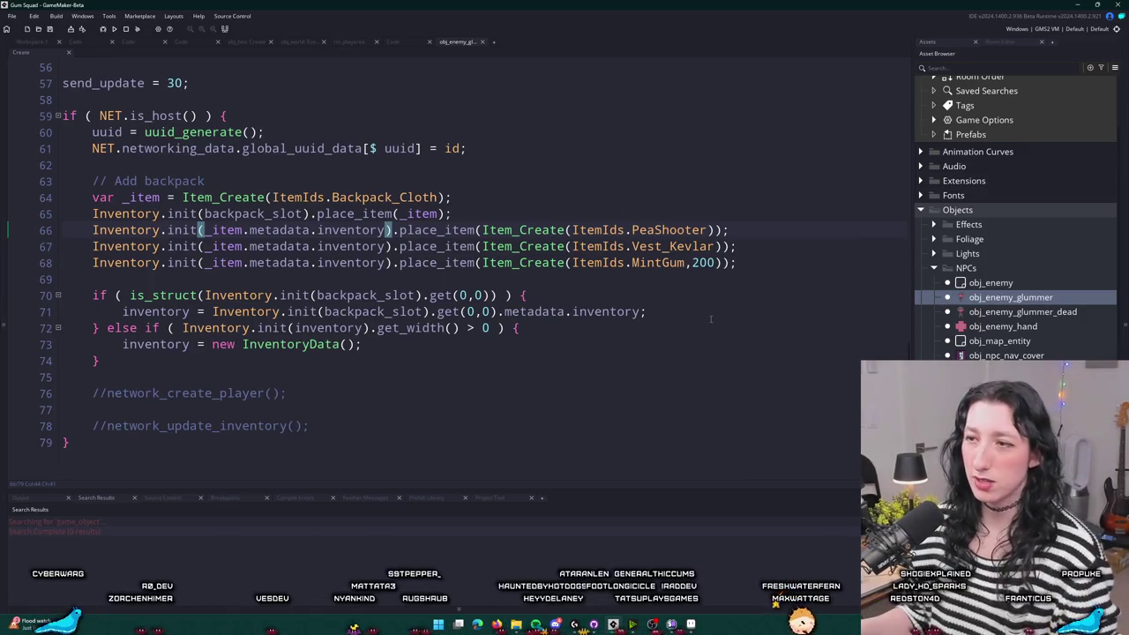
pyautogui.moveTo(421, 423)
pyautogui.mouseDown()
pyautogui.moveTo(95, 393)
pyautogui.moveTo(69, 365)
pyautogui.moveTo(365, 425)
pyautogui.moveTo(70, 374)
pyautogui.mouseUp()
pyautogui.press('BackSpace')
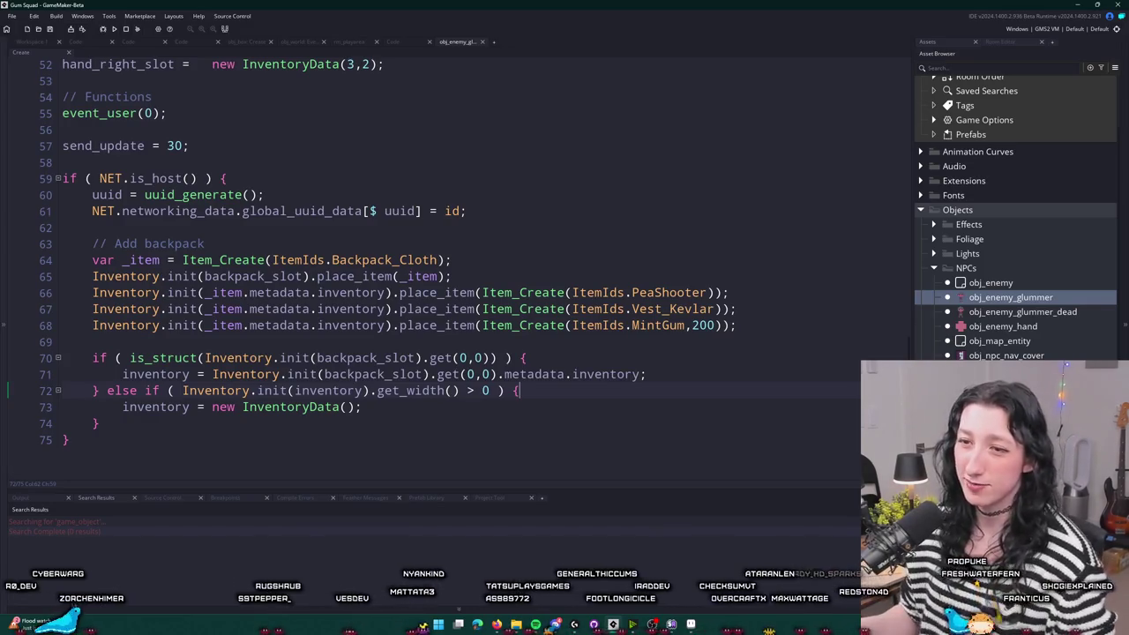
# - Delete the hand slot, update_weapon_data and walk-cycle through breathing_timer lines
pyautogui.scroll(4, 475, 133)
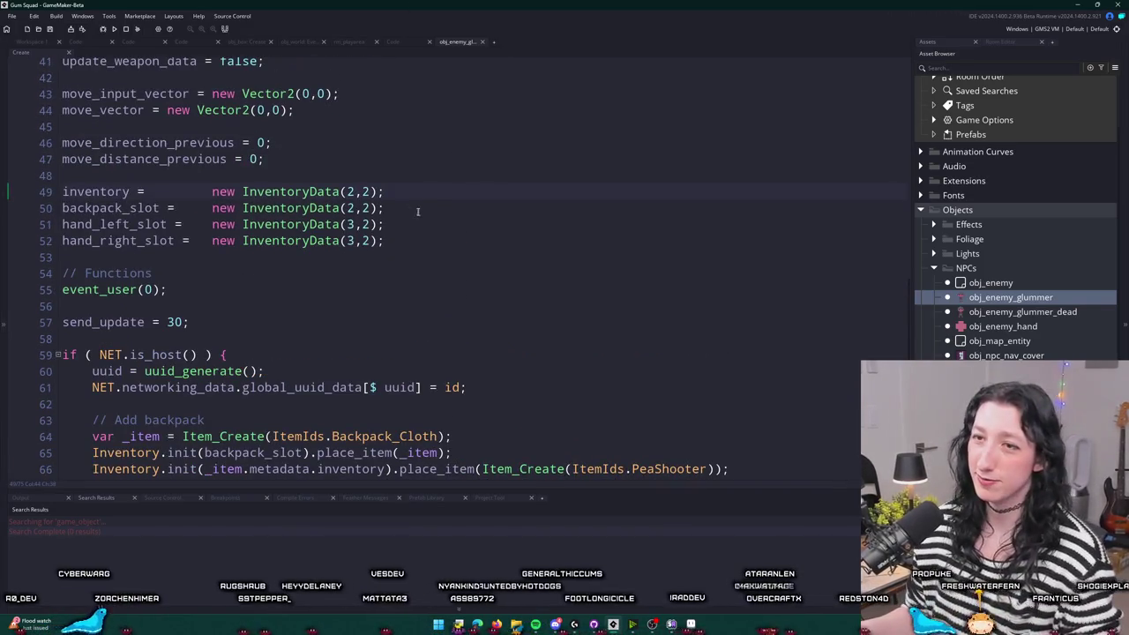
pyautogui.moveTo(424, 239)
pyautogui.mouseDown()
pyautogui.moveTo(80, 240)
pyautogui.moveTo(62, 224)
pyautogui.mouseUp()
pyautogui.scroll(1, 240, 265)
pyautogui.press('BackSpace')
pyautogui.press('BackSpace')
pyautogui.scroll(4, 236, 308)
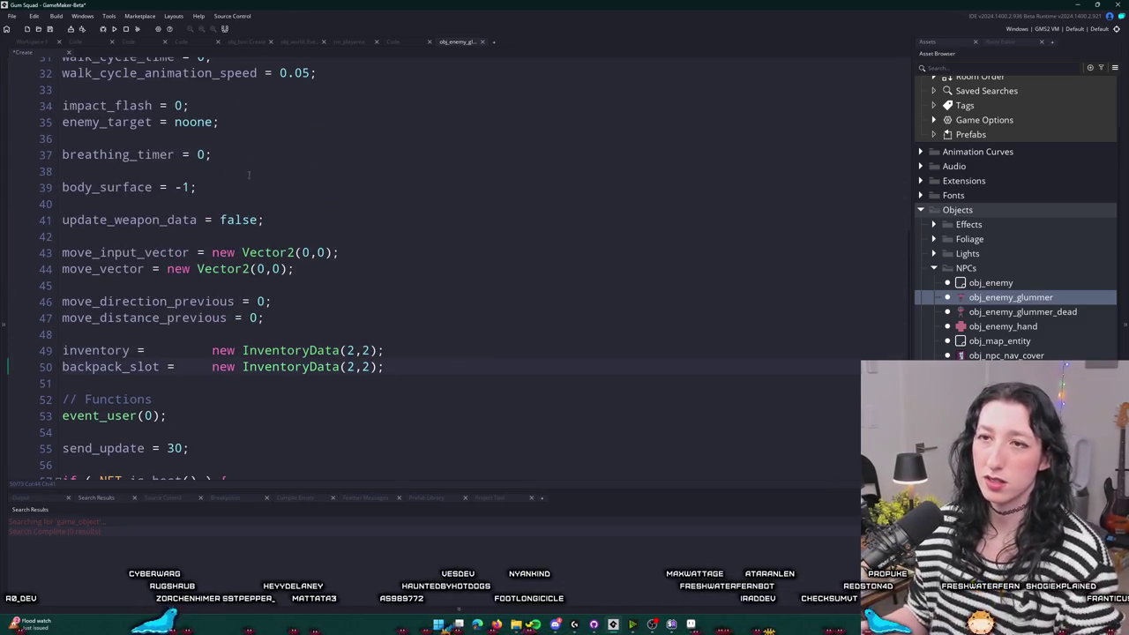
pyautogui.moveTo(264, 290)
pyautogui.mouseDown()
pyautogui.moveTo(221, 290)
pyautogui.moveTo(196, 257)
pyautogui.mouseUp()
pyautogui.press('BackSpace')
pyautogui.scroll(2, 219, 279)
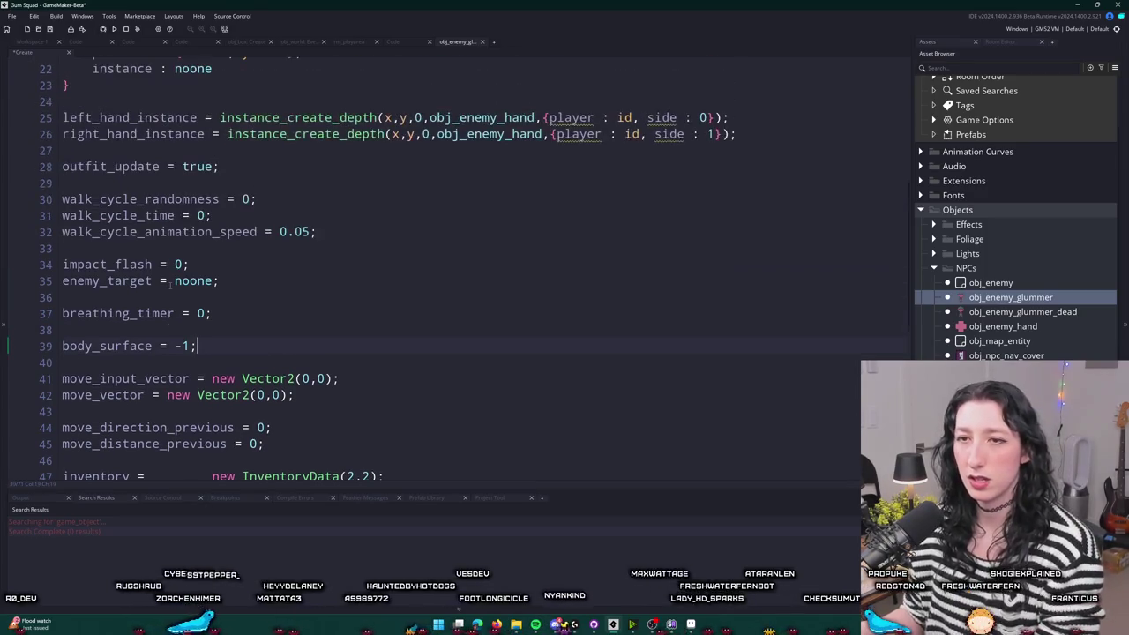
pyautogui.moveTo(212, 313)
pyautogui.mouseDown()
pyautogui.moveTo(18, 219)
pyautogui.moveTo(16, 186)
pyautogui.mouseUp()
pyautogui.press('BackSpace')
pyautogui.press('BackSpace')
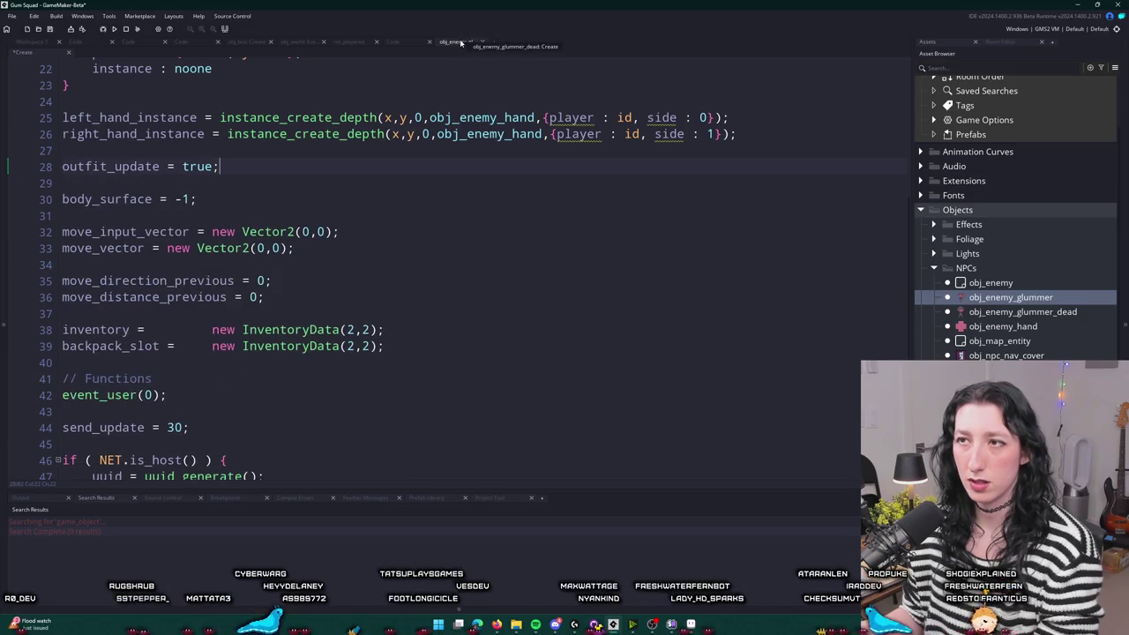
# - Delete the hand instance, outfit_update, ai_memory, force_send_player_update and ai_path_init lines
pyautogui.scroll(2, 303, 241)
pyautogui.moveTo(280, 236); pyautogui.dragTo(71, 175)
pyautogui.press('BackSpace')
pyautogui.press('BackSpace')
pyautogui.scroll(2, 168, 192)
pyautogui.scroll(3, 342, 204)
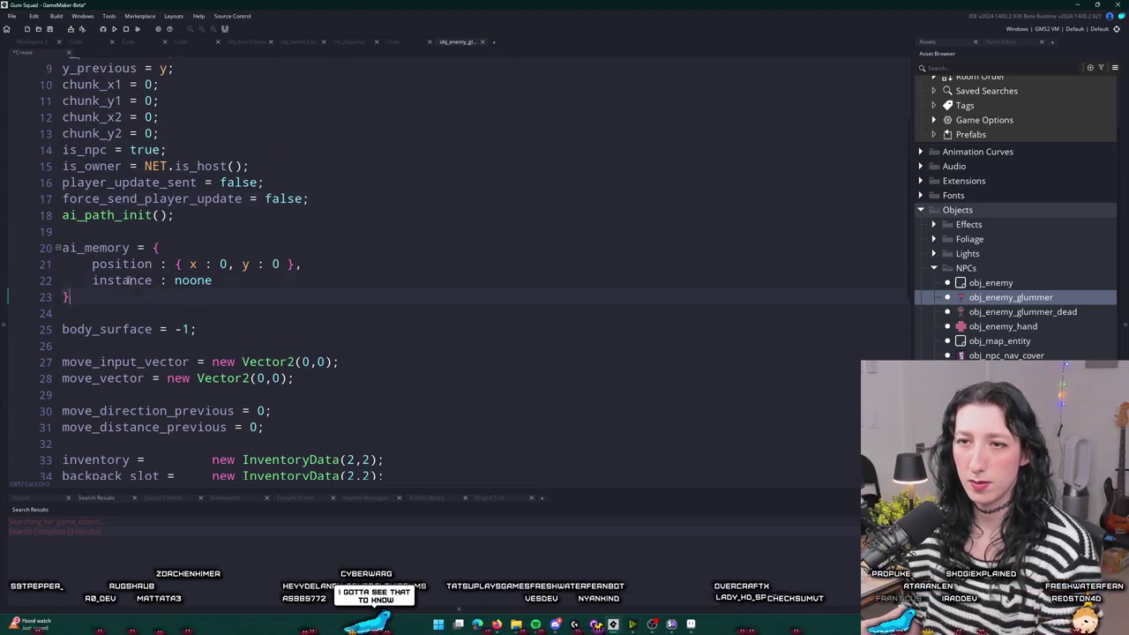
pyautogui.moveTo(70, 296); pyautogui.dragTo(176, 215)
pyautogui.press('BackSpace')
pyautogui.scroll(3, 237, 243)
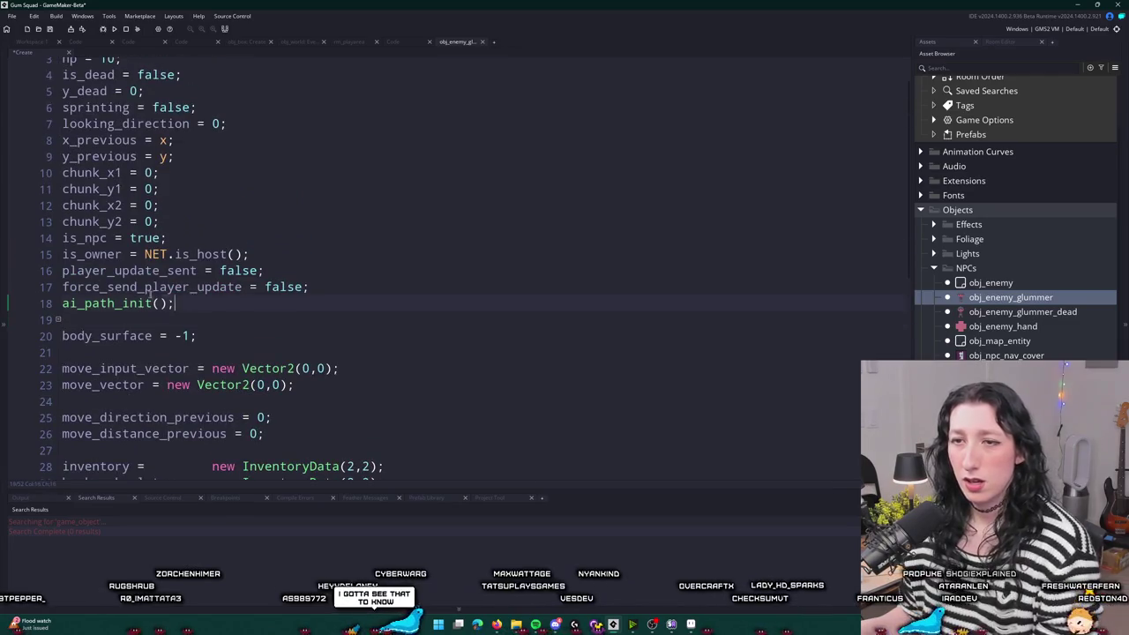
pyautogui.keyDown('shift'); pyautogui.click(35, 271); pyautogui.keyUp('shift')
pyautogui.scroll(1, 106, 265)
pyautogui.click(208, 330)
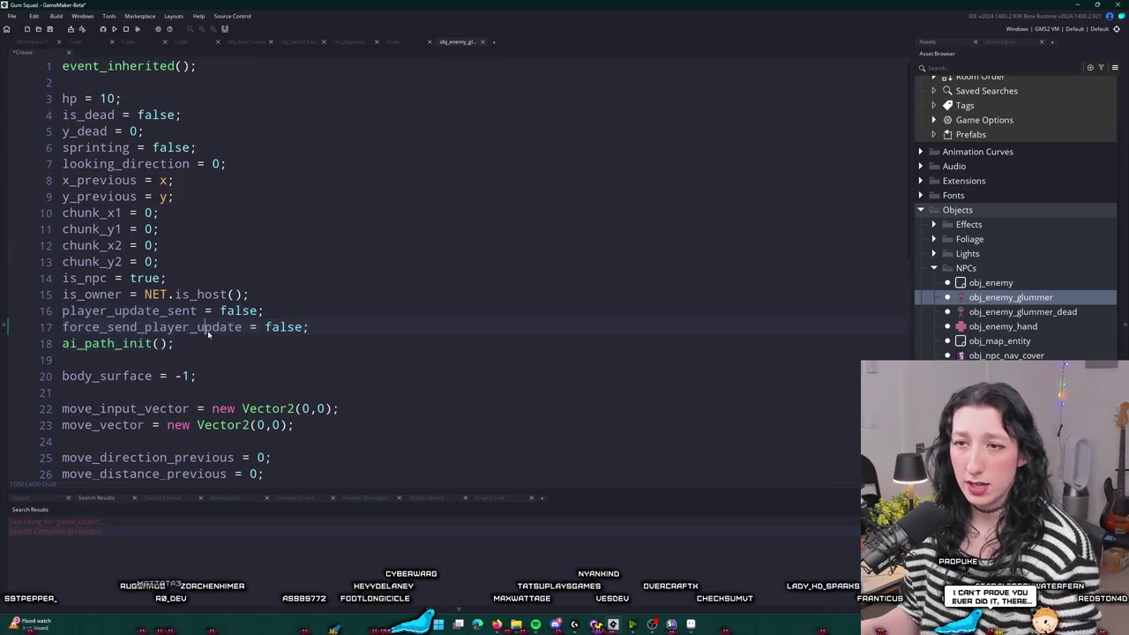
pyautogui.moveTo(183, 348); pyautogui.dragTo(265, 310)
pyautogui.press('BackSpace')
# - Delete the chunk coordinates, sprinting through y_previous and hp = 10 lines, then close the editor
pyautogui.moveTo(166, 257)
pyautogui.mouseDown()
pyautogui.moveTo(53, 228)
pyautogui.moveTo(42, 208)
pyautogui.mouseUp()
pyautogui.press('BackSpace')
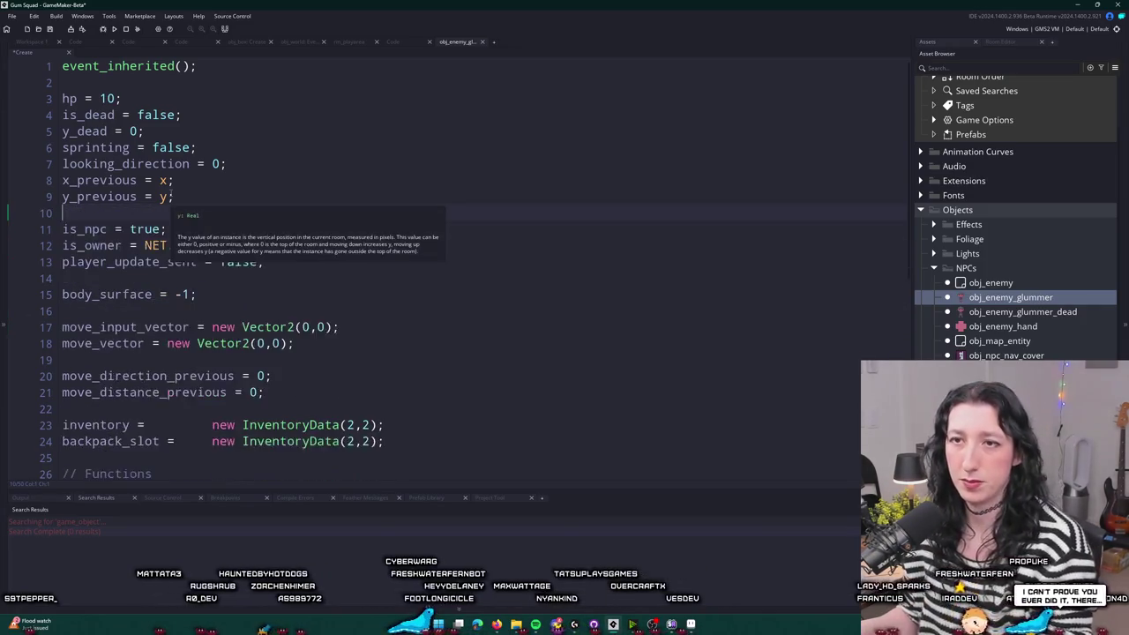
pyautogui.moveTo(174, 196)
pyautogui.mouseDown()
pyautogui.moveTo(62, 114)
pyautogui.moveTo(62, 180)
pyautogui.moveTo(62, 163)
pyautogui.moveTo(22, 139)
pyautogui.mouseUp()
pyautogui.press('BackSpace')
pyautogui.moveTo(121, 98); pyautogui.dragTo(32, 100)
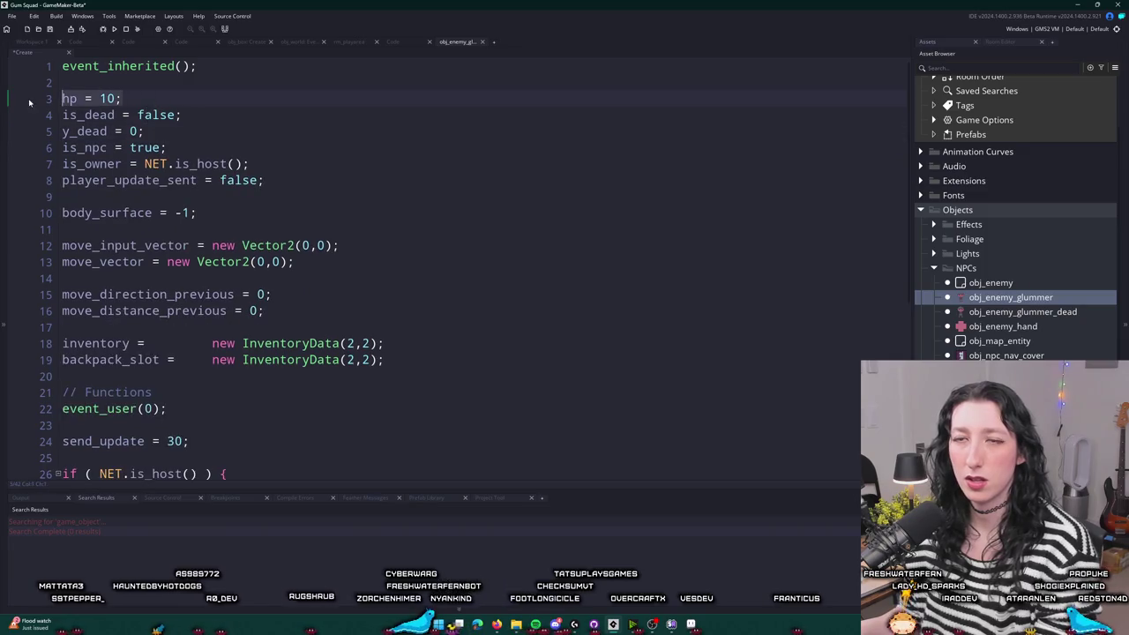
pyautogui.press('BackSpace')
pyautogui.scroll(-3, 221, 228)
pyautogui.scroll(-3, 220, 227)
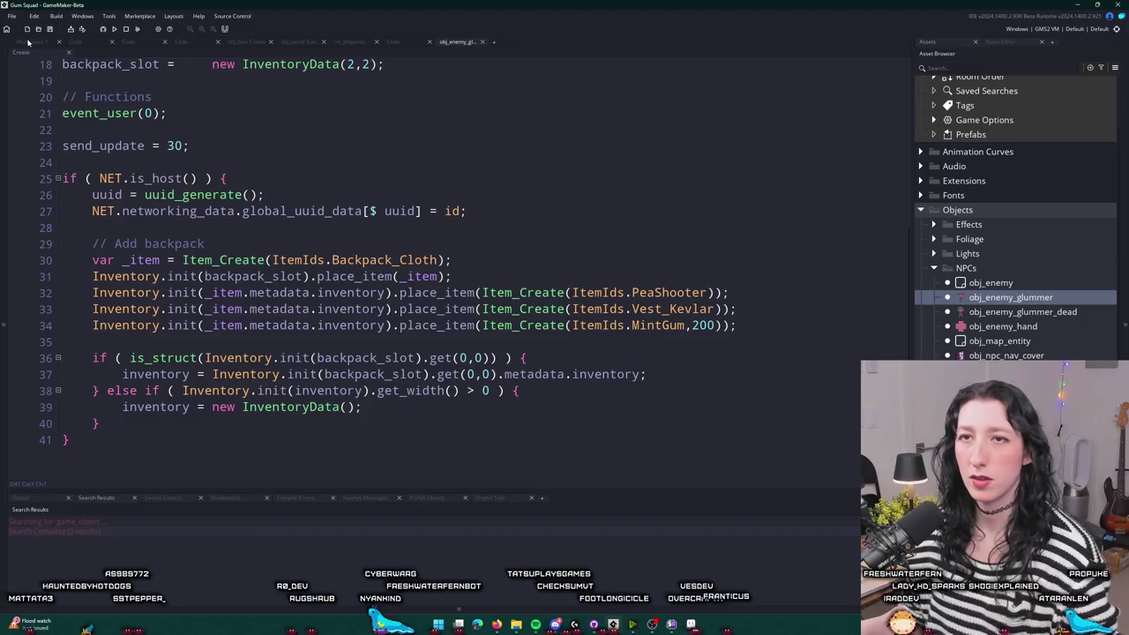
pyautogui.hotkey('ctrl', 'w')
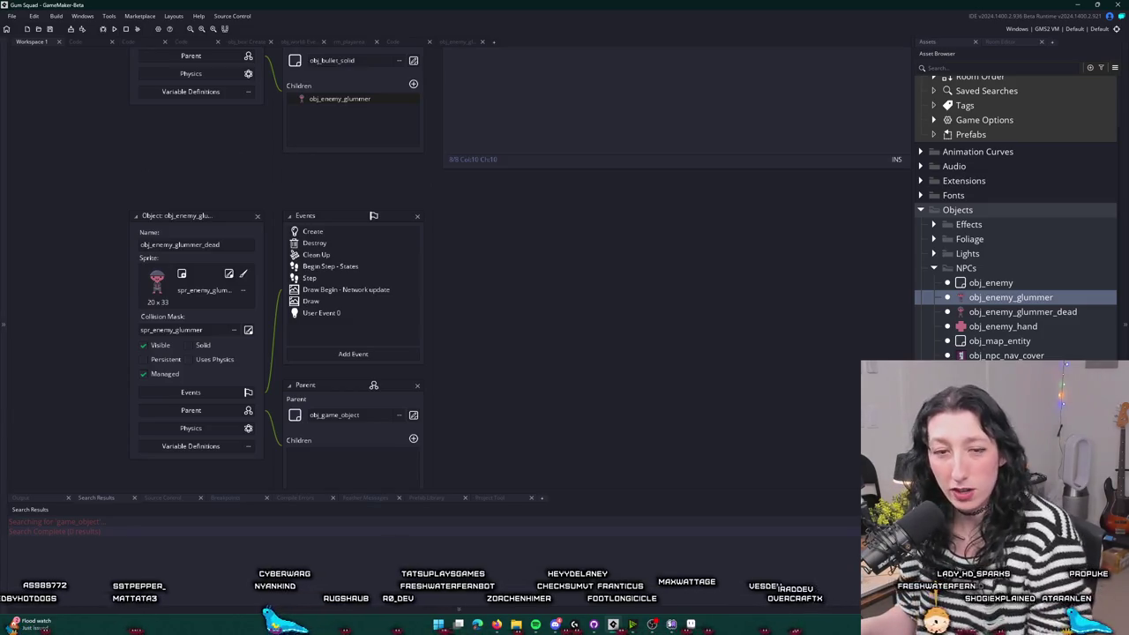
# - Delete the dead glummer's Destroy event
pyautogui.doubleClick(319, 243)
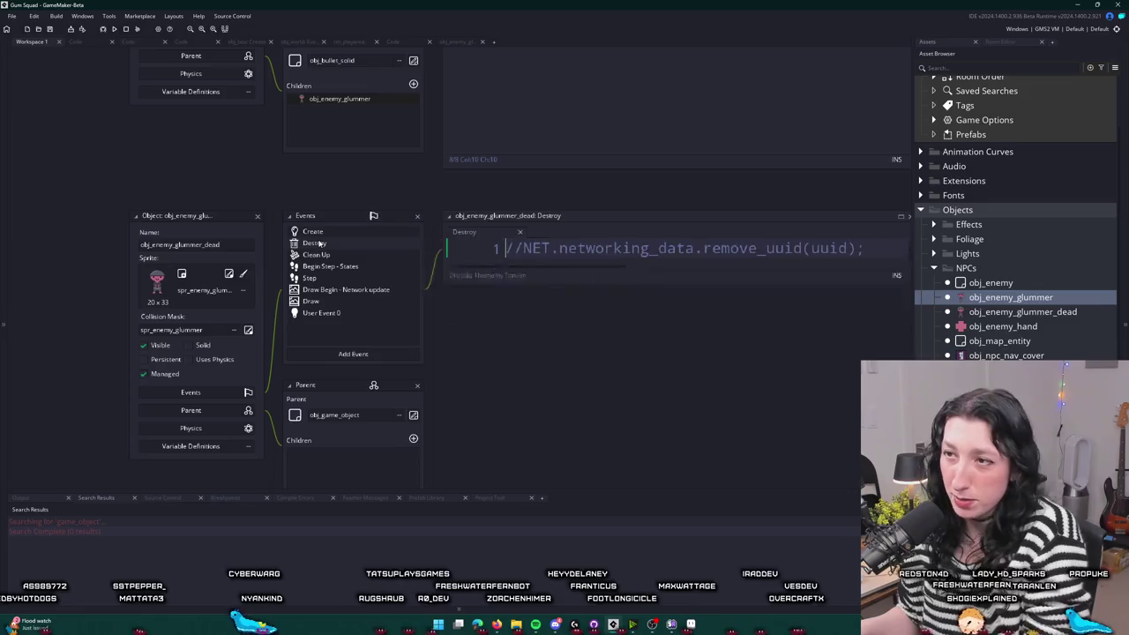
pyautogui.rightClick(319, 241)
pyautogui.click(358, 330)
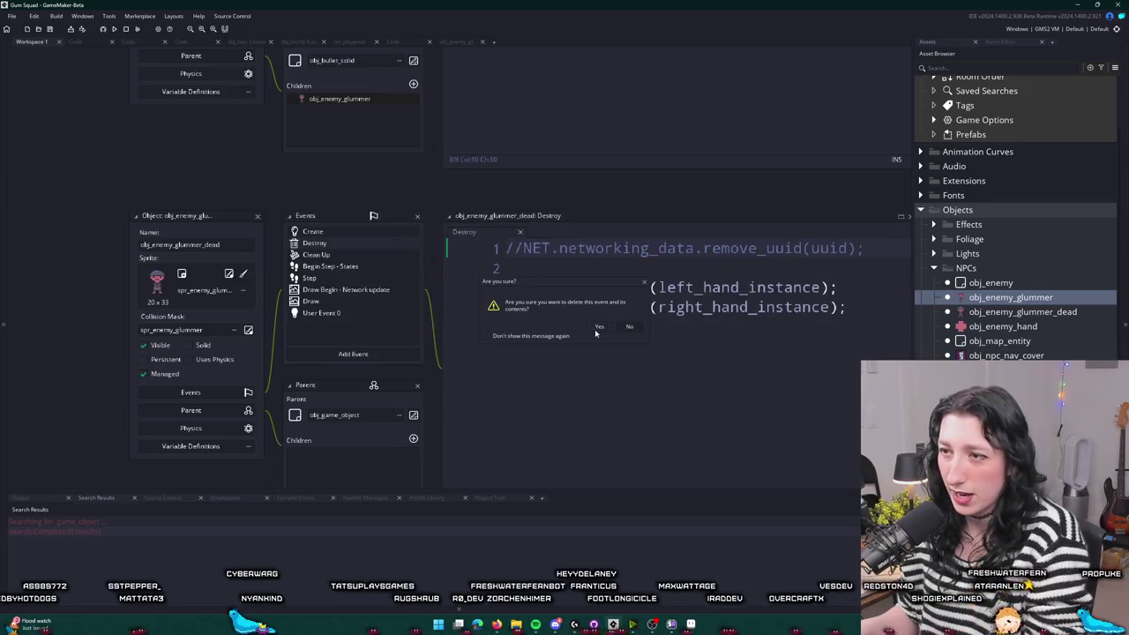
pyautogui.click(597, 327)
# - Remove the ai_path_cleanup() call from the Clean Up event code
pyautogui.doubleClick(352, 244)
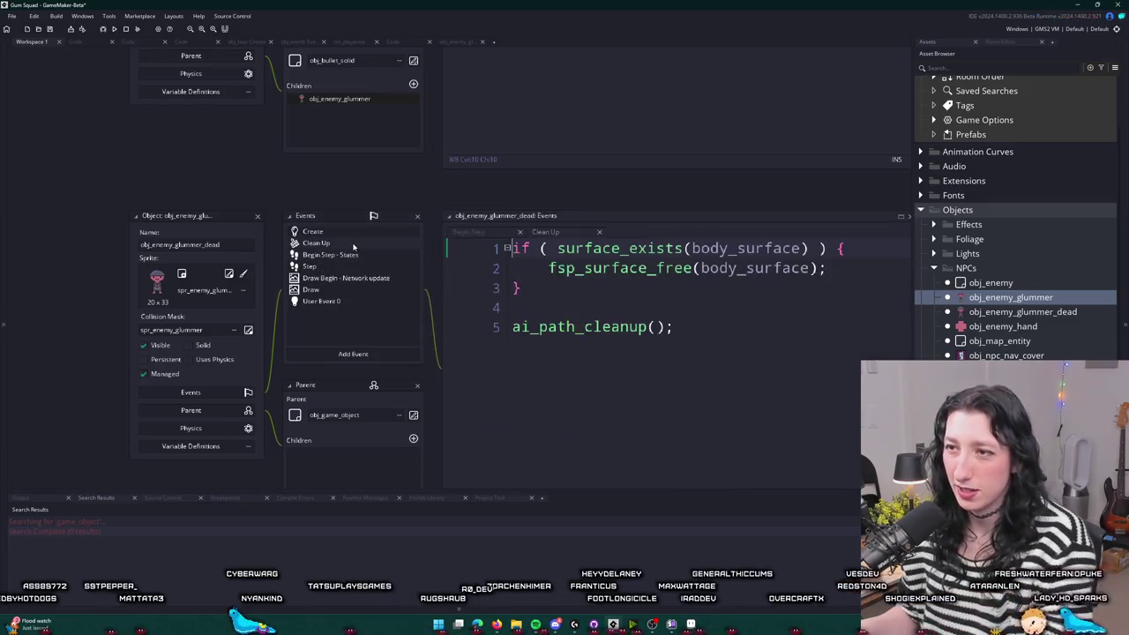
pyautogui.click(838, 269)
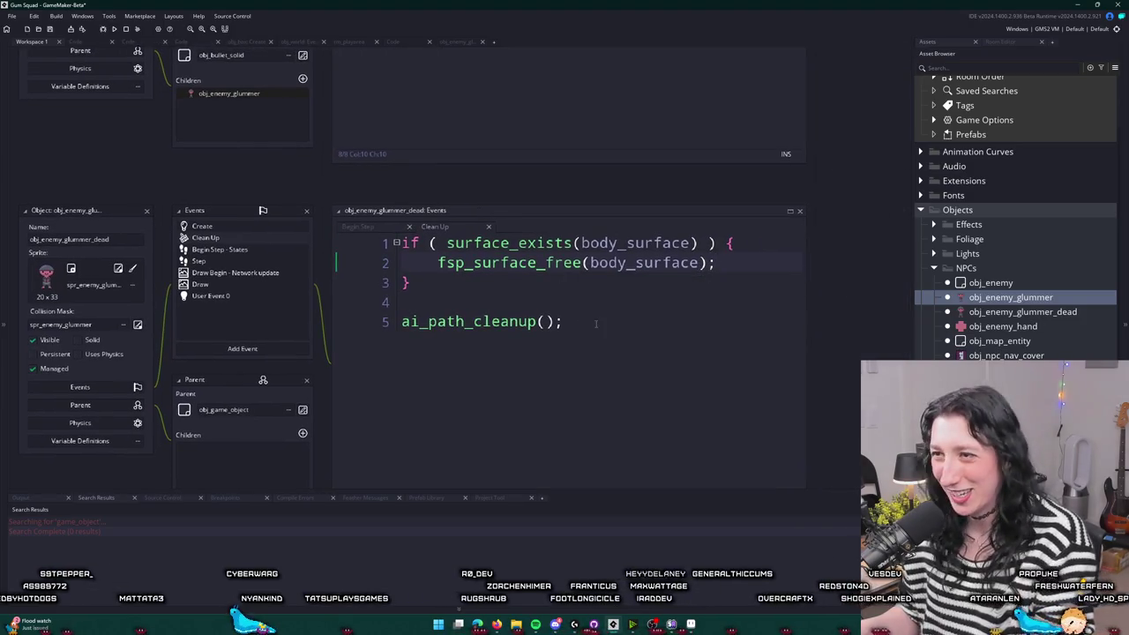
pyautogui.moveTo(582, 321)
pyautogui.mouseDown()
pyautogui.moveTo(478, 321)
pyautogui.moveTo(413, 284)
pyautogui.mouseUp()
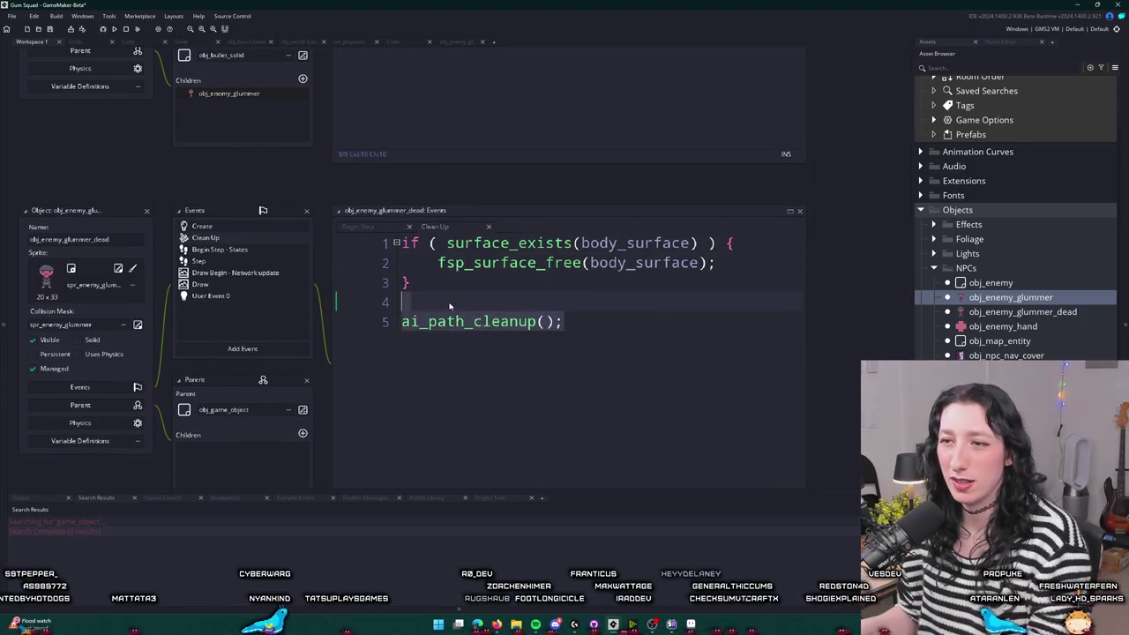
pyautogui.press('BackSpace')
# - Clear all Begin Step - States code and delete that event
pyautogui.doubleClick(219, 250)
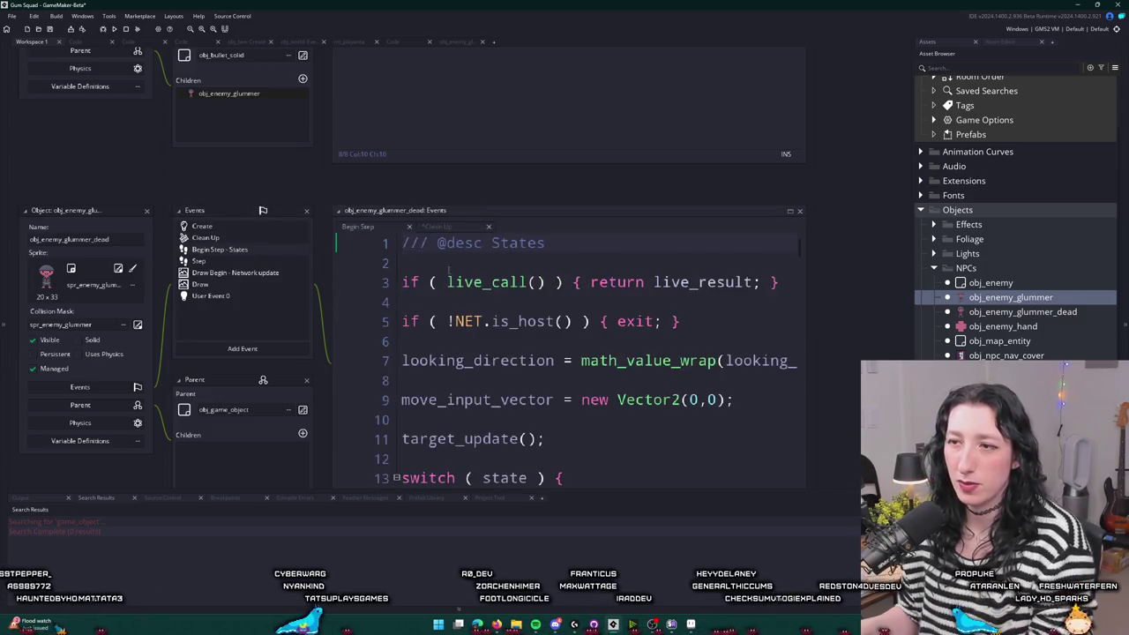
pyautogui.hotkey('ctrl', 'a')
pyautogui.press('BackSpace')
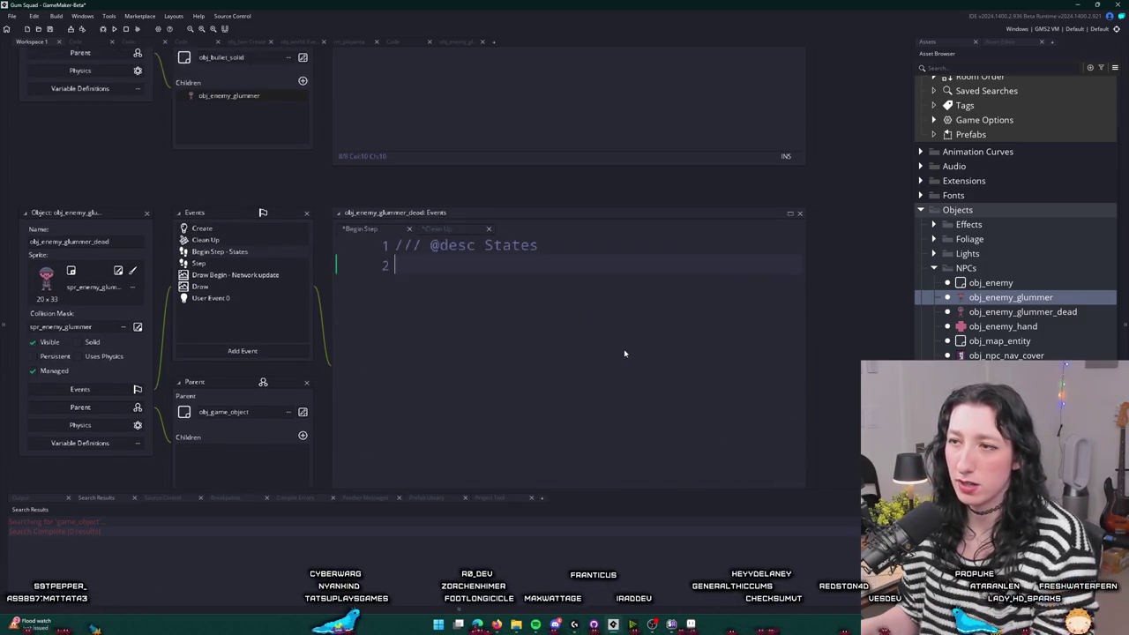
pyautogui.rightClick(215, 307)
pyautogui.click(233, 379)
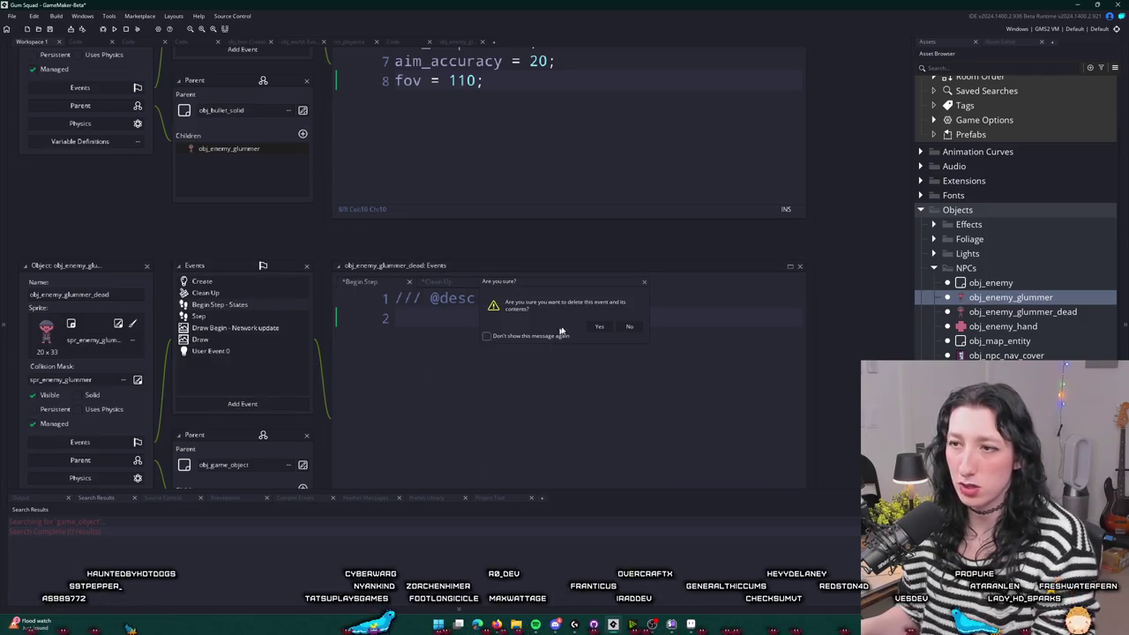
pyautogui.click(596, 327)
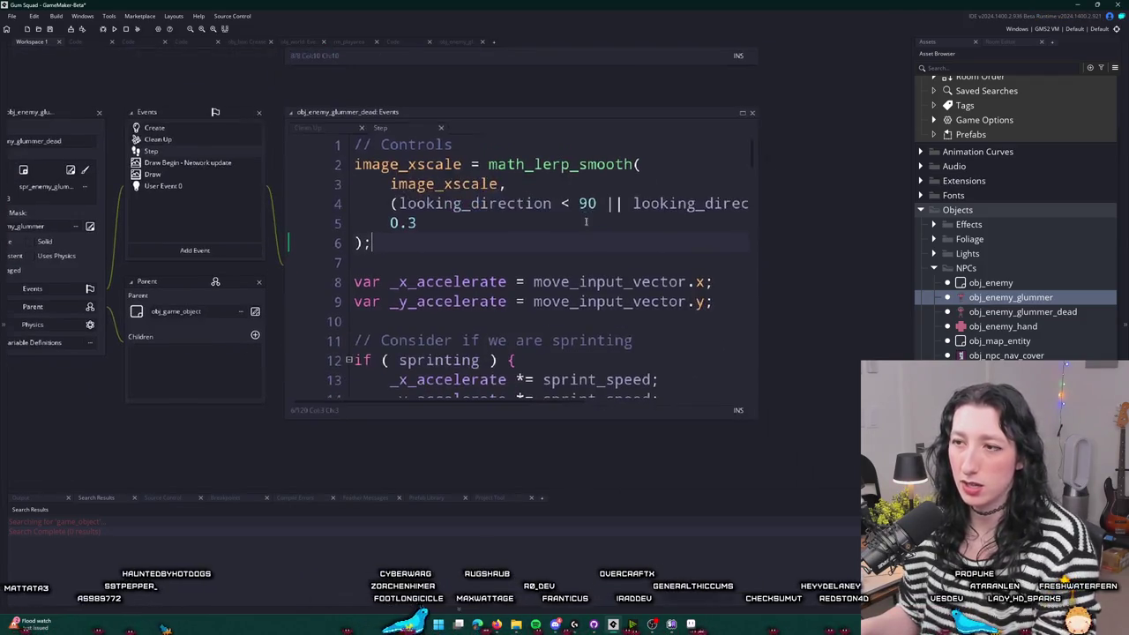
pyautogui.click(752, 110)
# - Take the // Depth and depth = -y lines from Step, then delete the Step event
pyautogui.scroll(-20, 404, 338)
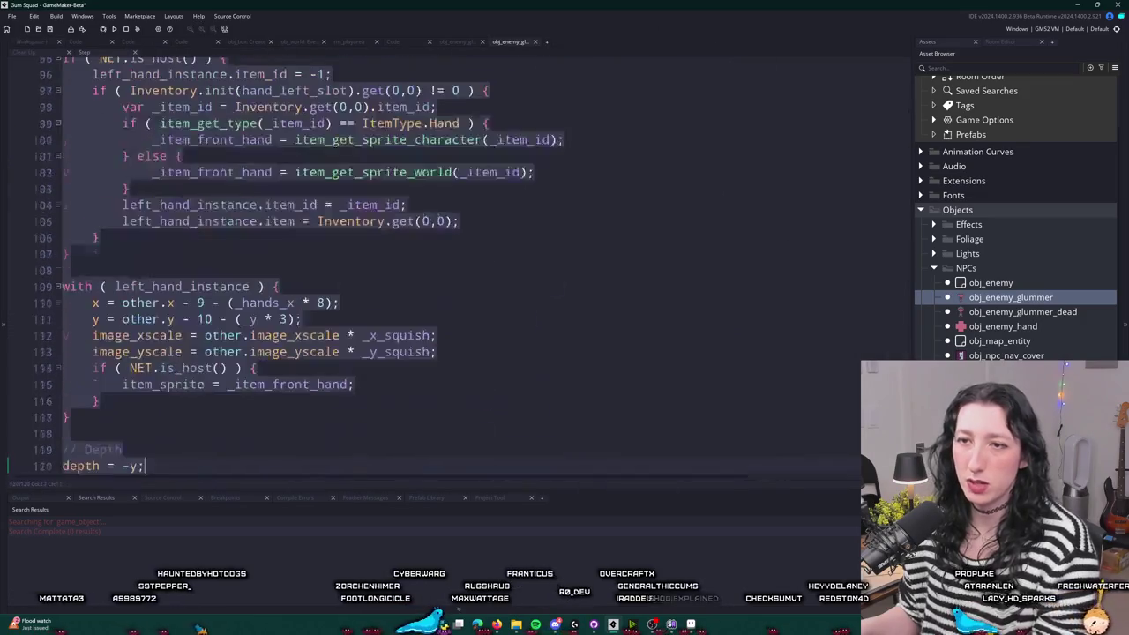
pyautogui.moveTo(143, 433)
pyautogui.mouseDown()
pyautogui.moveTo(71, 416)
pyautogui.moveTo(132, 66)
pyautogui.moveTo(176, 419)
pyautogui.moveTo(220, 262)
pyautogui.moveTo(132, 481)
pyautogui.moveTo(106, 480)
pyautogui.moveTo(39, 5)
pyautogui.moveTo(65, 60)
pyautogui.mouseUp()
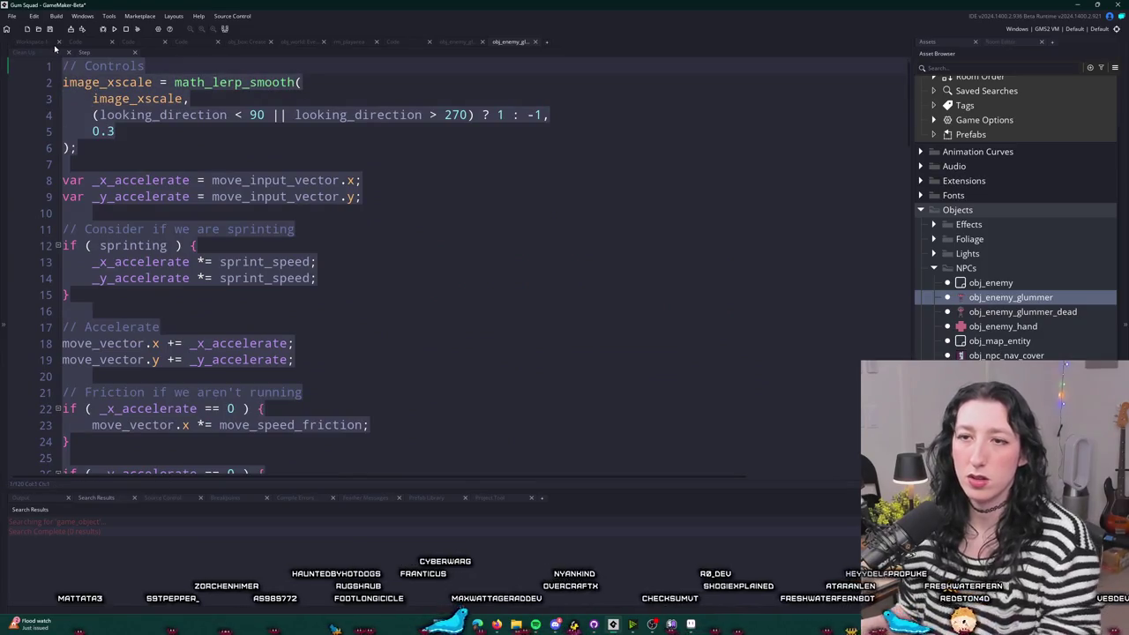
pyautogui.click(51, 43)
pyautogui.rightClick(168, 153)
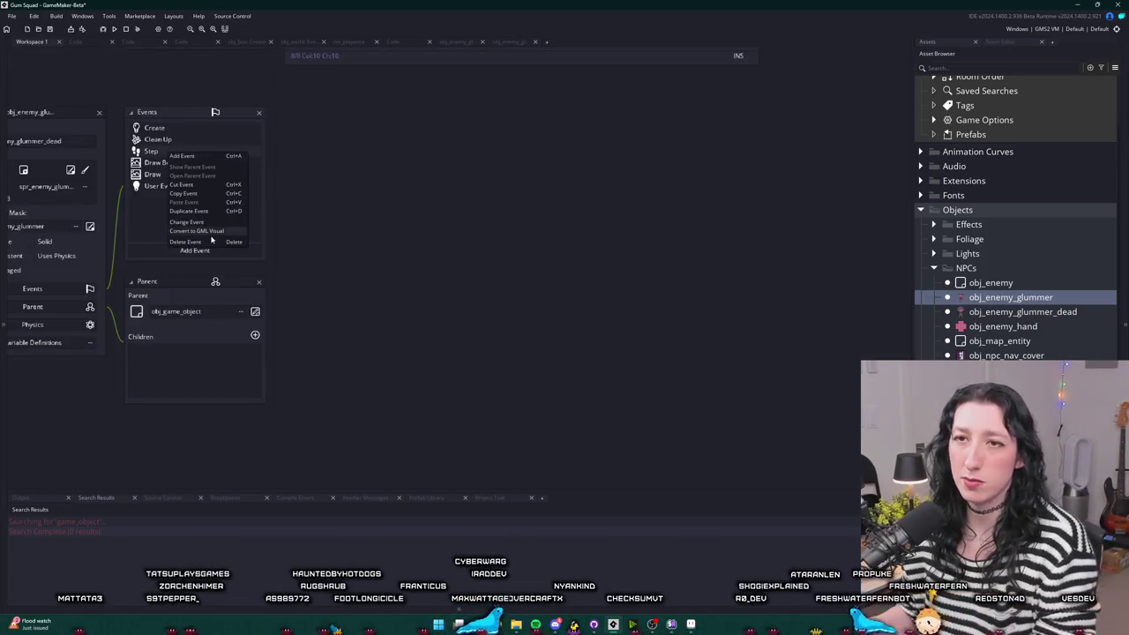
pyautogui.click(187, 241)
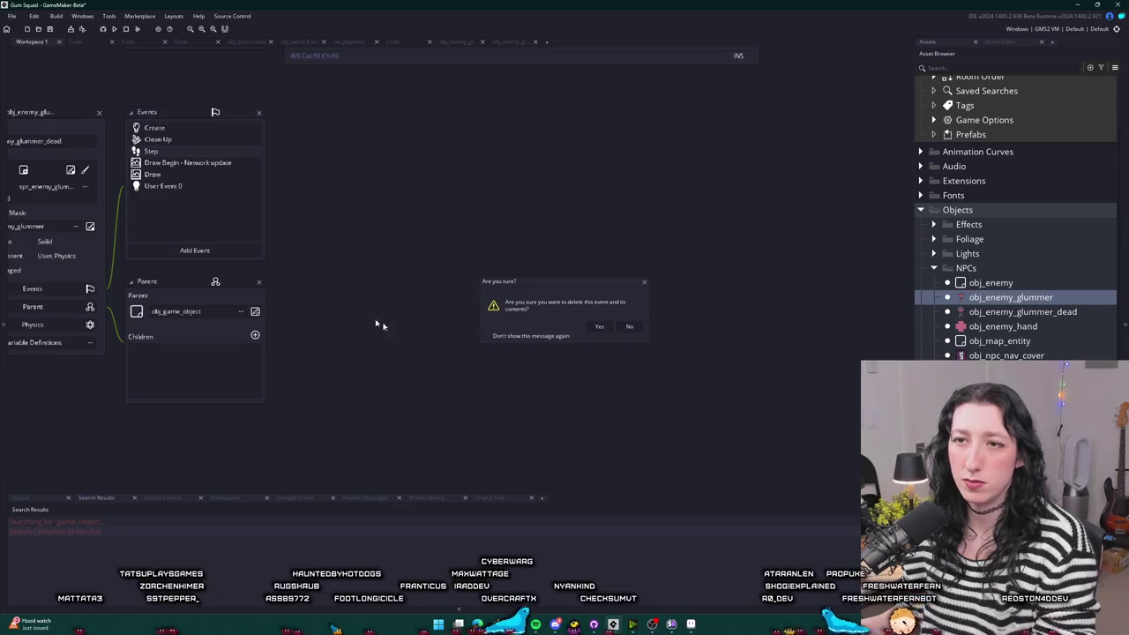
pyautogui.click(598, 327)
# - Paste the depth lines just below event_inherited() in the Create code
pyautogui.click(457, 41)
pyautogui.write('// Depth depth = -y;')
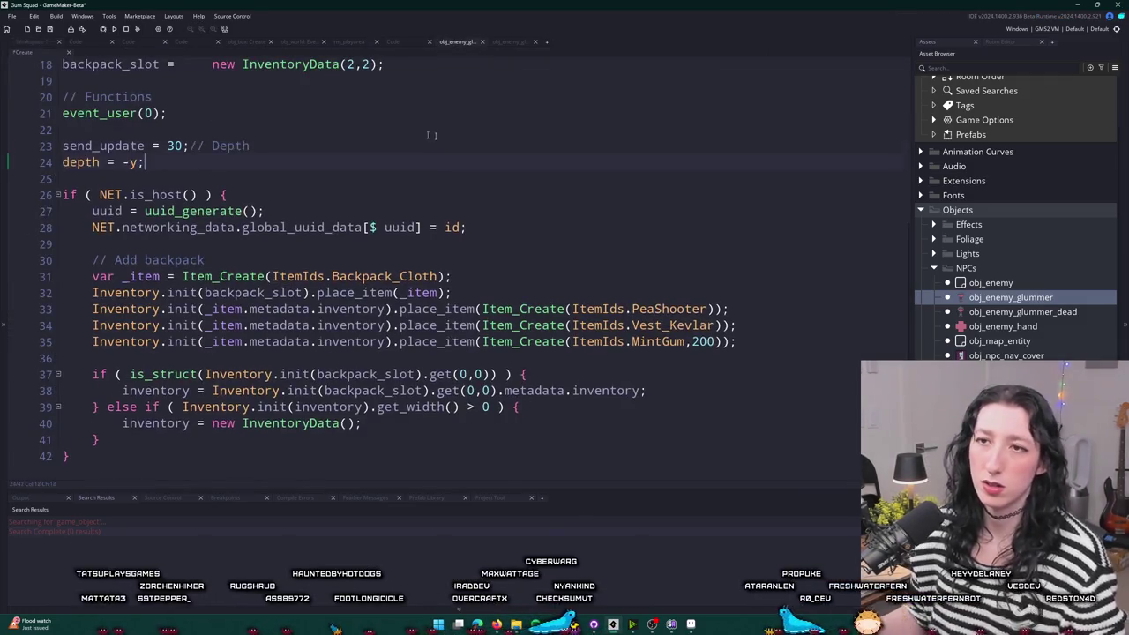
pyautogui.scroll(6, 432, 135)
pyautogui.click(66, 86)
pyautogui.press('Return')
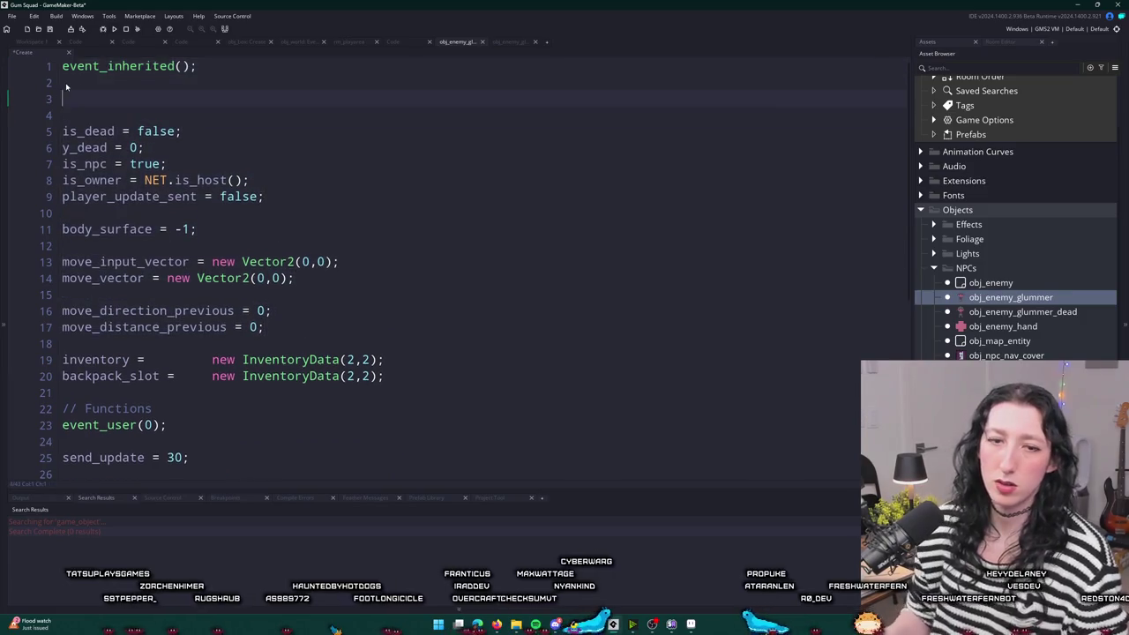
pyautogui.write('// Depth depth = -y;')
pyautogui.click(45, 43)
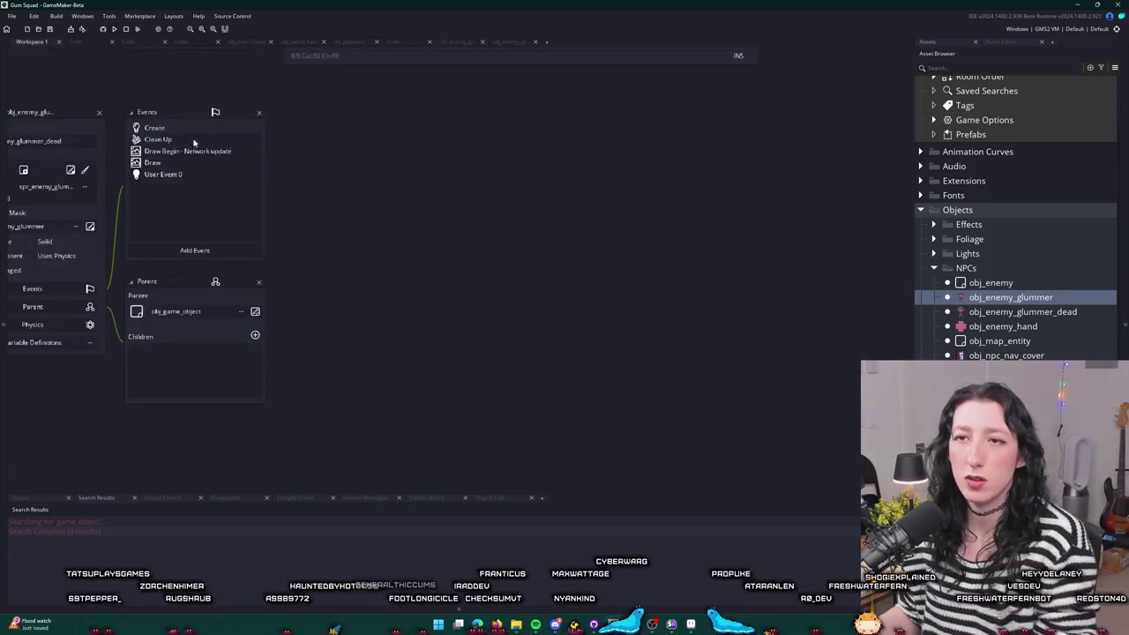
# - Review the Draw Begin network update code, then delete the Draw Begin event
pyautogui.click(166, 155)
pyautogui.scroll(-1, 559, 286)
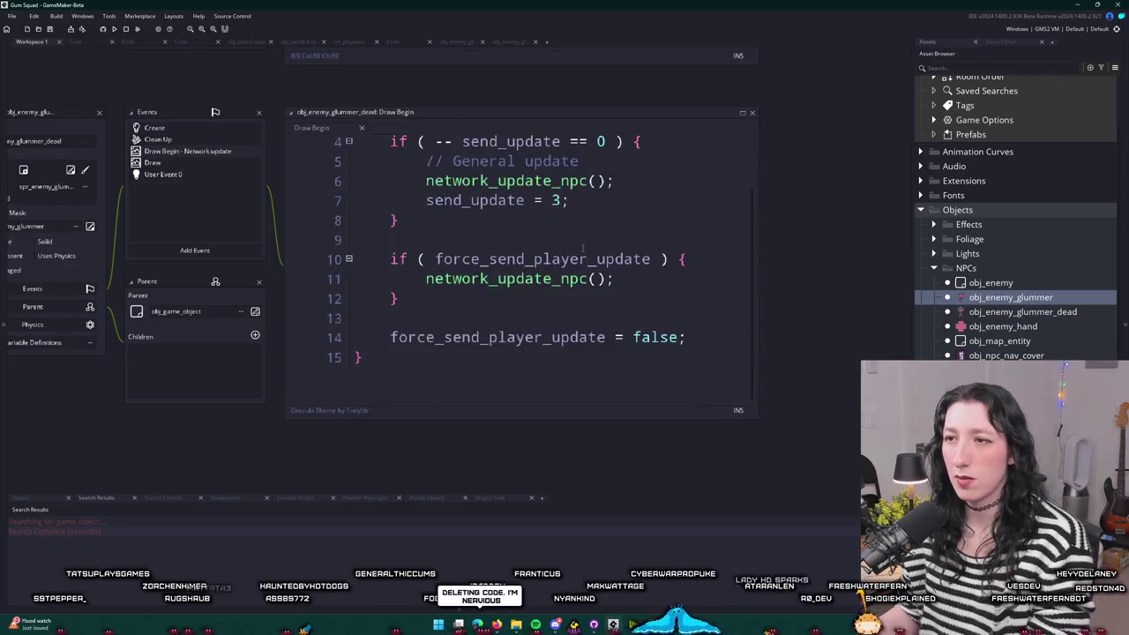
pyautogui.scroll(1, 559, 286)
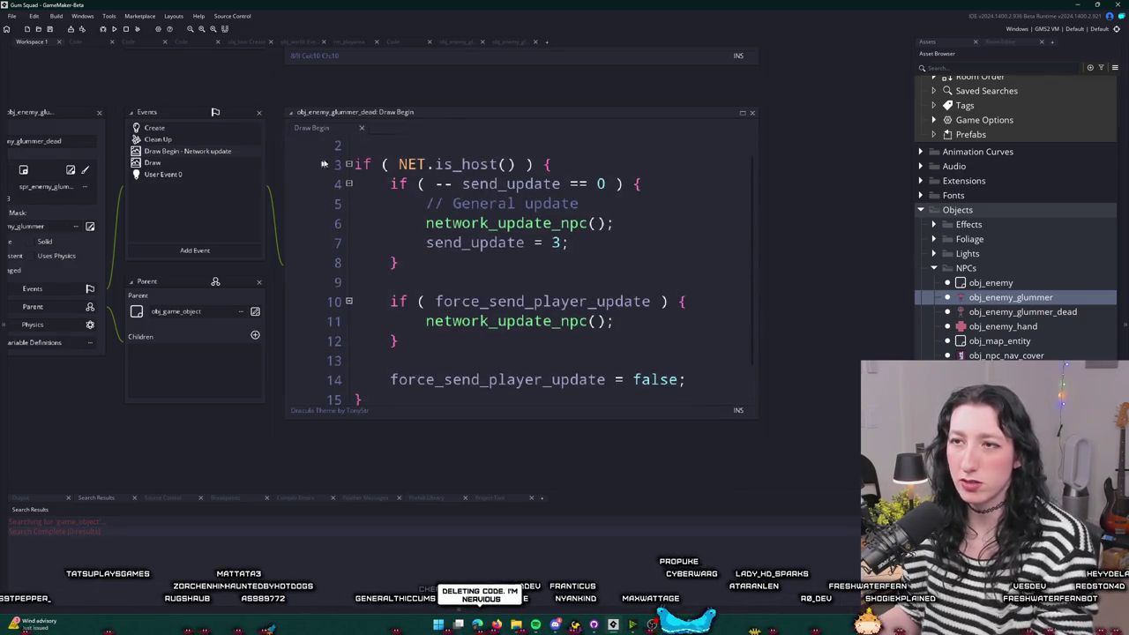
pyautogui.scroll(-1, 429, 379)
pyautogui.click(430, 379)
pyautogui.moveTo(429, 379)
pyautogui.mouseDown()
pyautogui.moveTo(401, 260)
pyautogui.moveTo(351, 163)
pyautogui.mouseUp()
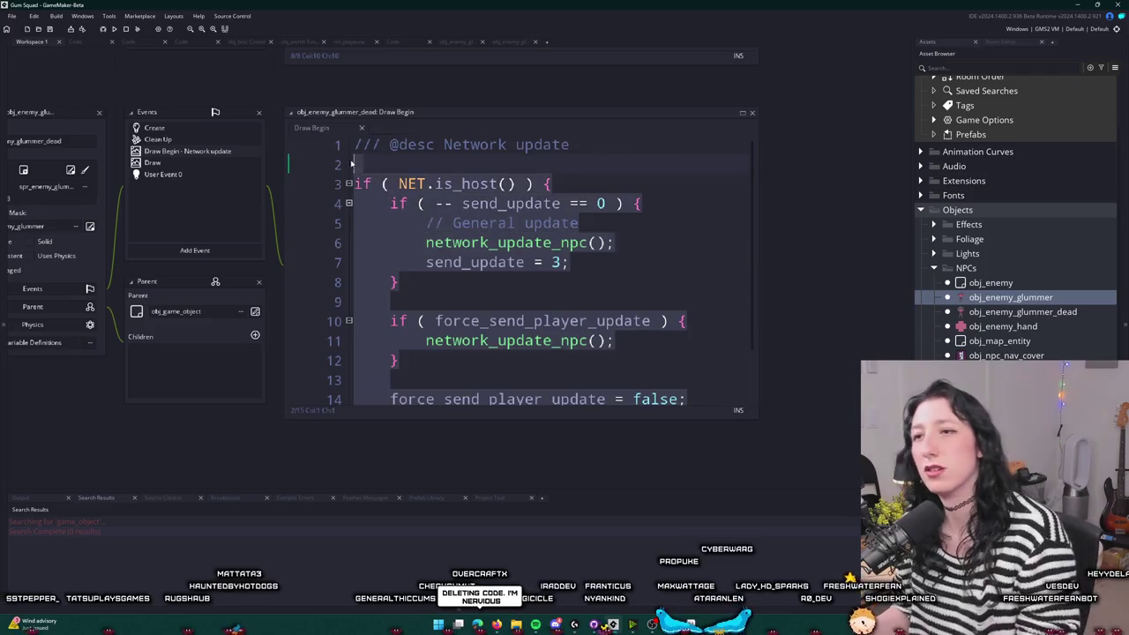
pyautogui.rightClick(209, 151)
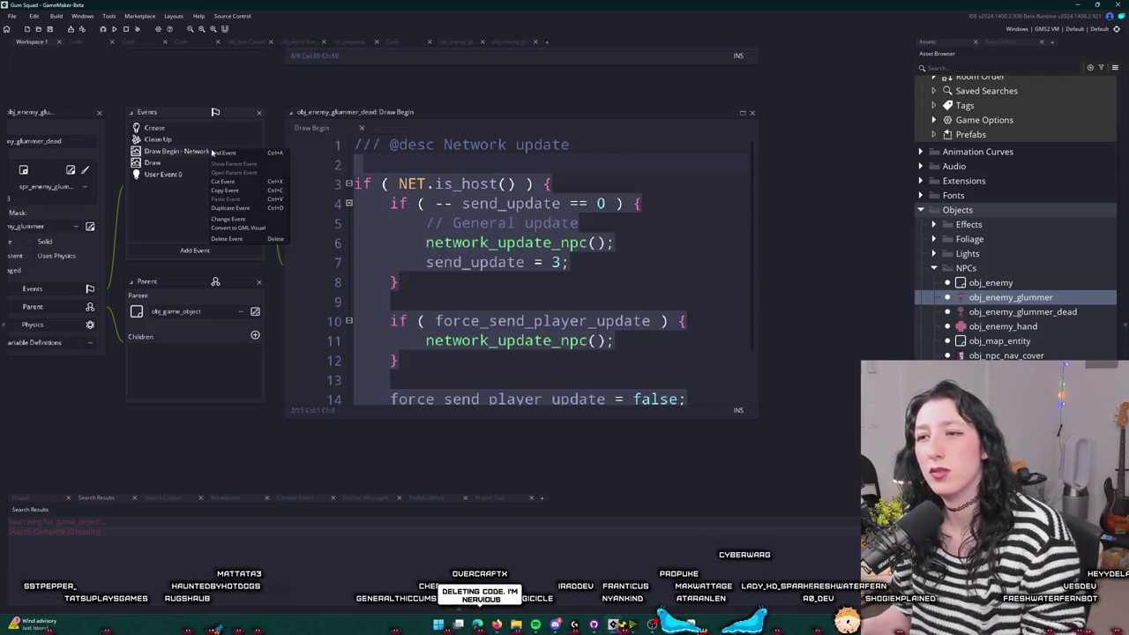
pyautogui.click(229, 239)
pyautogui.click(599, 328)
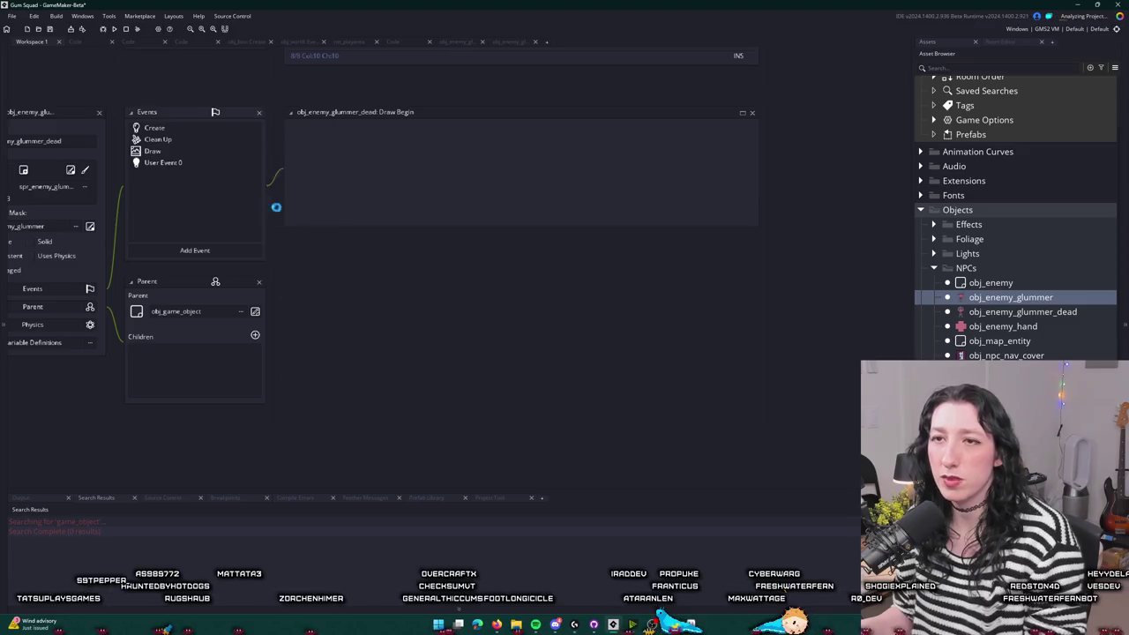
# - Delete User Event 0, review the remaining Create code, and run the game
pyautogui.click(75, 42)
pyautogui.click(42, 50)
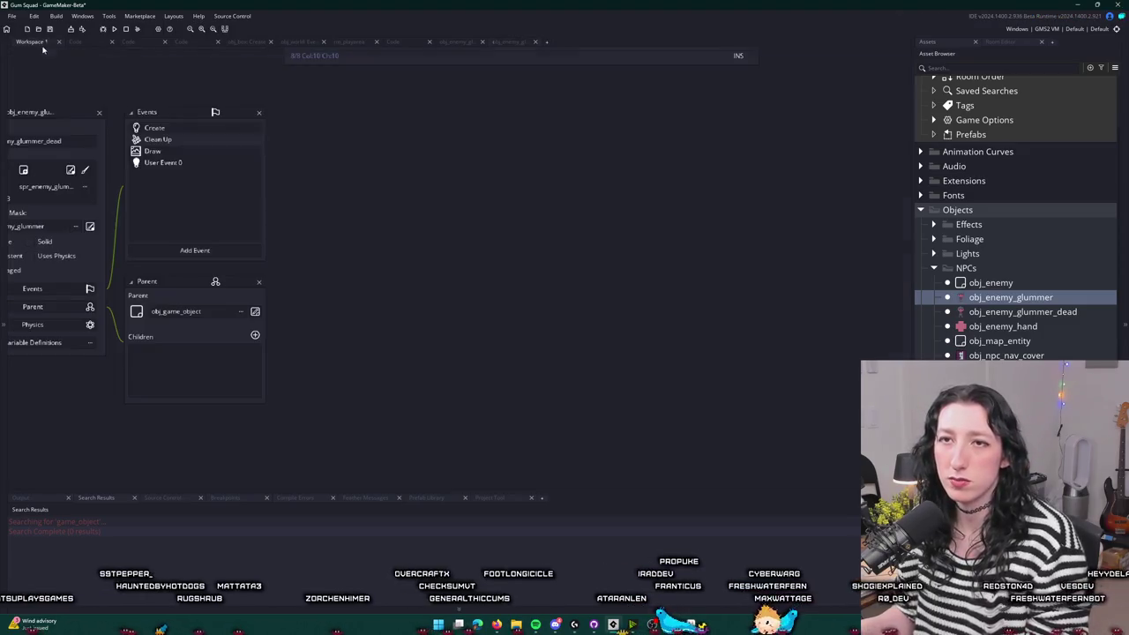
pyautogui.click(221, 153)
pyautogui.click(192, 163)
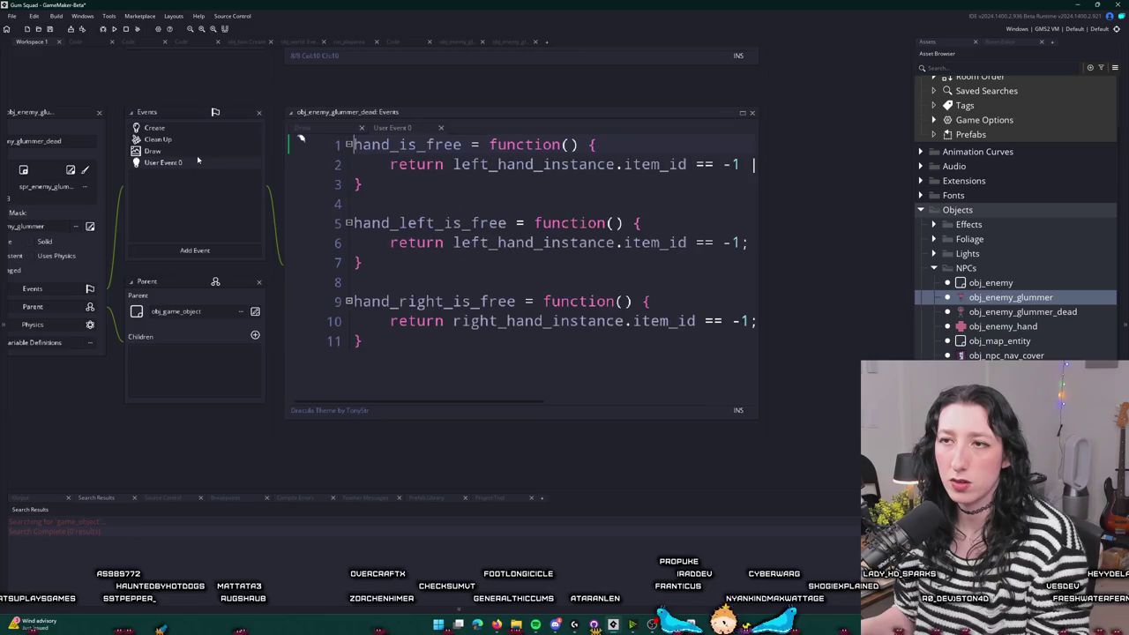
pyautogui.rightClick(191, 162)
pyautogui.rightClick(172, 165)
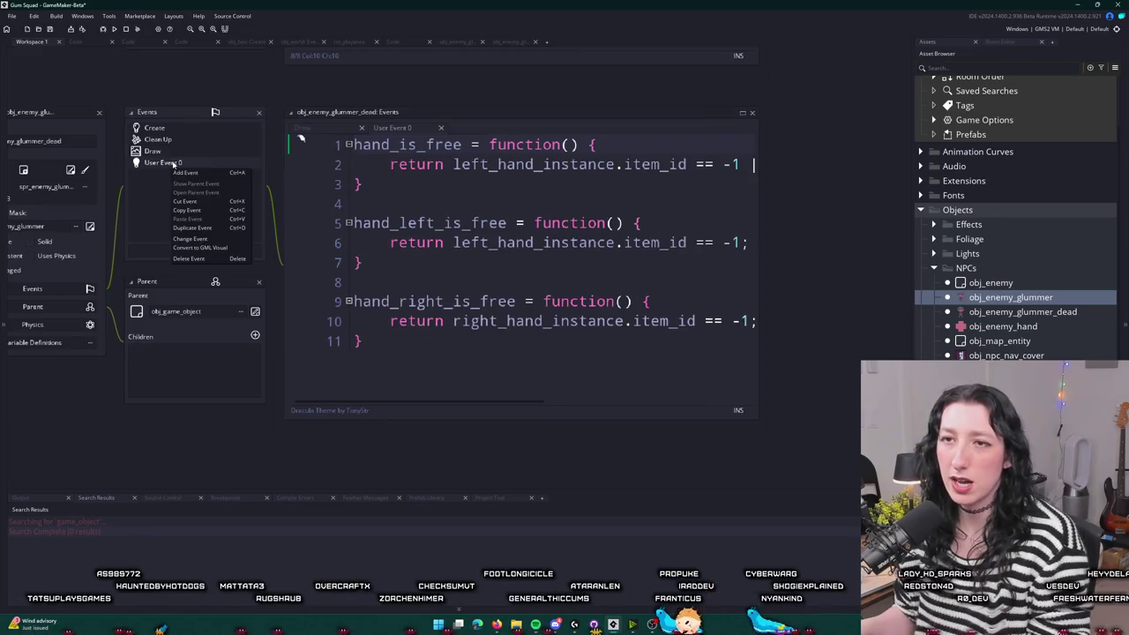
pyautogui.click(189, 258)
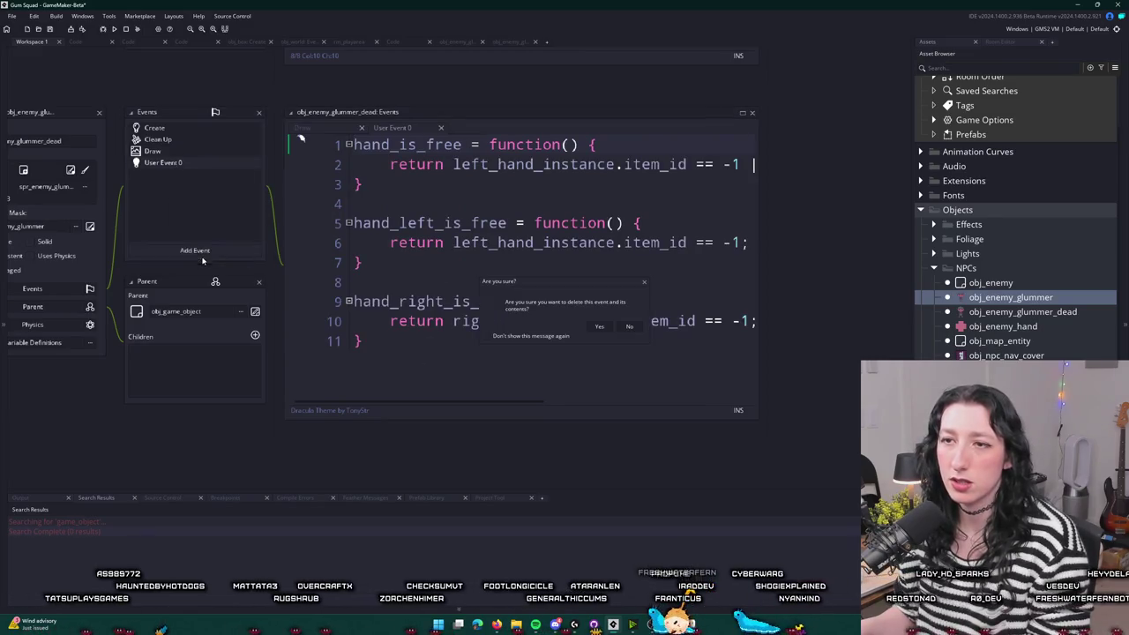
pyautogui.click(600, 327)
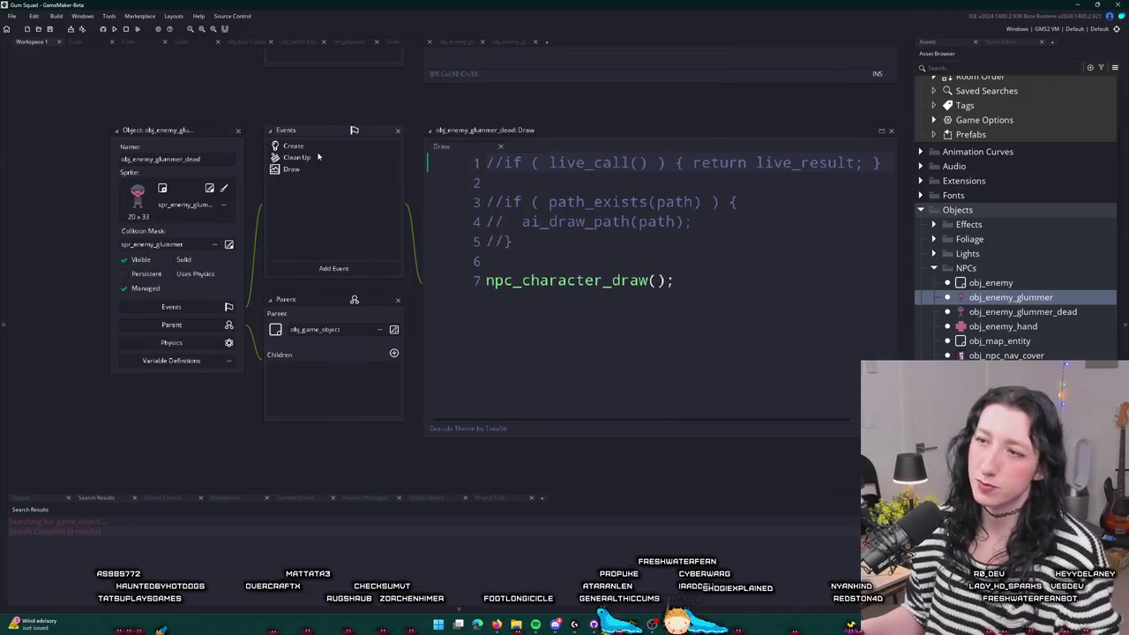
pyautogui.doubleClick(299, 145)
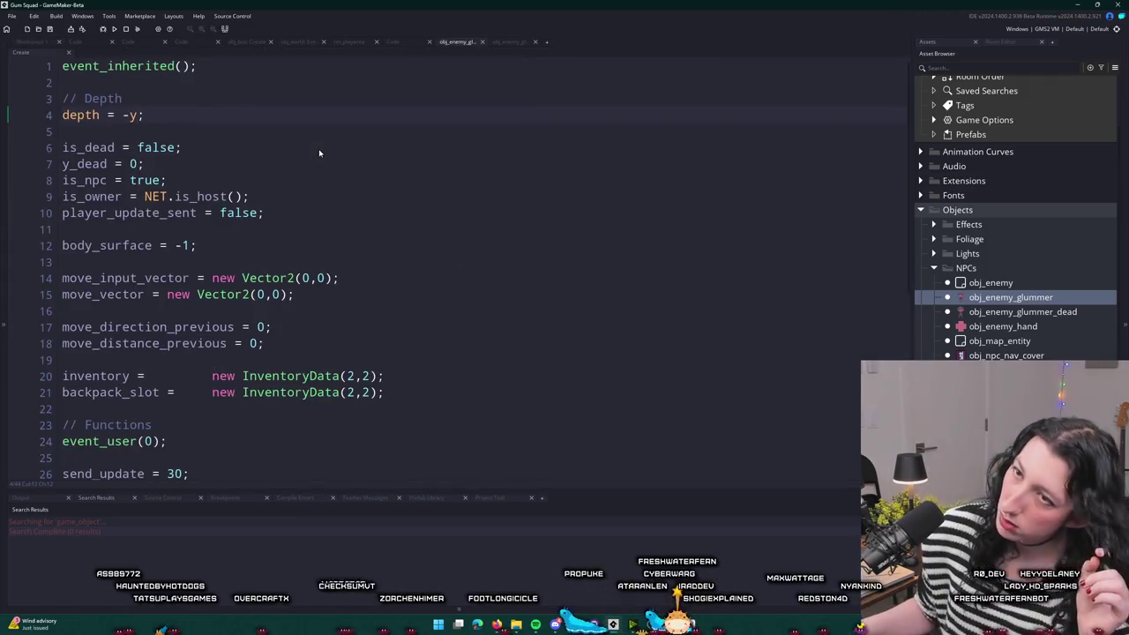
pyautogui.click(113, 30)
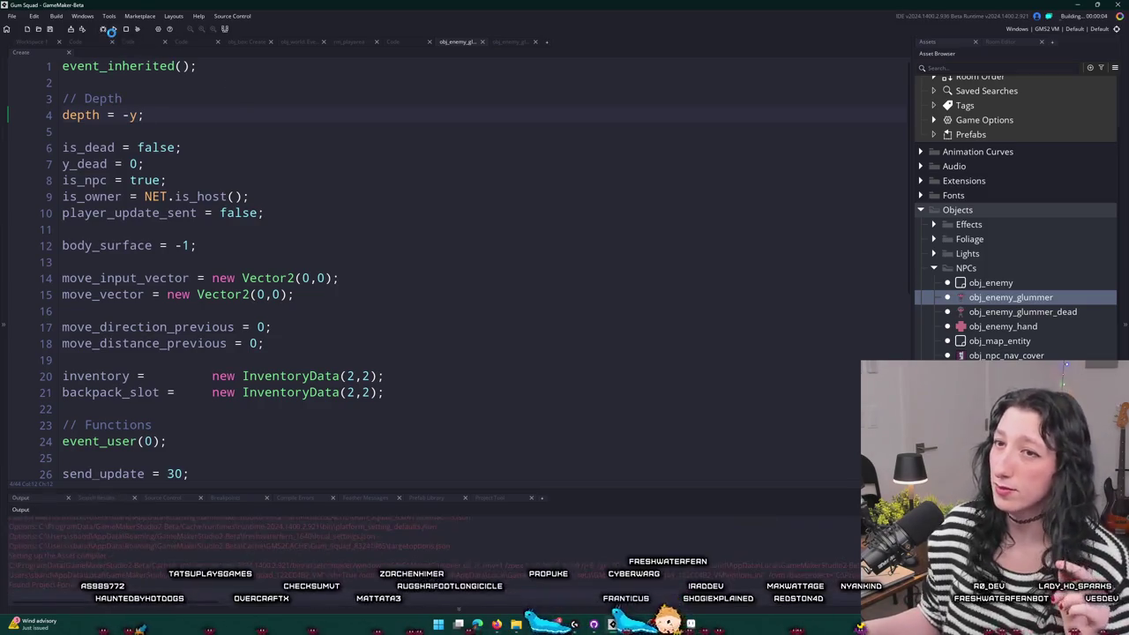
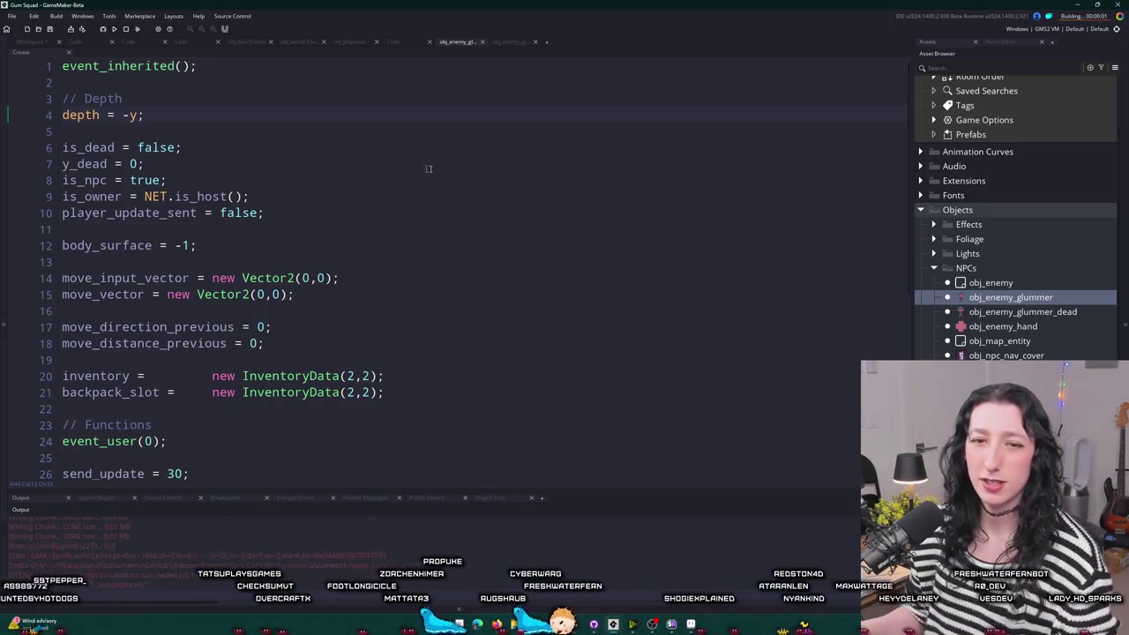
# - Host a lobby in the test game, walk the character around, and abort after the code error
pyautogui.click(558, 291)
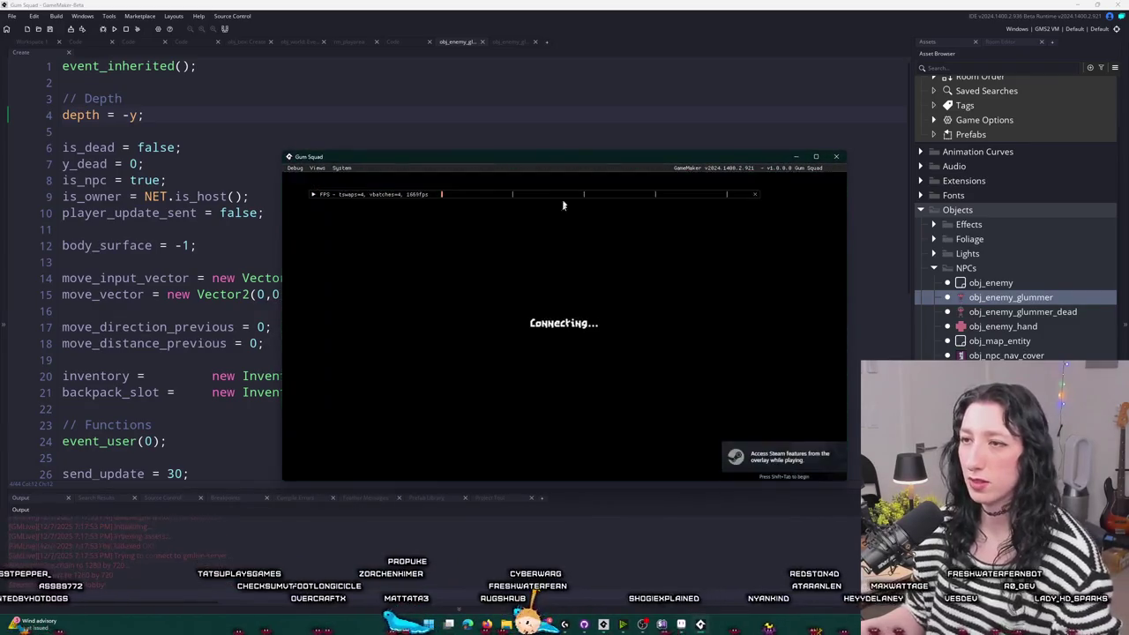
pyautogui.doubleClick(493, 157)
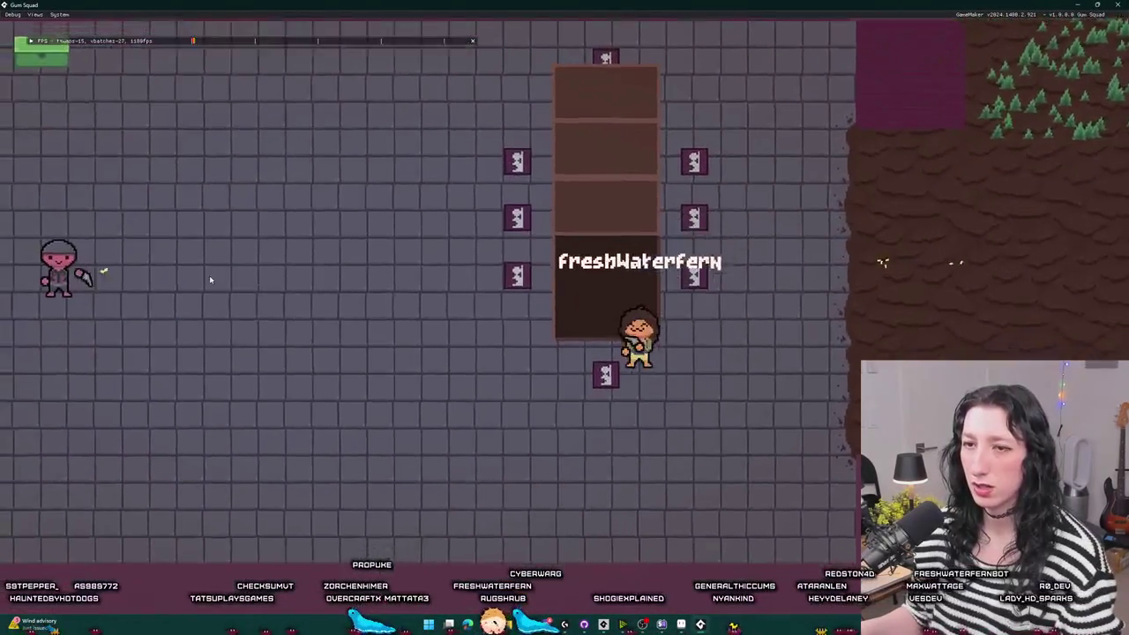
pyautogui.press('a')
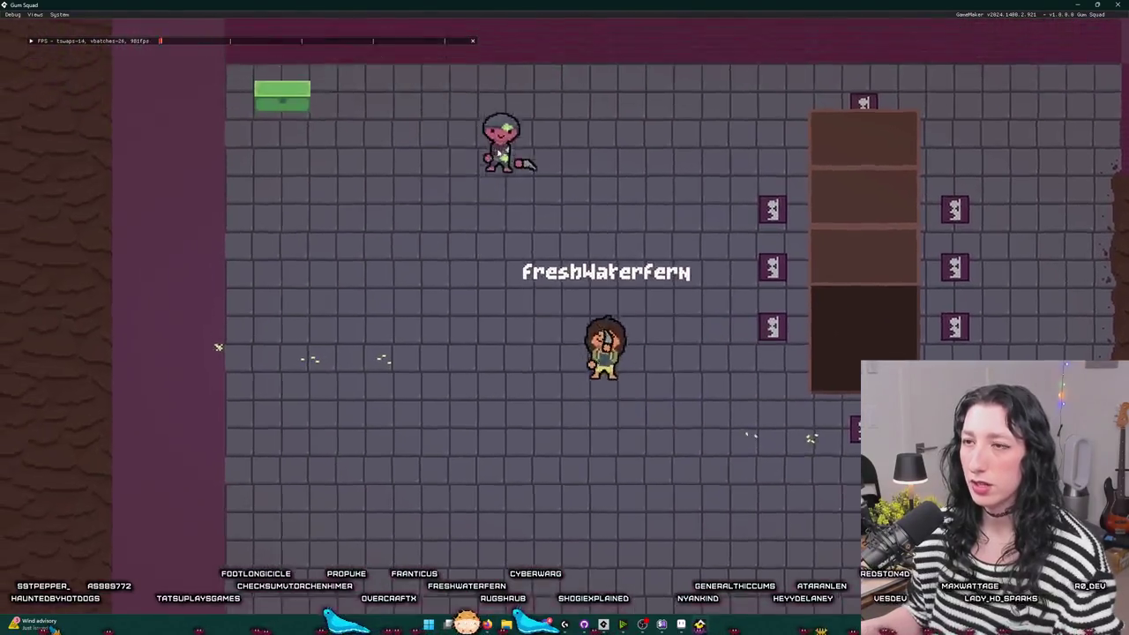
pyautogui.press('w')
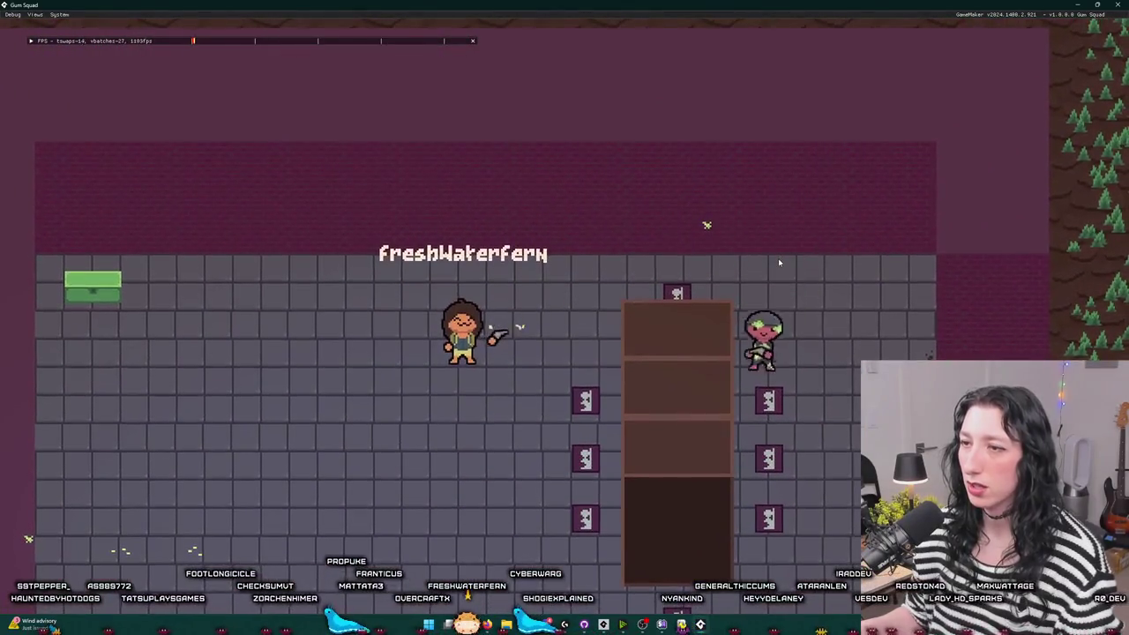
pyautogui.press('d')
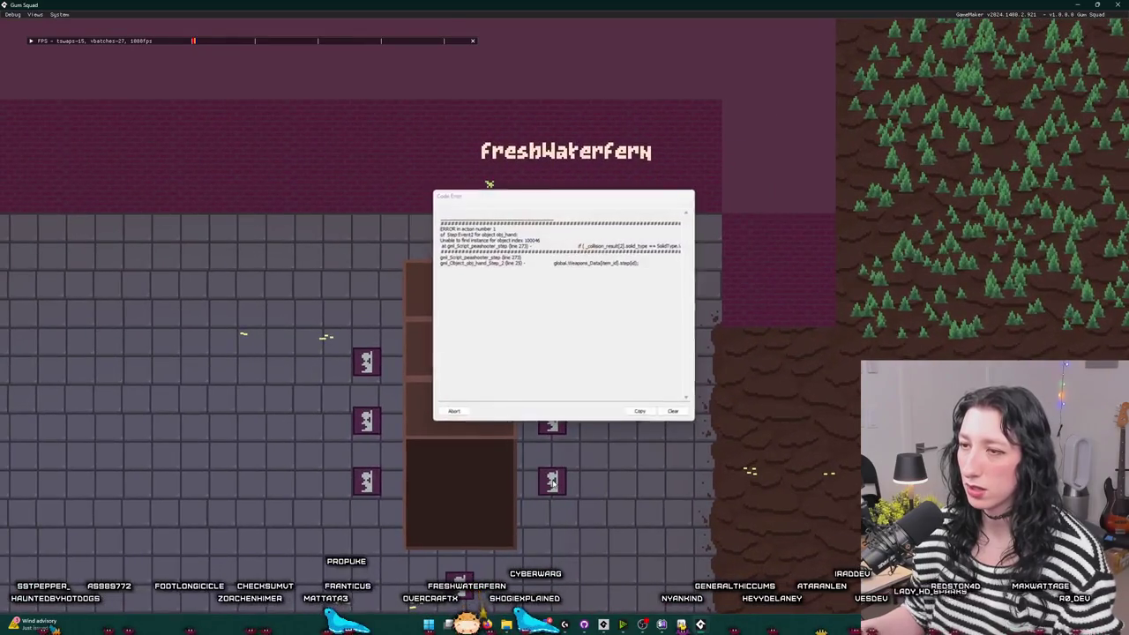
pyautogui.click(454, 412)
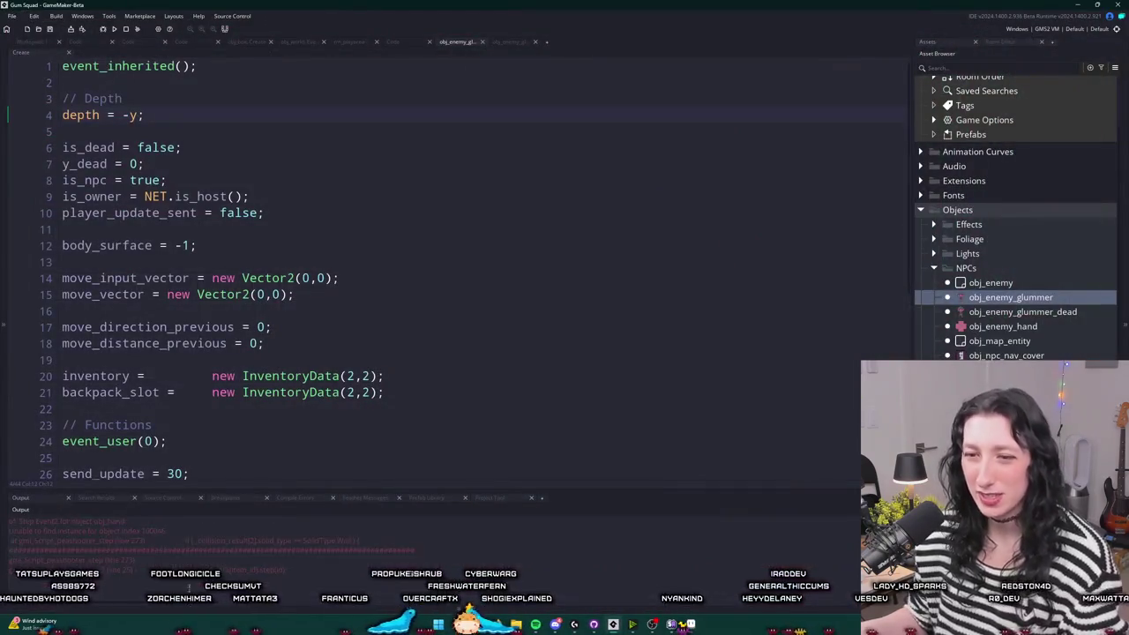
# - Position the caret in the dead glummer's code and cancel a started asset search
pyautogui.click(304, 353)
pyautogui.scroll(-1, 306, 353)
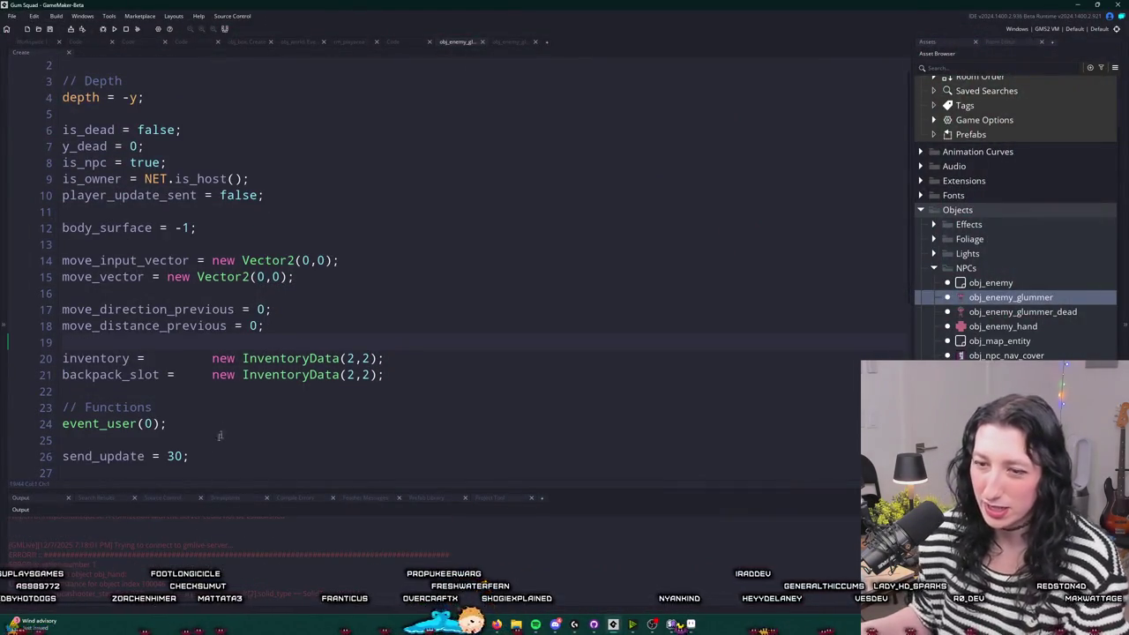
pyautogui.click(224, 277)
pyautogui.hotkey('ctrl', 't')
pyautogui.write('p')
pyautogui.press('BackSpace')
pyautogui.click(249, 256)
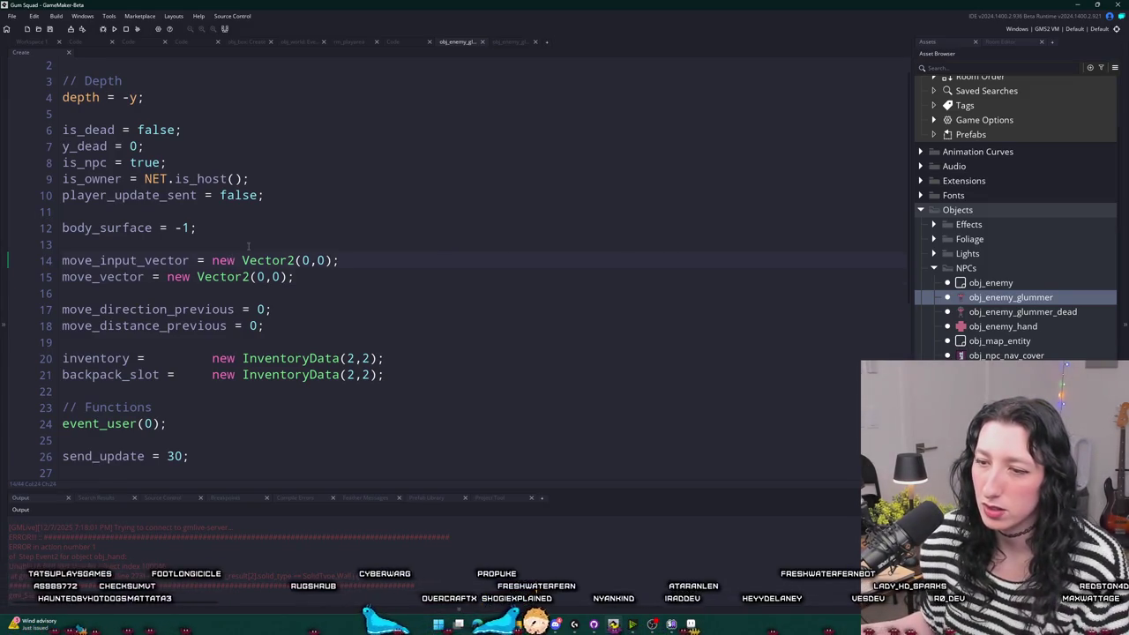
# - Open scr_weapons at line 273 and select the solid_type name there
pyautogui.hotkey('ctrl', 't')
pyautogui.write('weap')
pyautogui.press('Return')
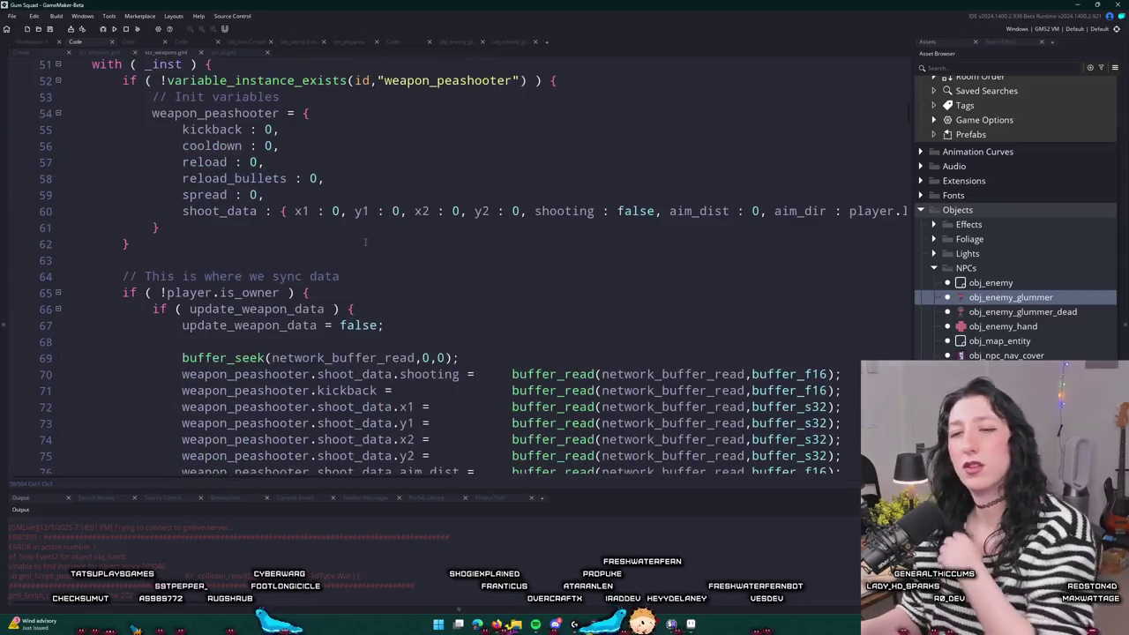
pyautogui.hotkey('ctrl', 'g')
pyautogui.write('273')
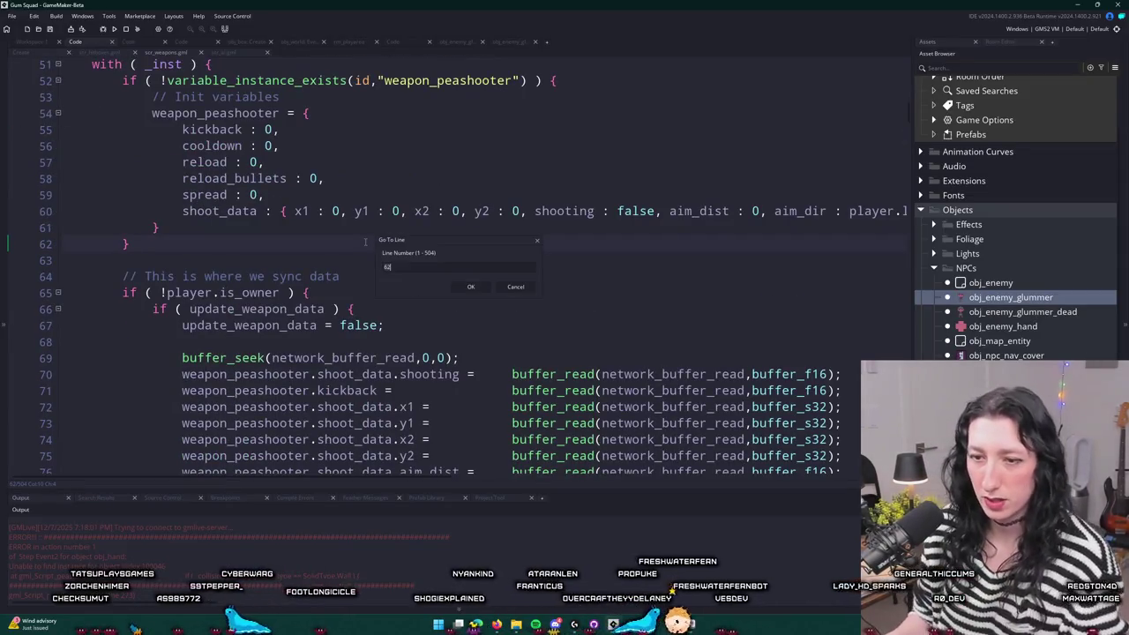
pyautogui.press('Return')
pyautogui.scroll(4, 374, 243)
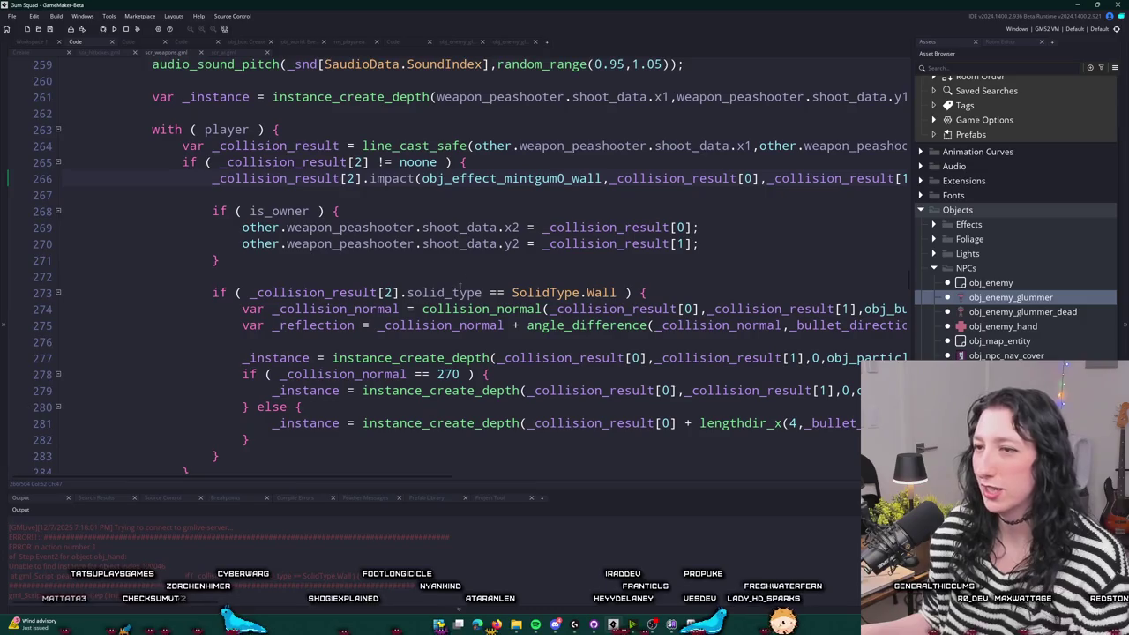
pyautogui.doubleClick(459, 291)
# - Add solid_type = SolidType.NPC; after move_vector in obj_enemy_glummer_dead's Create event
pyautogui.click(53, 43)
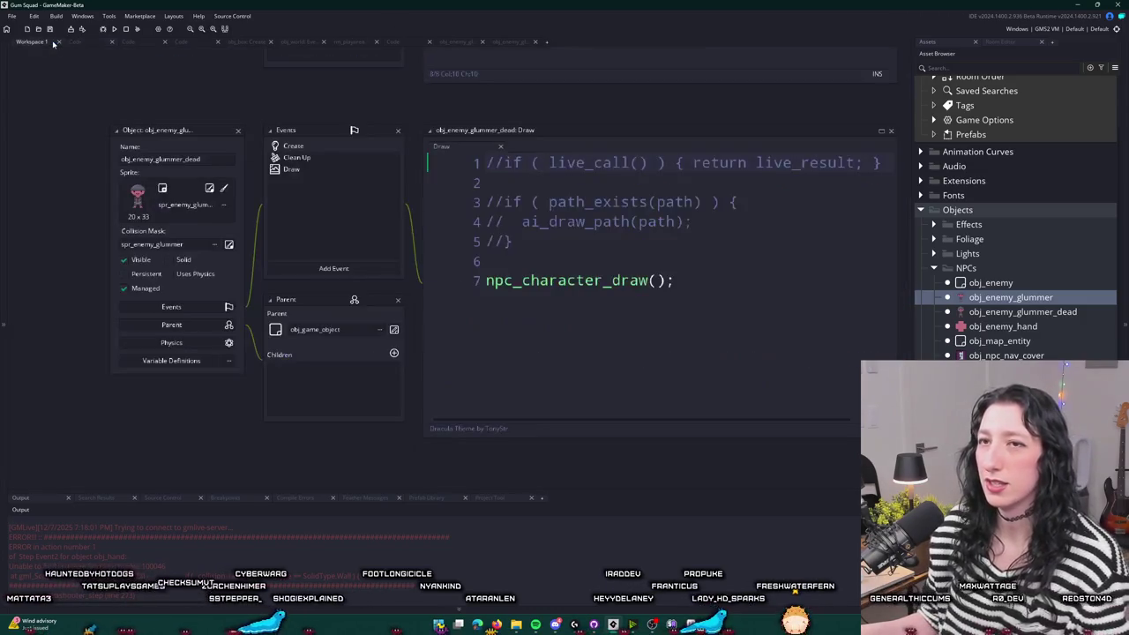
pyautogui.doubleClick(298, 147)
pyautogui.click(355, 303)
pyautogui.press('Return')
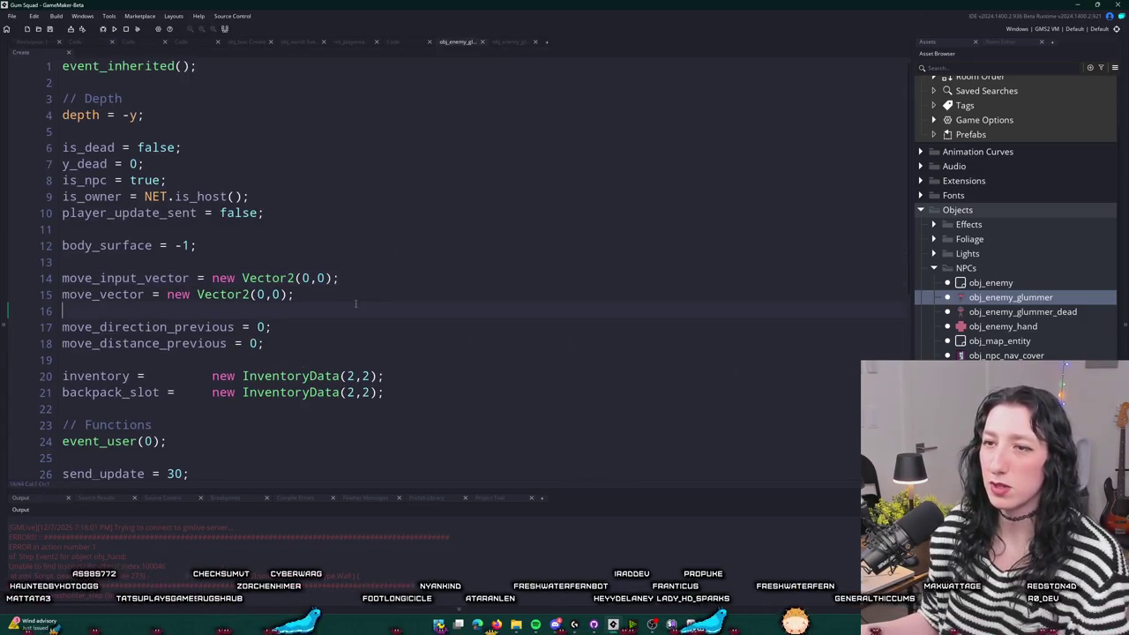
pyautogui.press('Return')
pyautogui.press('Return')
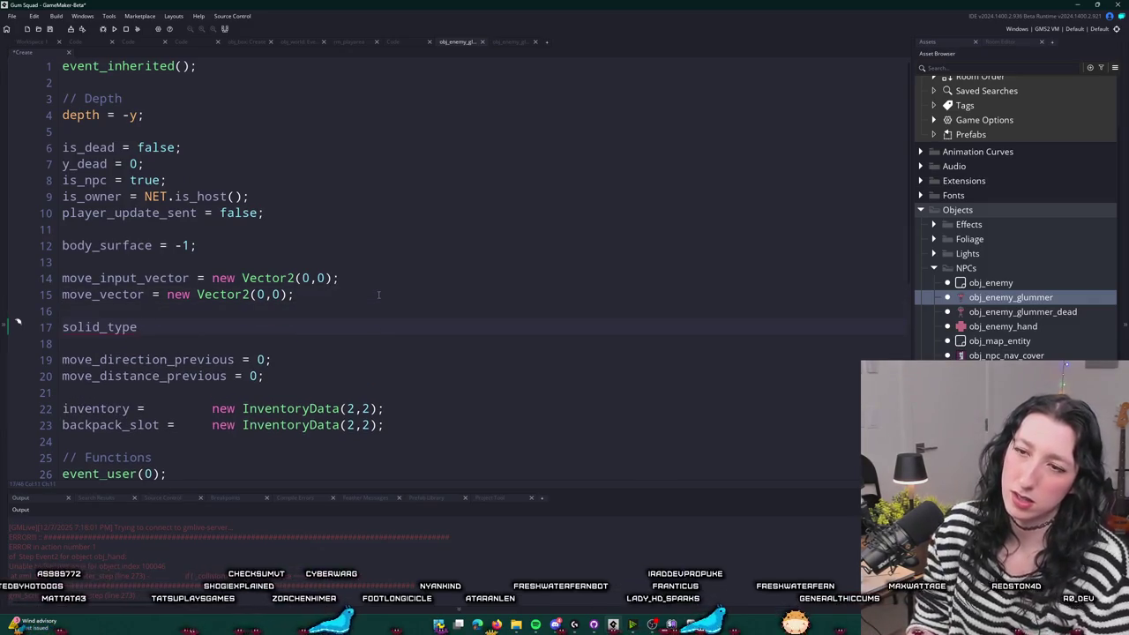
pyautogui.write(' = Solid')
pyautogui.press('Tab')
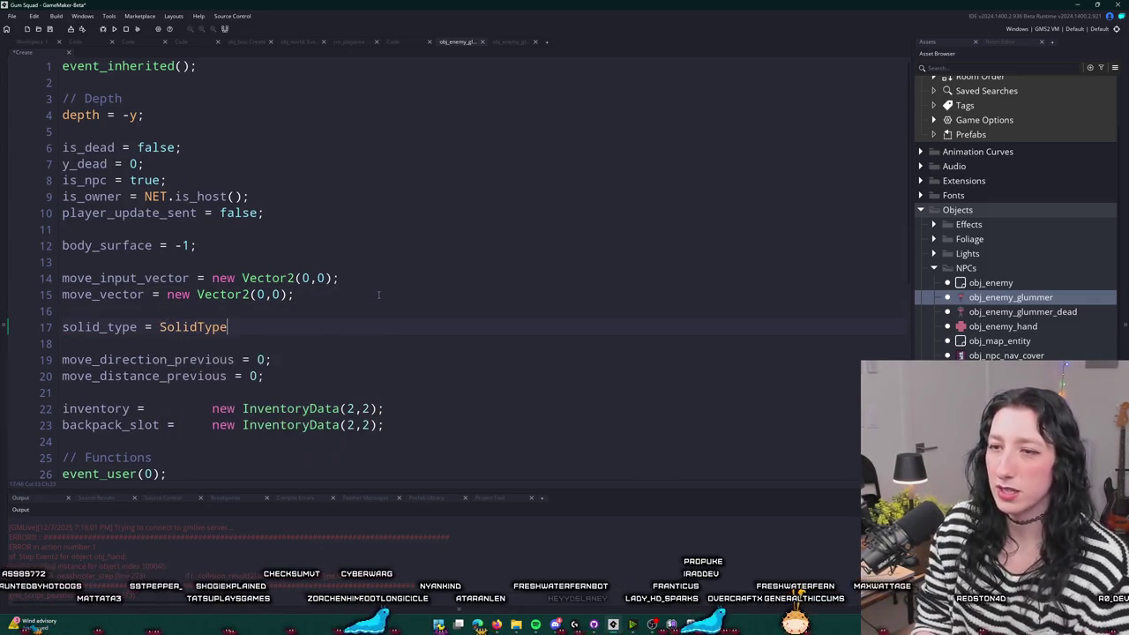
pyautogui.write('.')
pyautogui.press('Down')
pyautogui.press('Tab')
pyautogui.write(';')
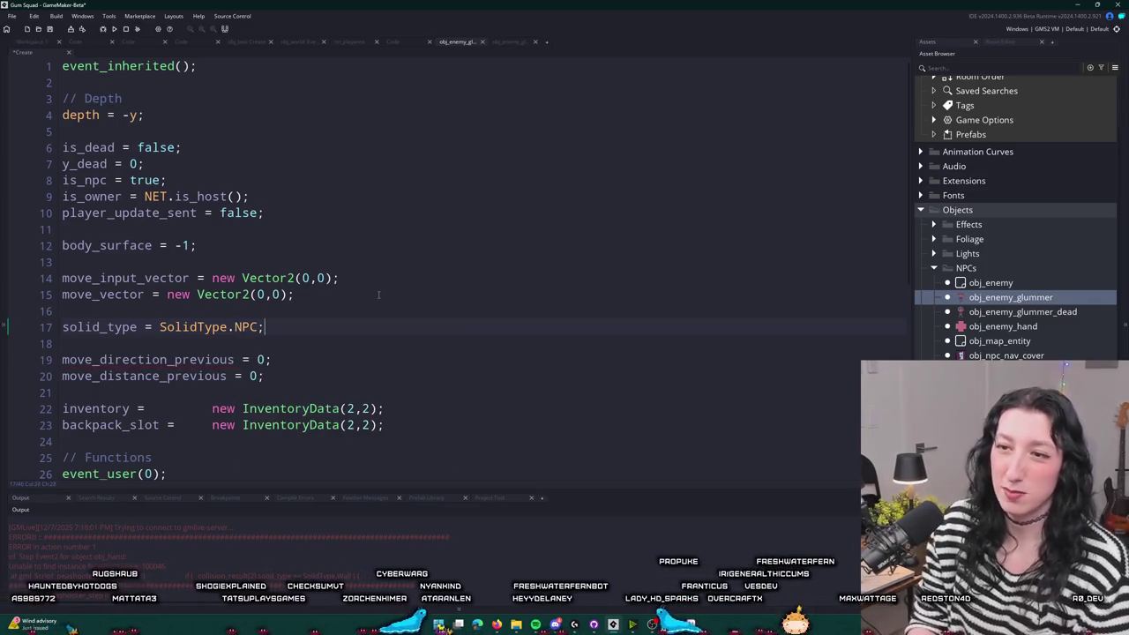
pyautogui.click(31, 42)
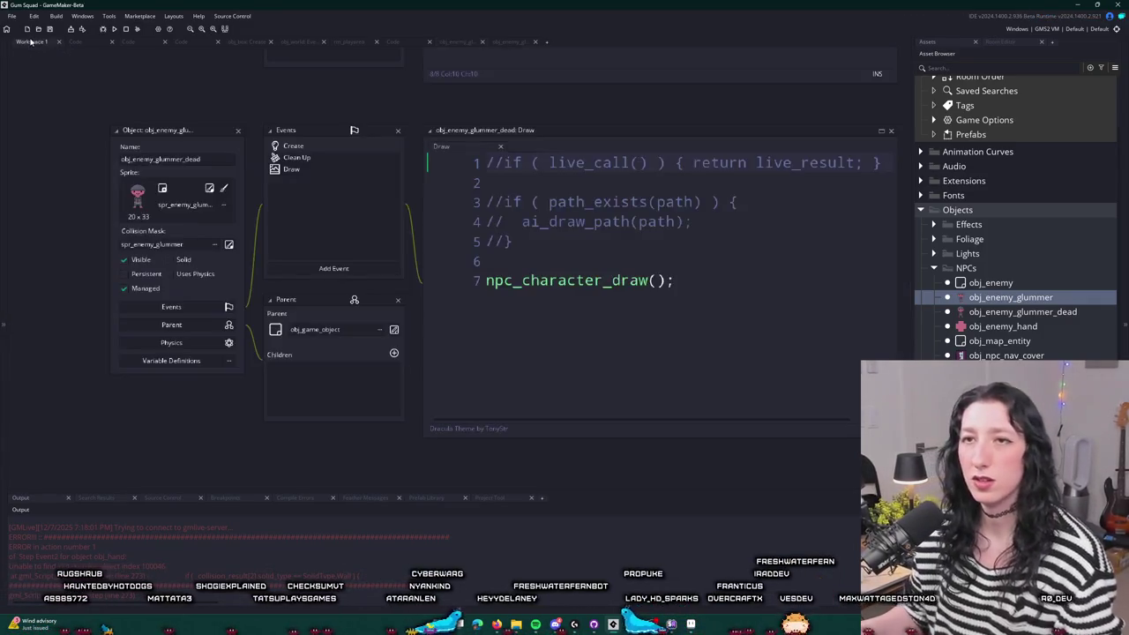
# - Review obj_enemy_glummer's Create and Destroy events, then scroll through its Clean Up code
pyautogui.scroll(-10, 255, 220)
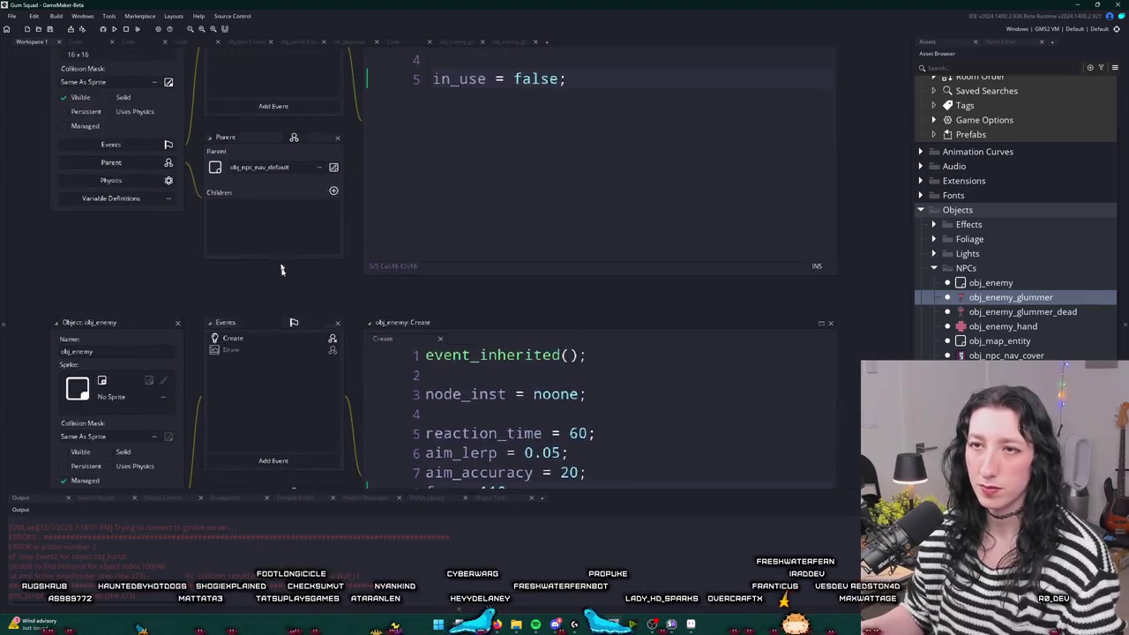
pyautogui.scroll(10, 258, 184)
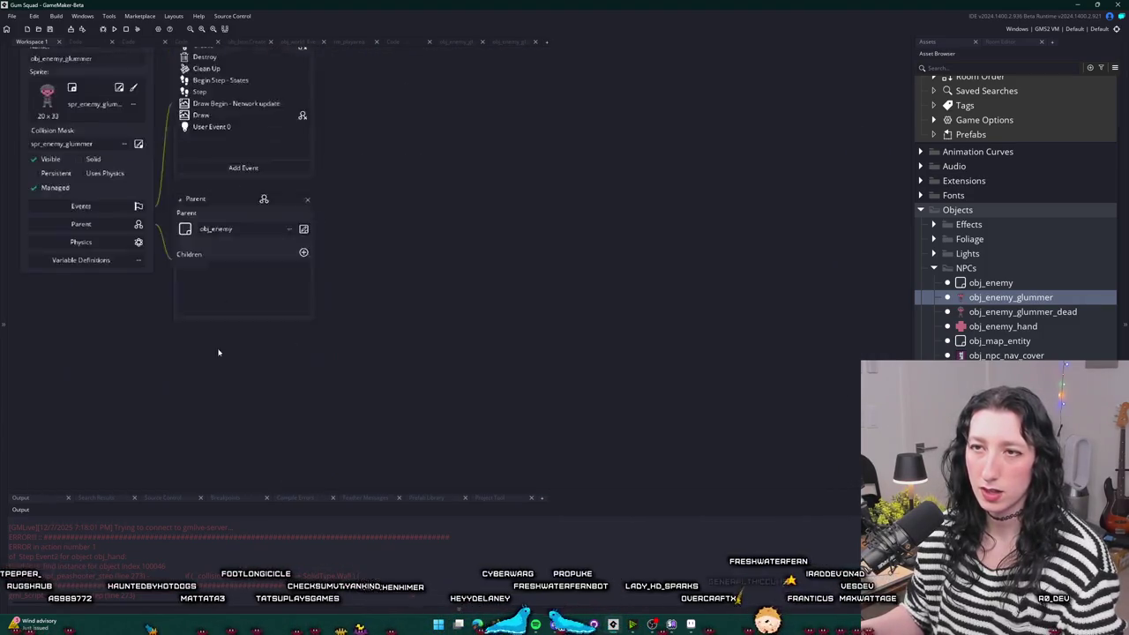
pyautogui.click(212, 117)
pyautogui.scroll(-12, 181, 182)
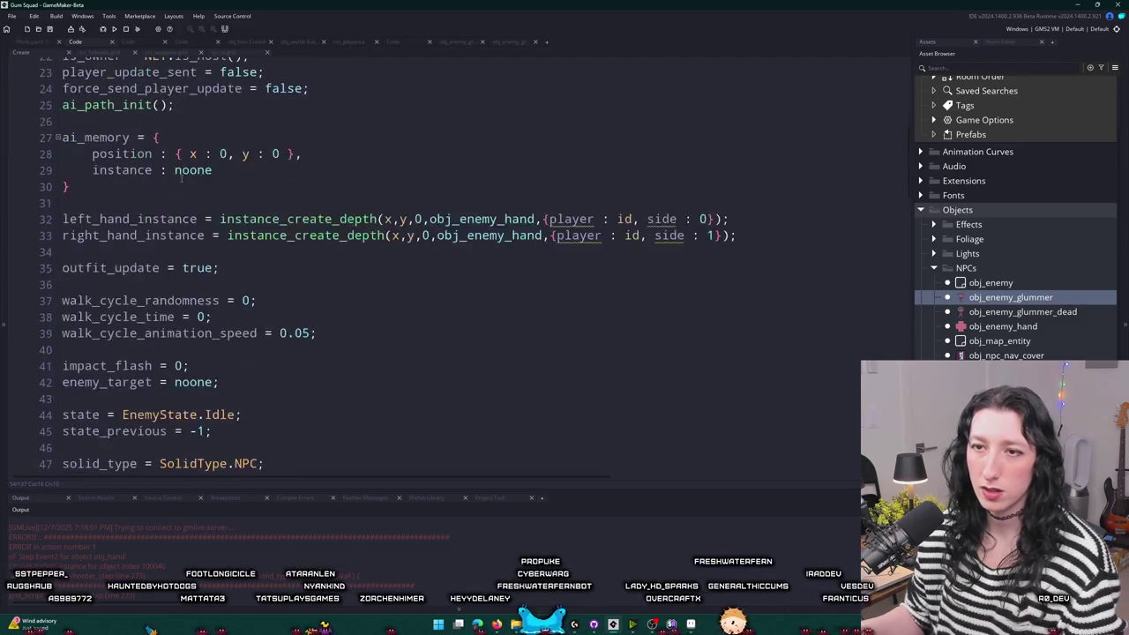
pyautogui.click(40, 43)
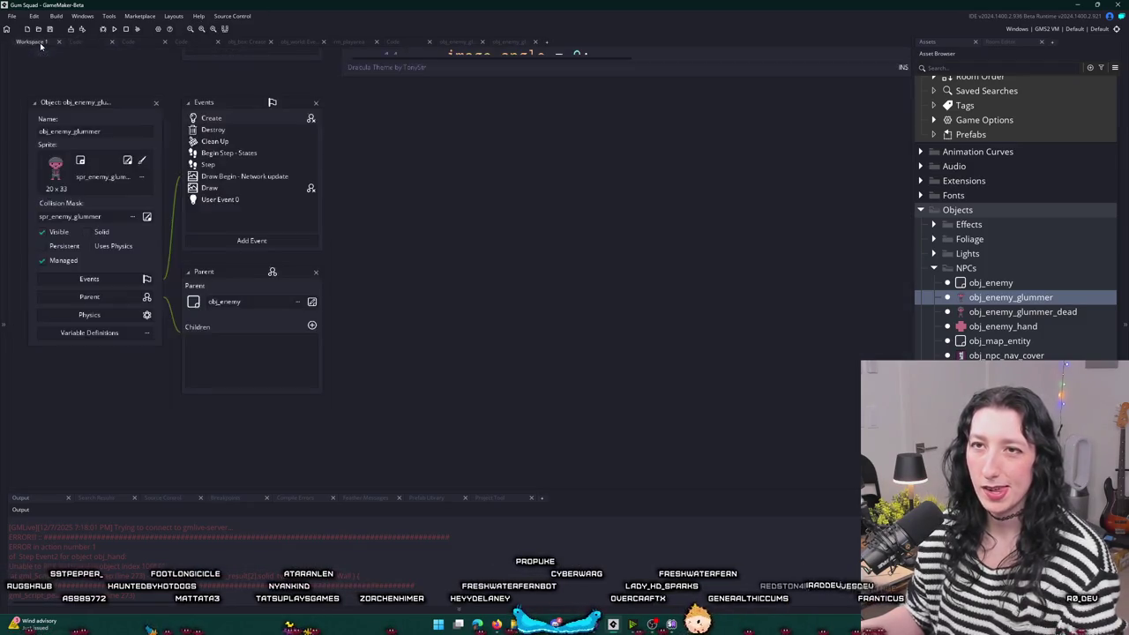
pyautogui.click(229, 131)
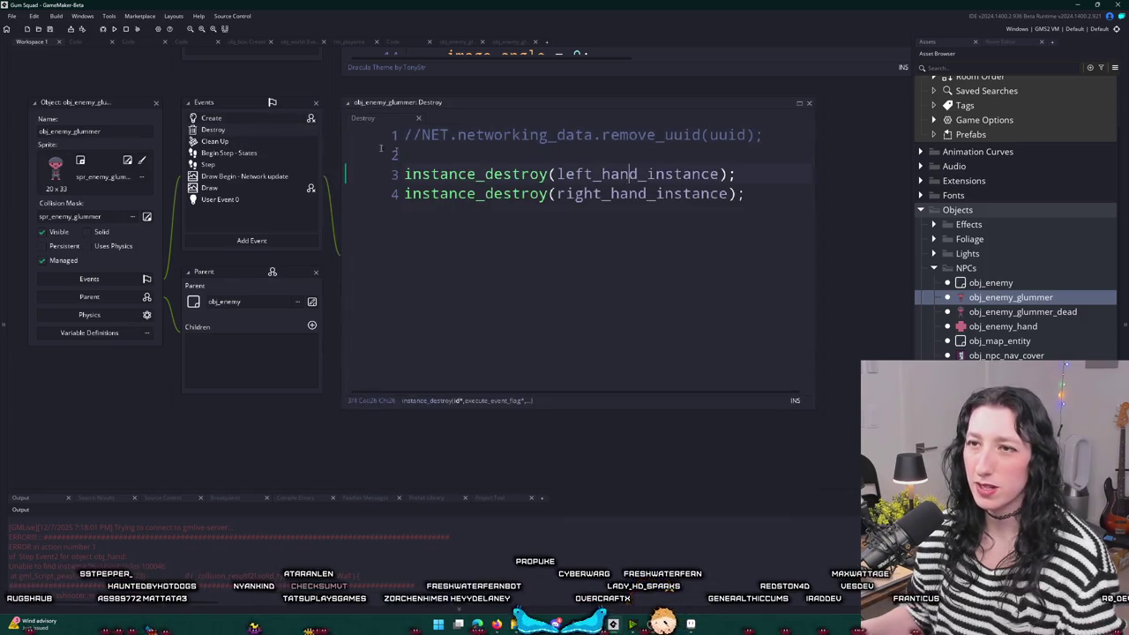
pyautogui.click(282, 142)
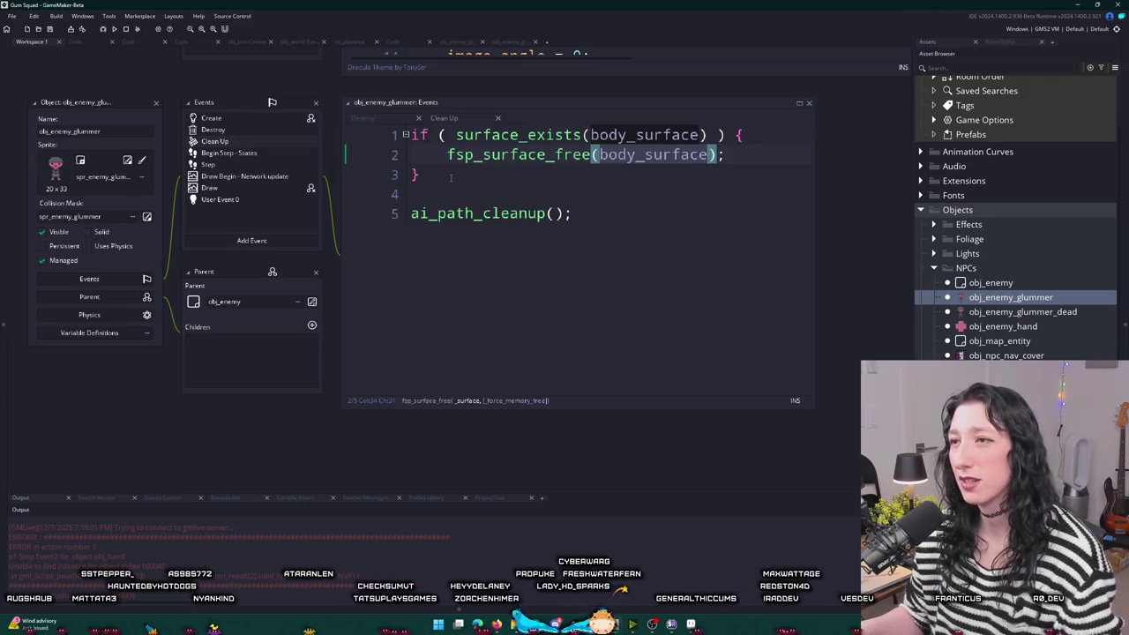
pyautogui.scroll(-3, 302, 254)
pyautogui.scroll(-5, 120, 382)
pyautogui.scroll(-3, 178, 322)
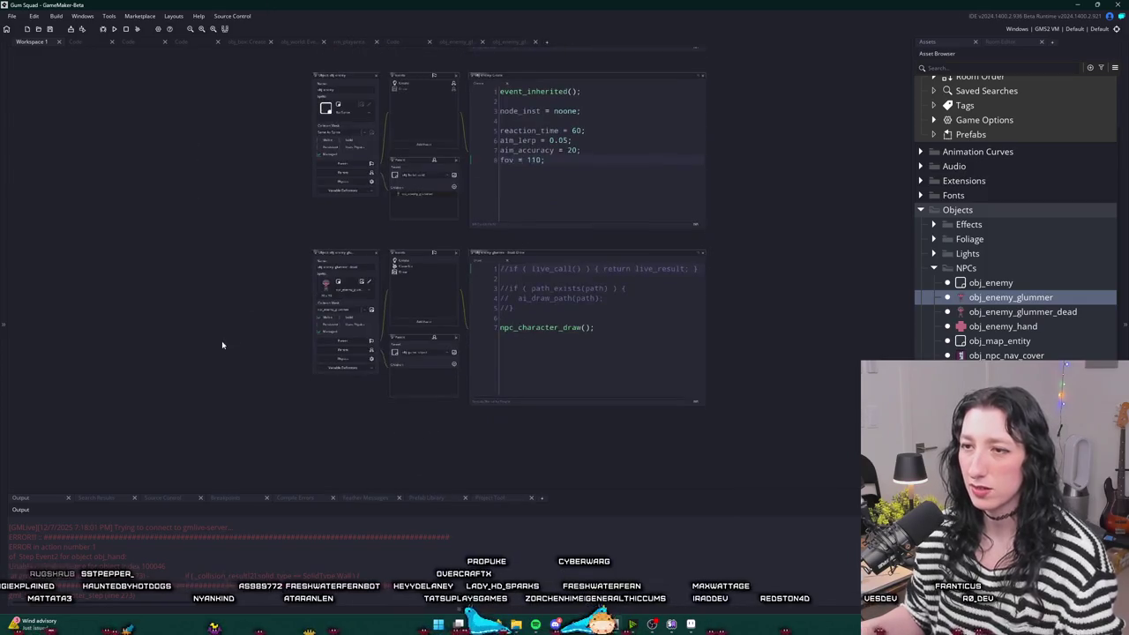
pyautogui.scroll(5, 424, 259)
pyautogui.scroll(-7, 307, 250)
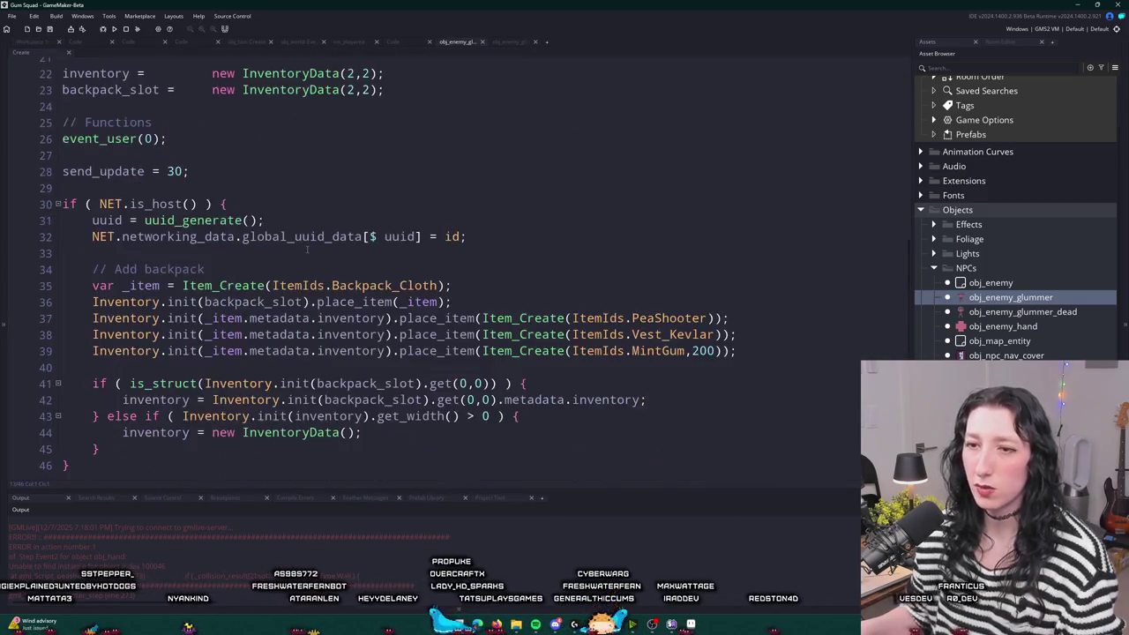
pyautogui.scroll(-8, 154, 249)
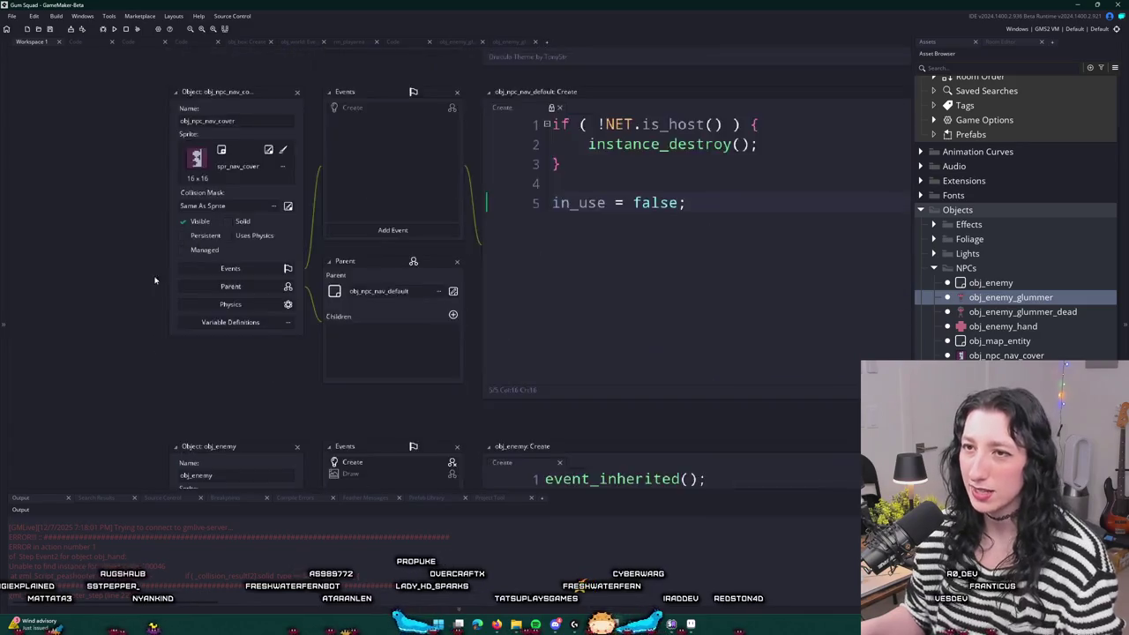
pyautogui.scroll(-10, 142, 376)
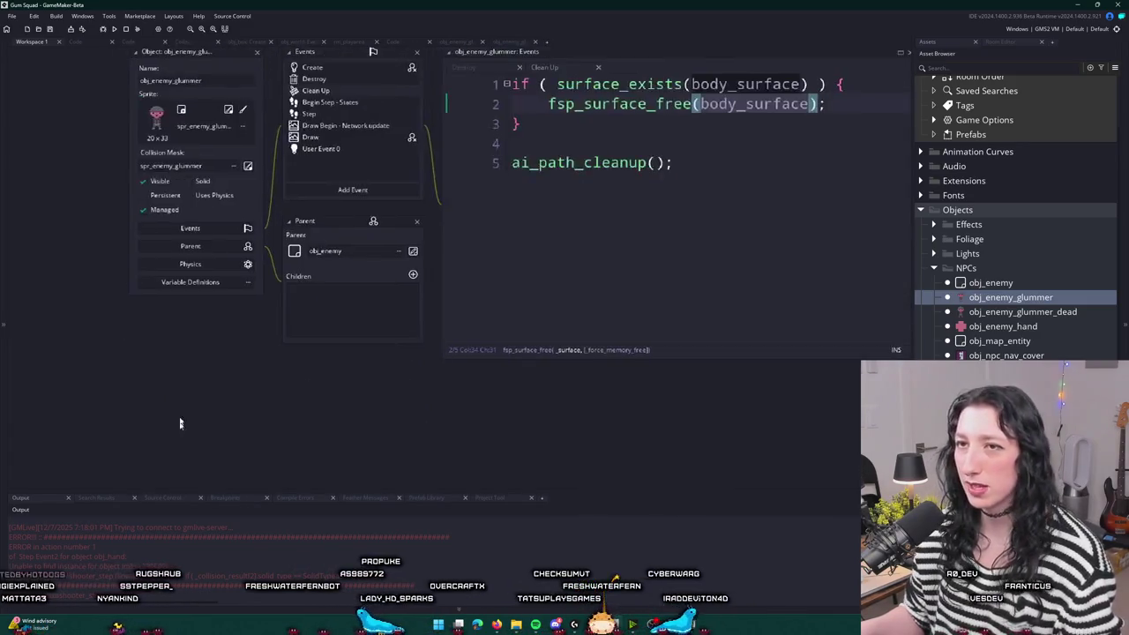
# - Open the glummer's Create code full-size and restore an accidentally deleted instance_destroy line
pyautogui.doubleClick(349, 176)
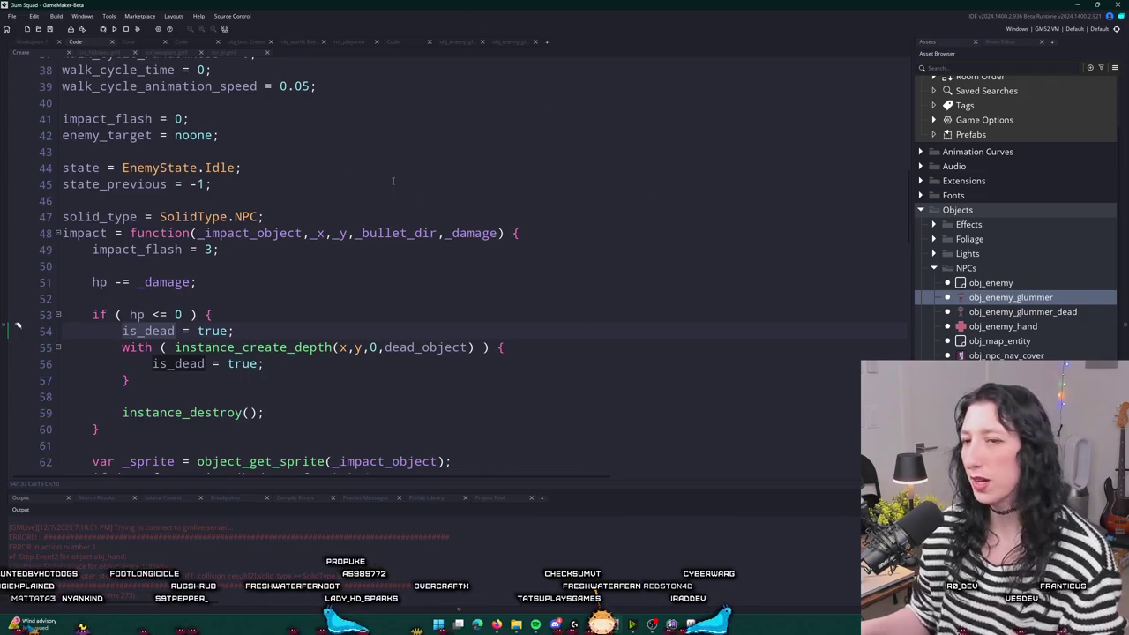
pyautogui.scroll(-6, 392, 181)
pyautogui.click(449, 200)
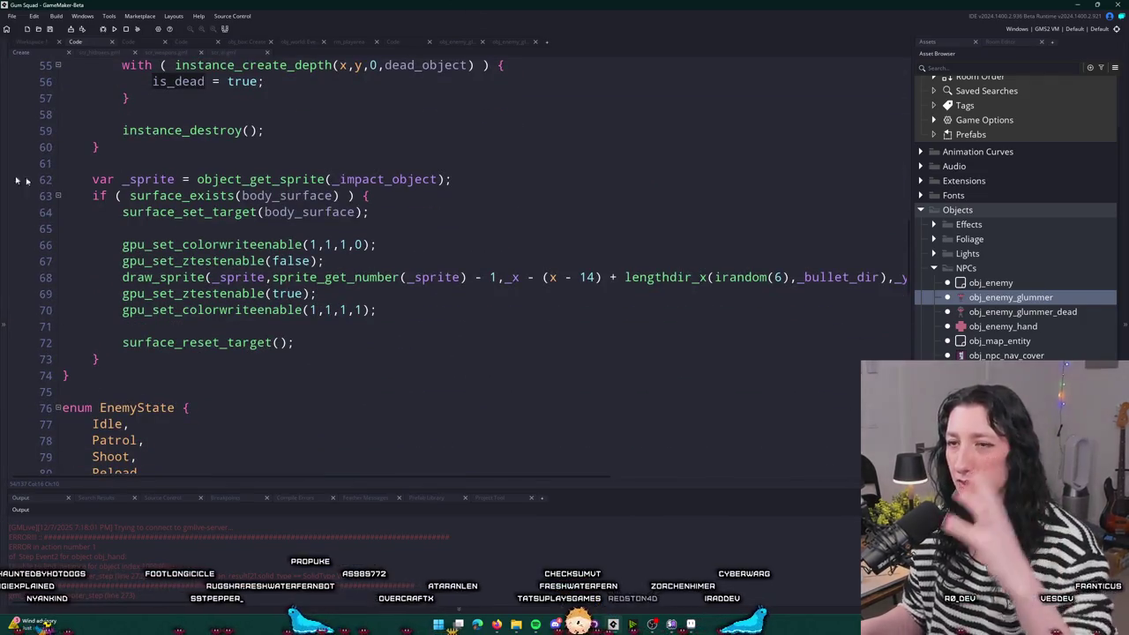
pyautogui.scroll(1, 447, 209)
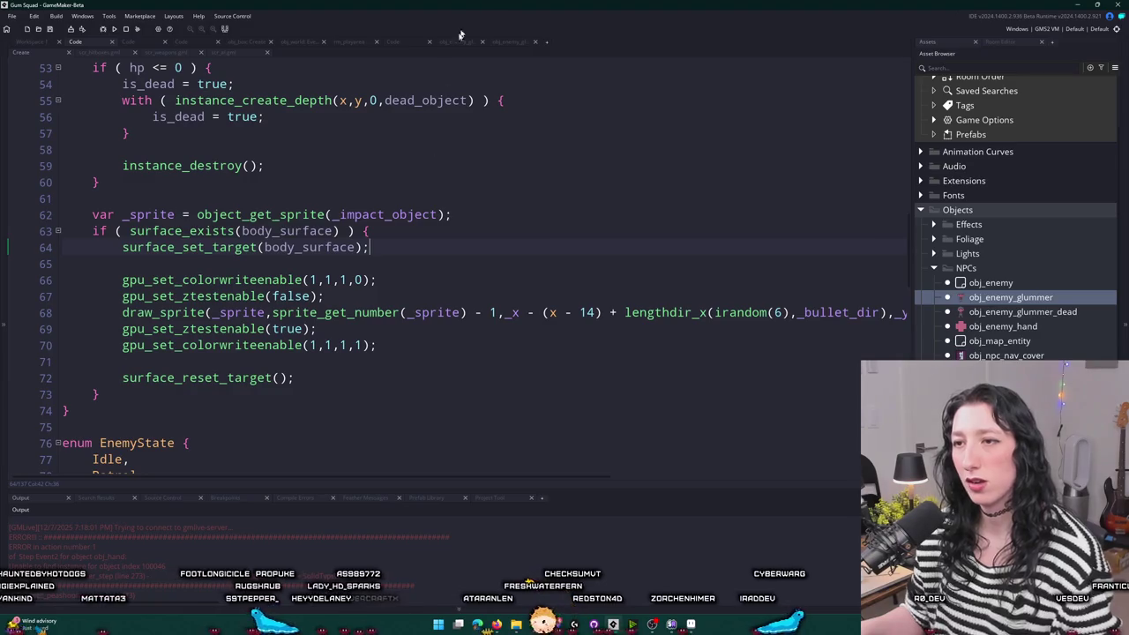
pyautogui.scroll(2, 411, 265)
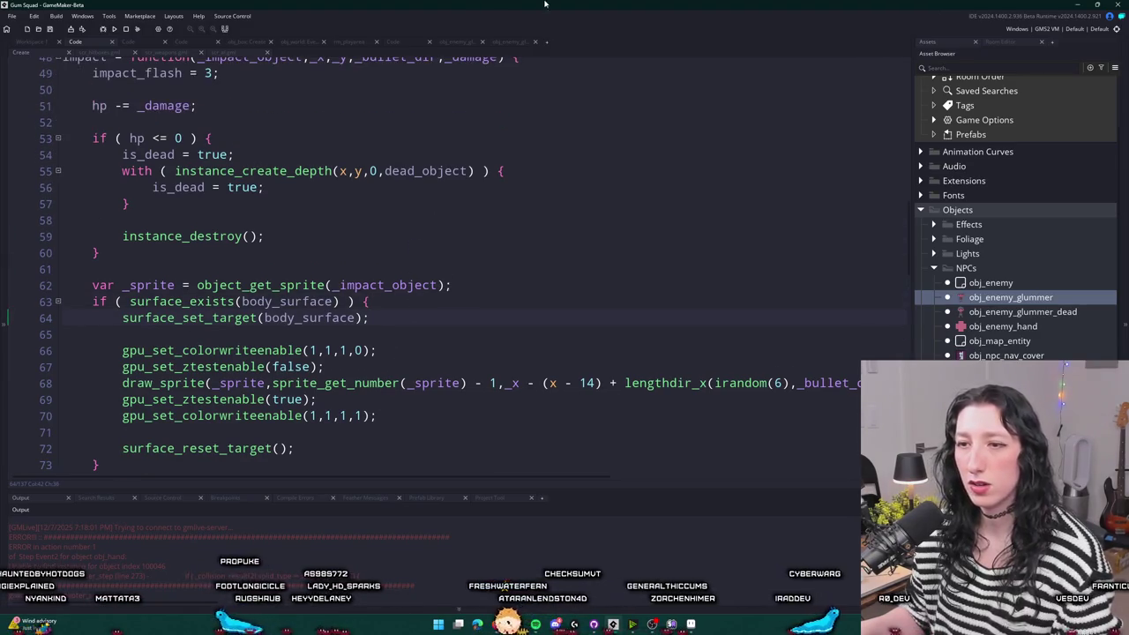
pyautogui.scroll(-4, 345, 284)
pyautogui.scroll(5, 345, 284)
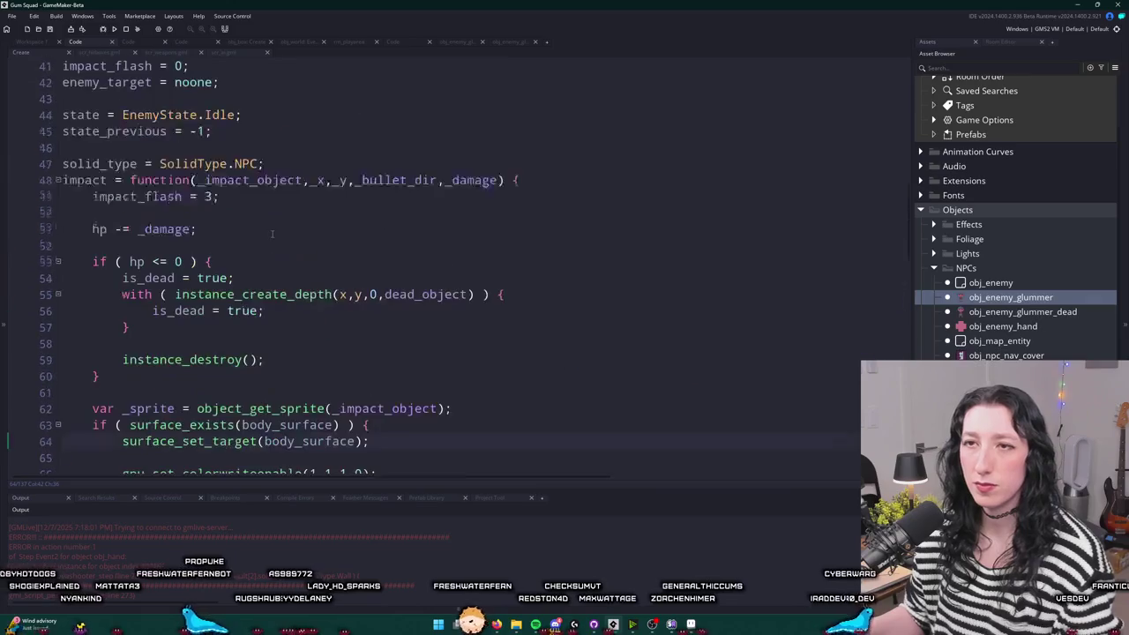
pyautogui.scroll(-1, 345, 284)
pyautogui.moveTo(307, 263); pyautogui.dragTo(298, 217)
pyautogui.scroll(-1, 298, 218)
pyautogui.press('BackSpace')
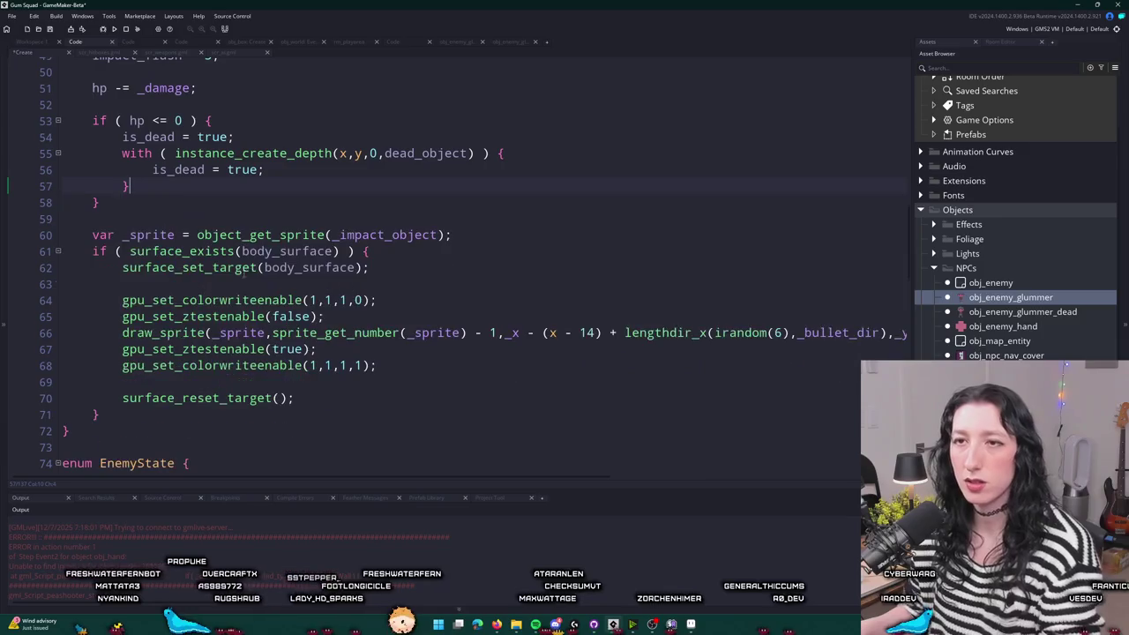
pyautogui.hotkey('ctrl', 'z')
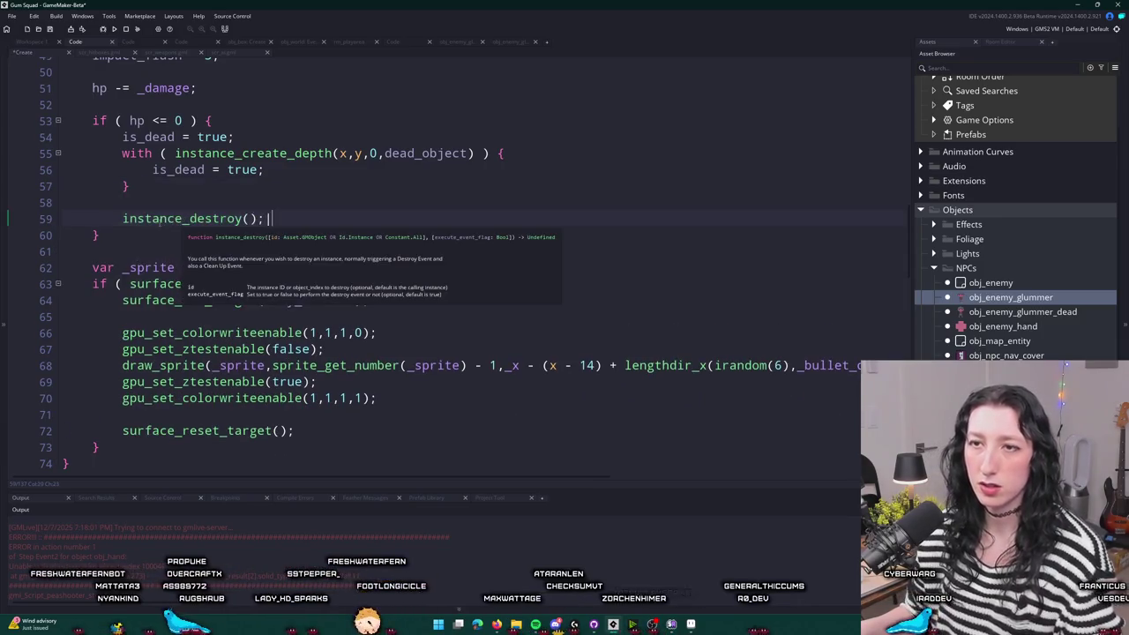
# - Move the if ( hp <= 0 ) block below the body-surface drawing code
pyautogui.moveTo(153, 236); pyautogui.dragTo(93, 122)
pyautogui.hotkey('ctrl', 'c')
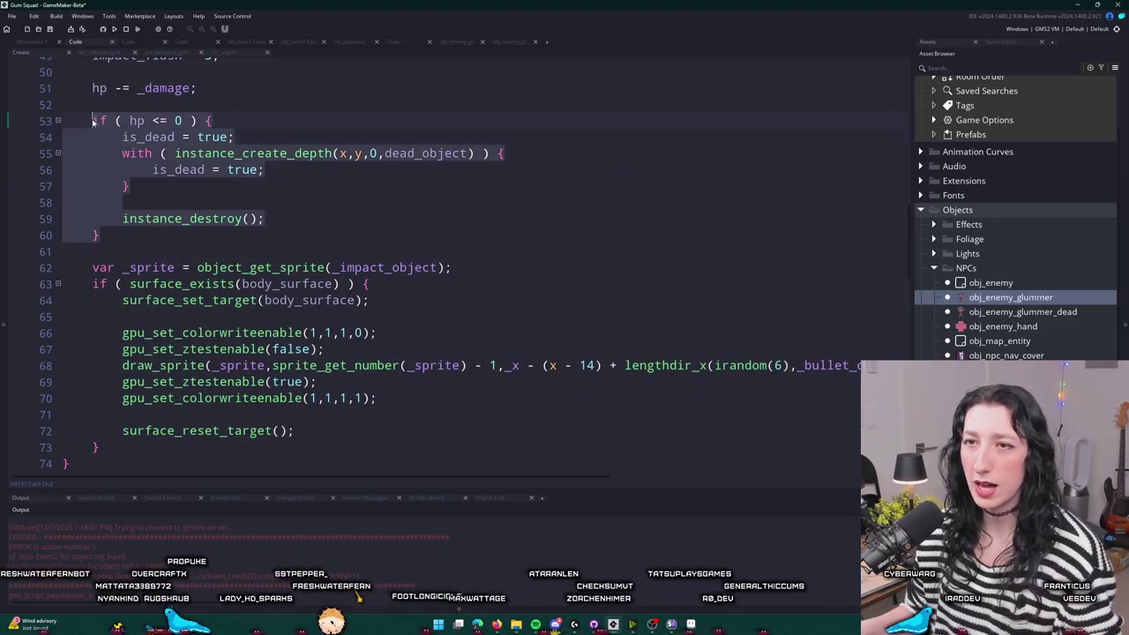
pyautogui.press('BackSpace')
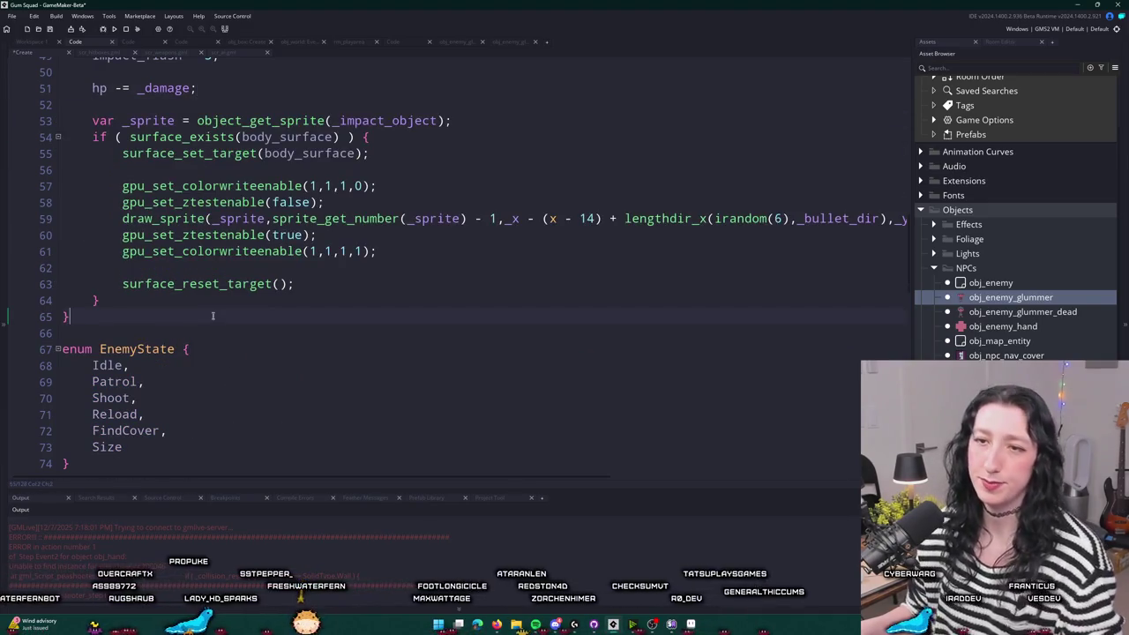
pyautogui.press('Return')
pyautogui.press('Return')
pyautogui.hotkey('ctrl', 'v')
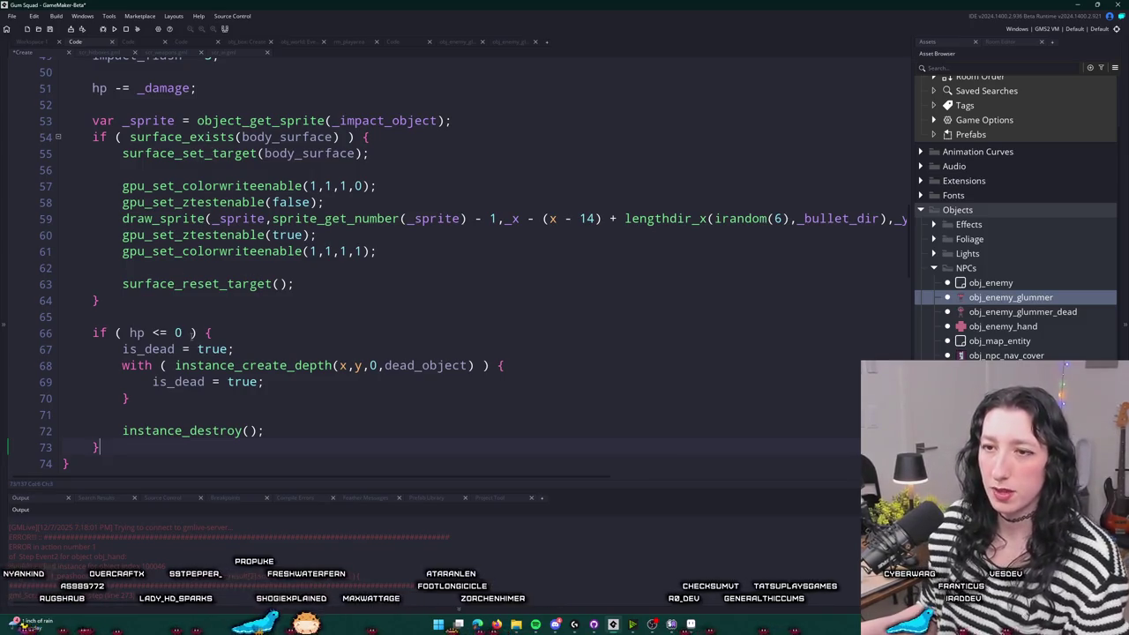
pyautogui.scroll(-1, 297, 355)
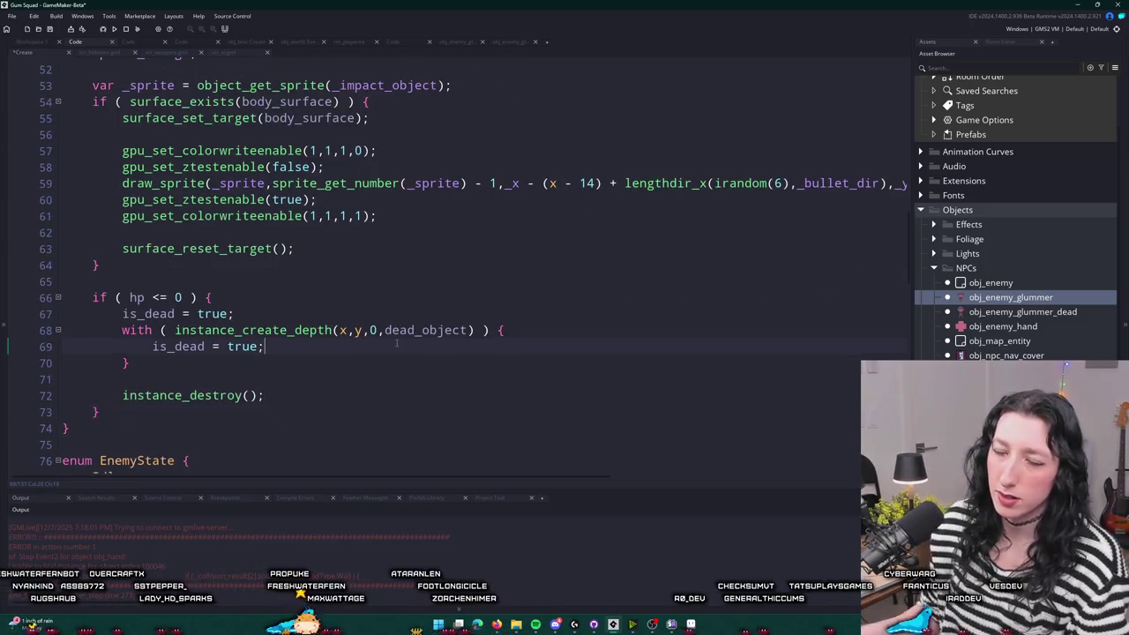
# - Add body_surface = surface_create(...) sized from other.body_surface inside the with block
pyautogui.press('Return')
pyautogui.write('body_surface =')
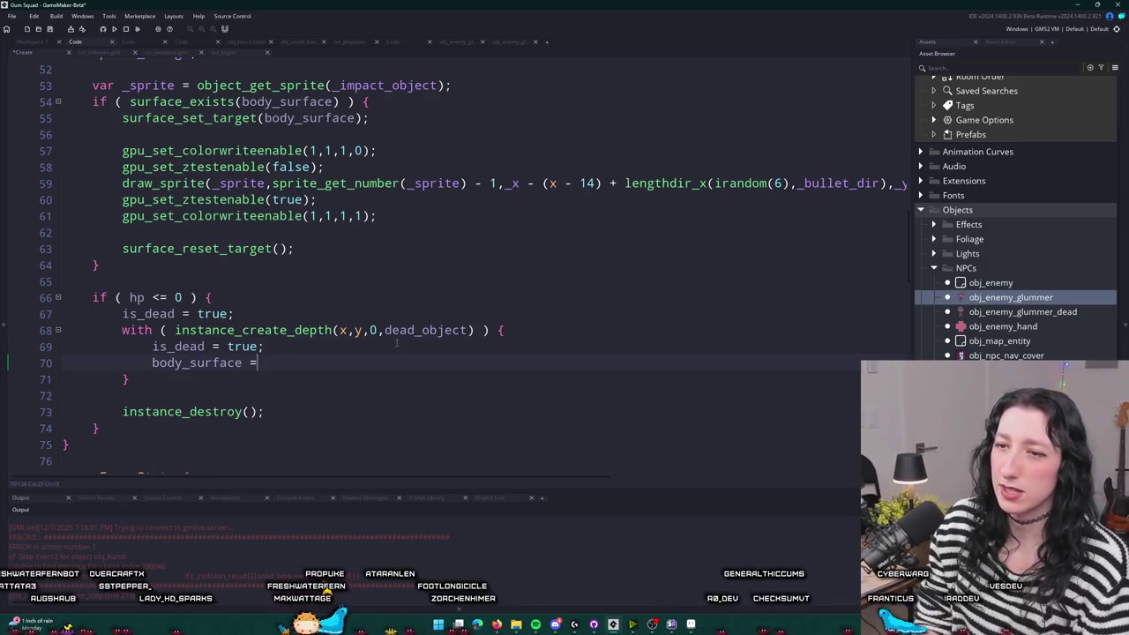
pyautogui.write(' surface_Create')
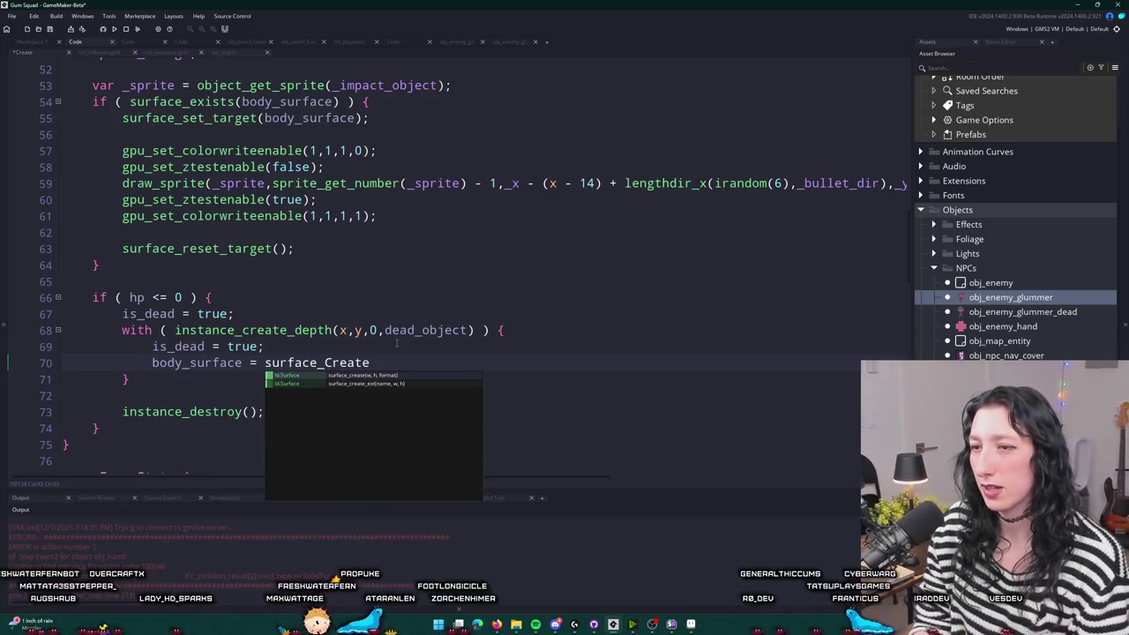
pyautogui.press('Return')
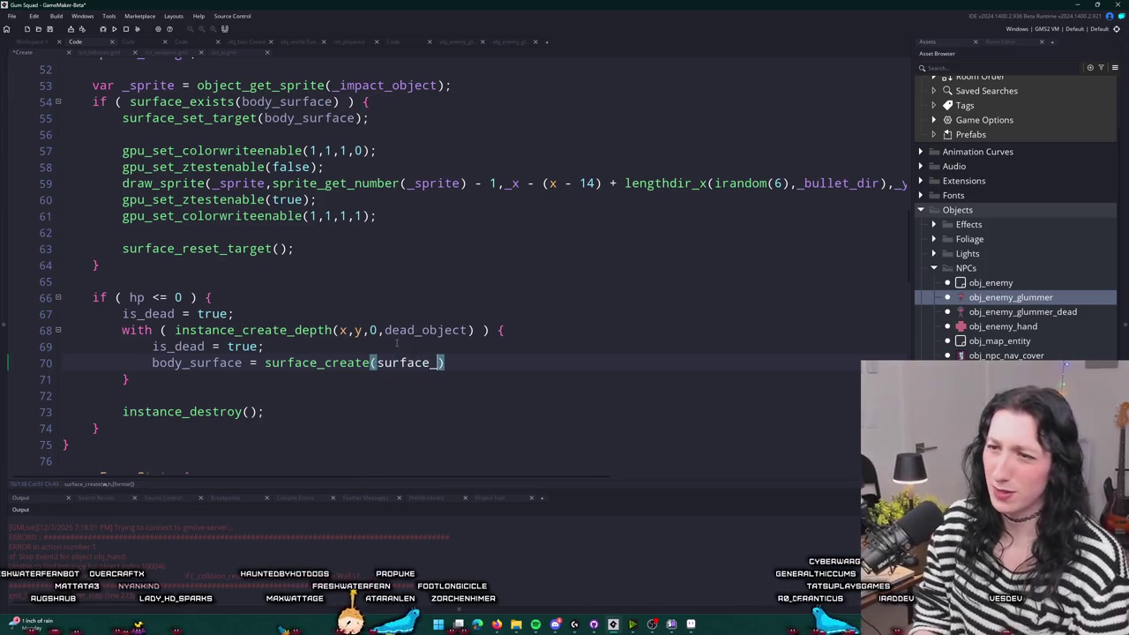
pyautogui.write('th(b')
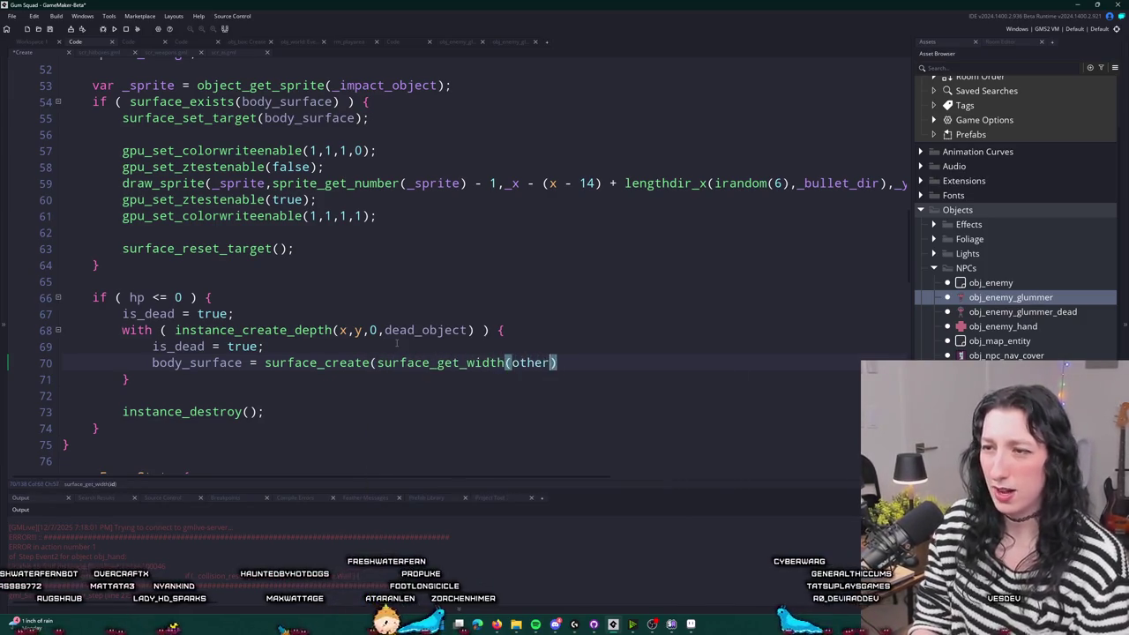
pyautogui.write('.body_surface),')
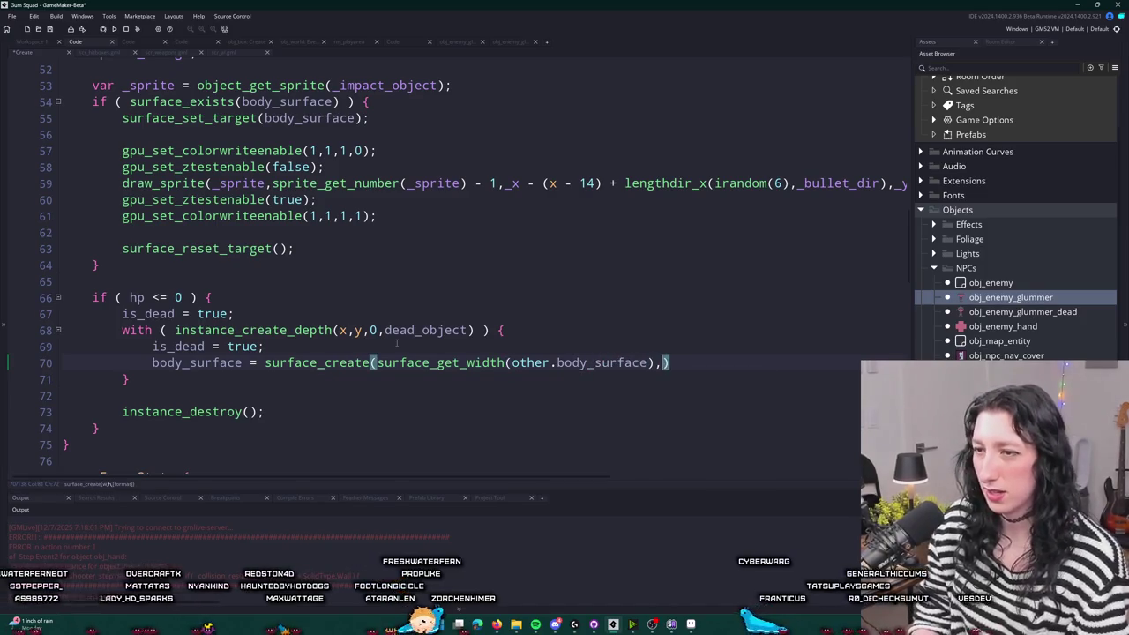
pyautogui.write('surface_Get_')
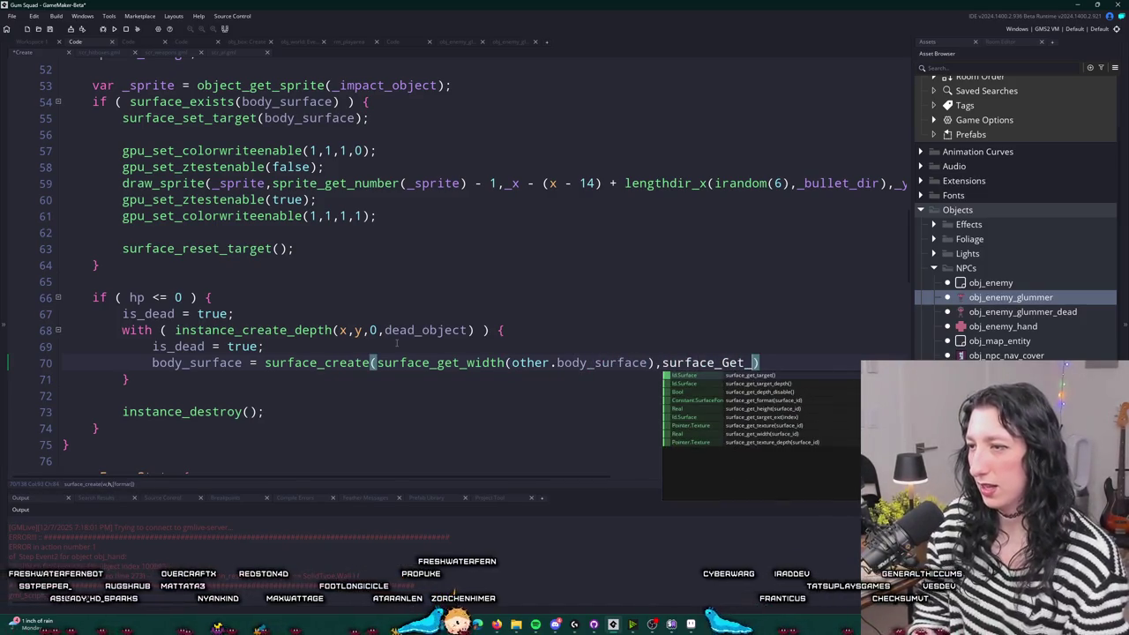
pyautogui.write('he')
pyautogui.press('Return')
pyautogui.write('other.bo')
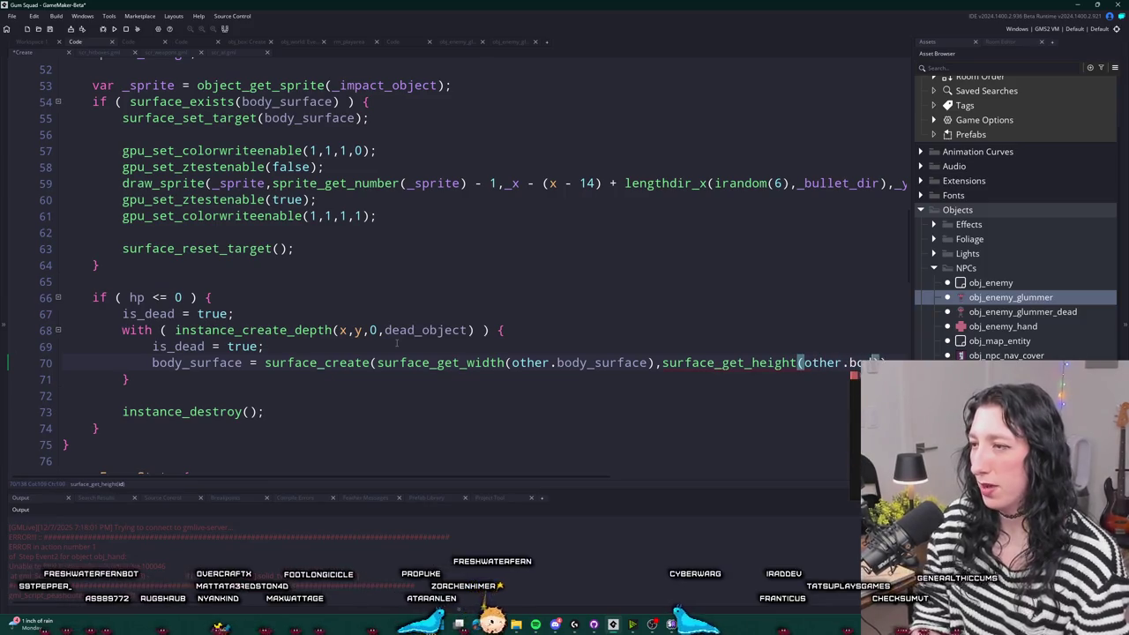
pyautogui.write('dy_surface')
# - Add surface_copy(body_surface, 0, 0, other.body_surface); on the next line
pyautogui.press('Return')
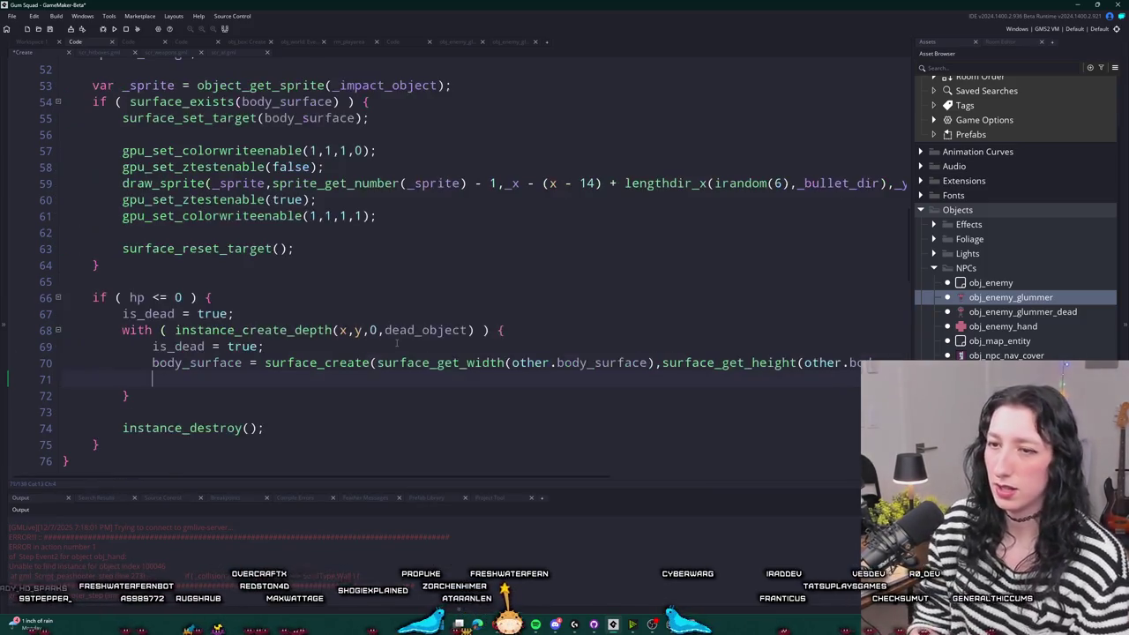
pyautogui.write('_Copy')
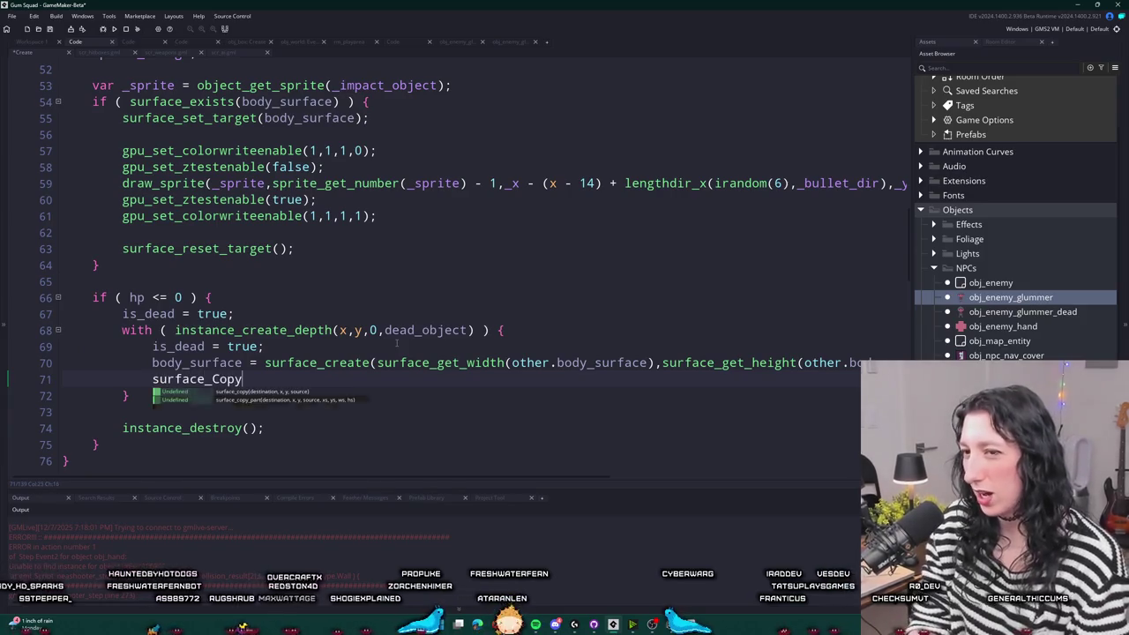
pyautogui.press('Return')
pyautogui.write('body')
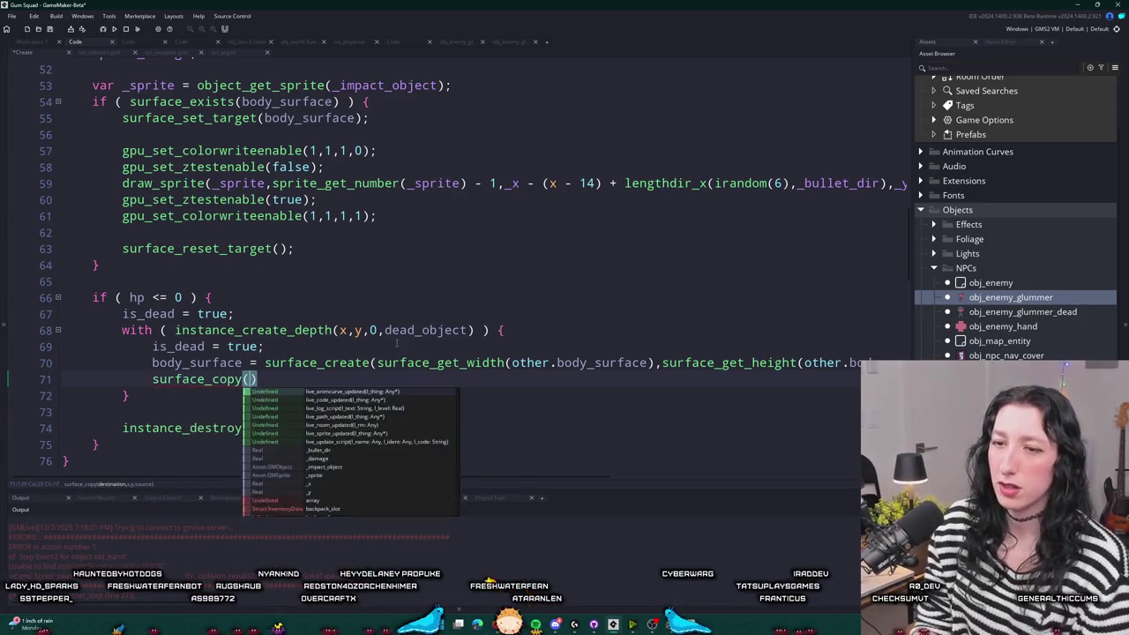
pyautogui.write('_sur')
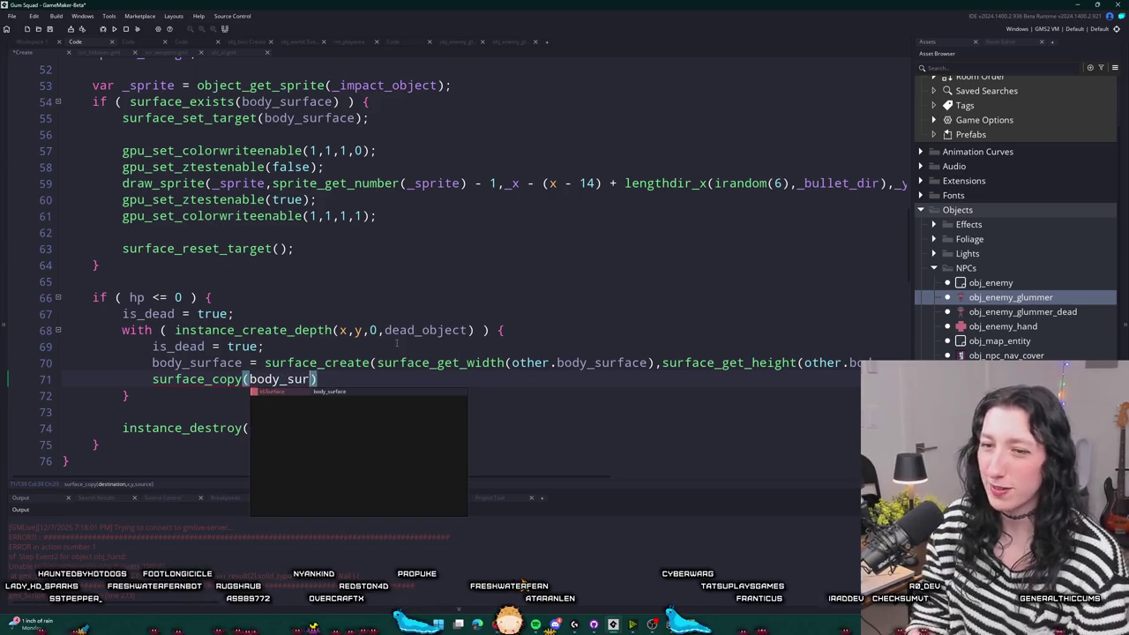
pyautogui.press('Return')
pyautogui.write(',0,0,other.l')
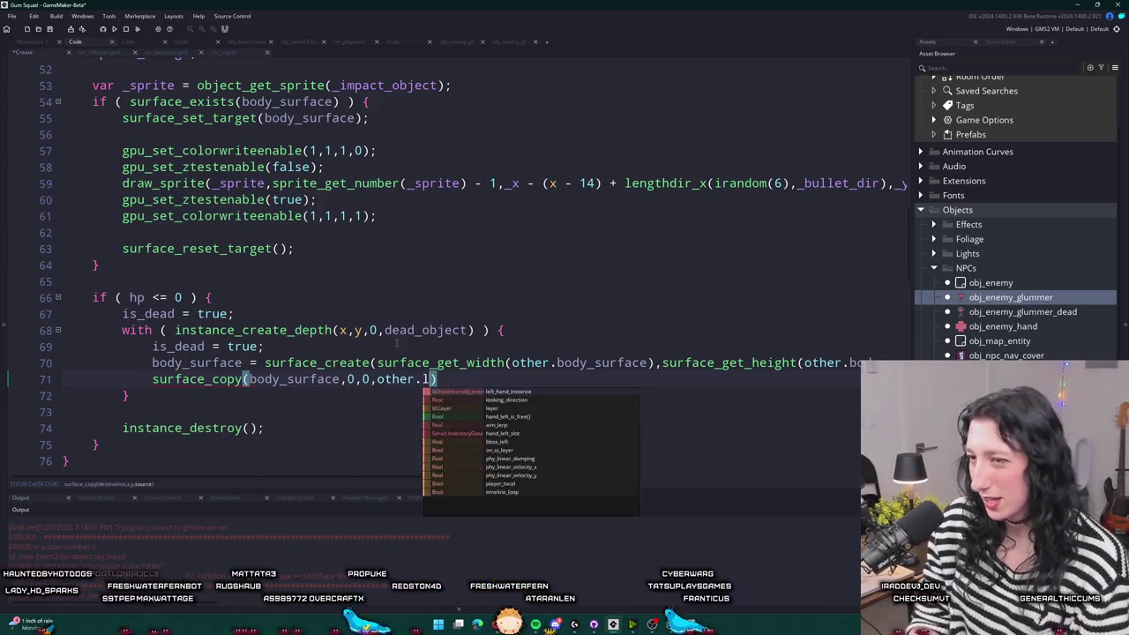
pyautogui.press('BackSpace')
pyautogui.write('body_syurfa')
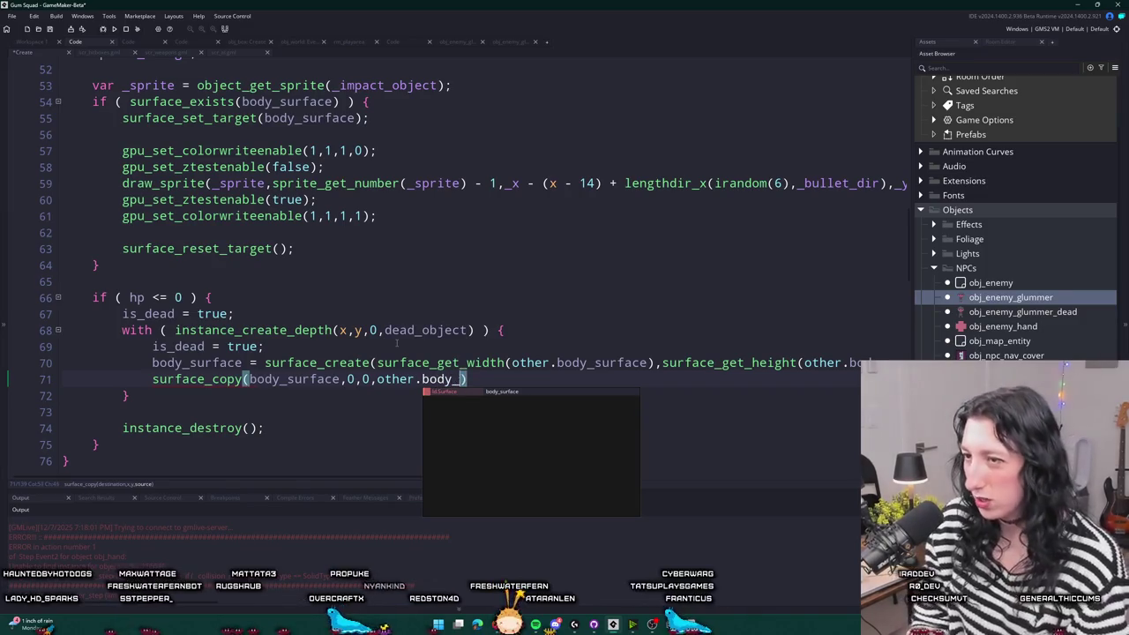
pyautogui.press('BackSpace')
pyautogui.write('ur')
pyautogui.press('Return')
pyautogui.press('End')
pyautogui.write(';')
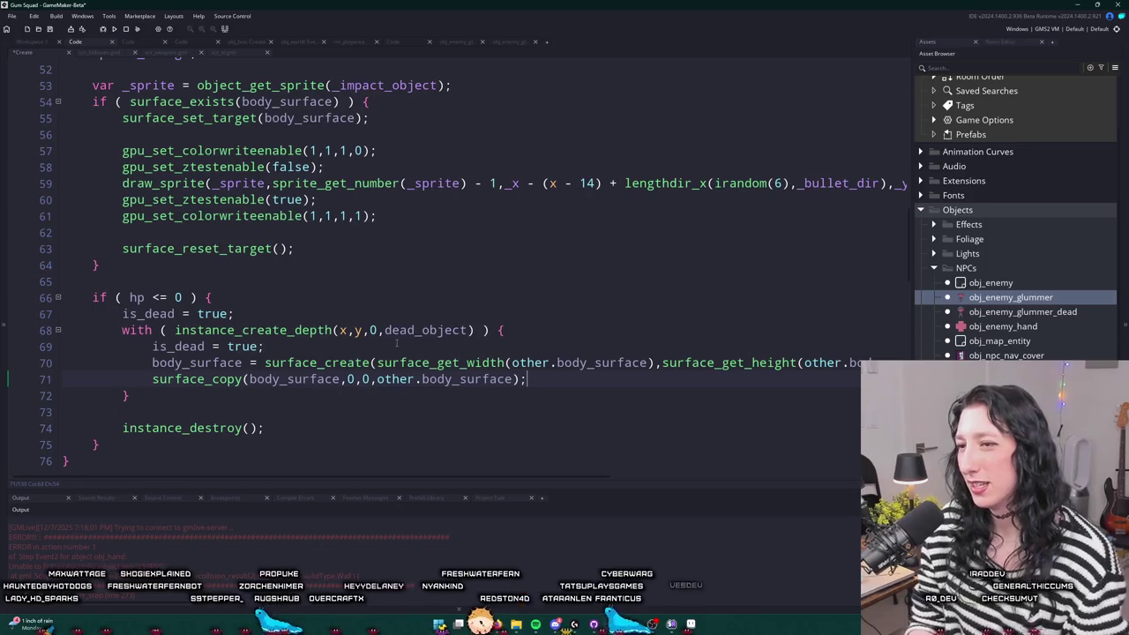
# - Run the game with F5 and enter the lobby room
pyautogui.scroll(-1, 397, 344)
pyautogui.press('F5')
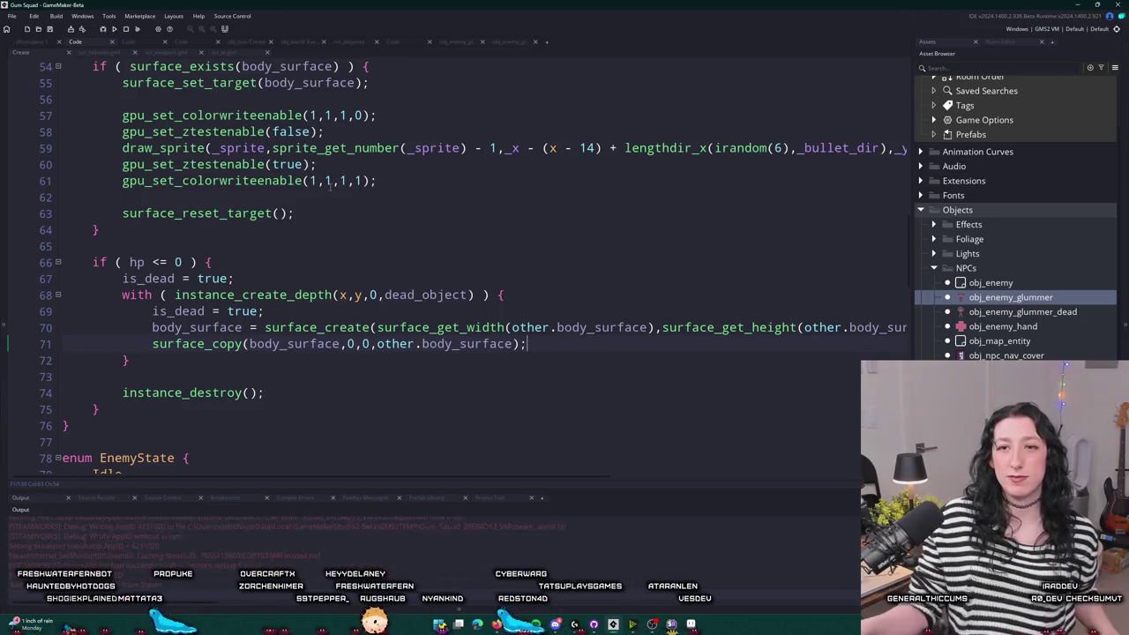
pyautogui.click(556, 292)
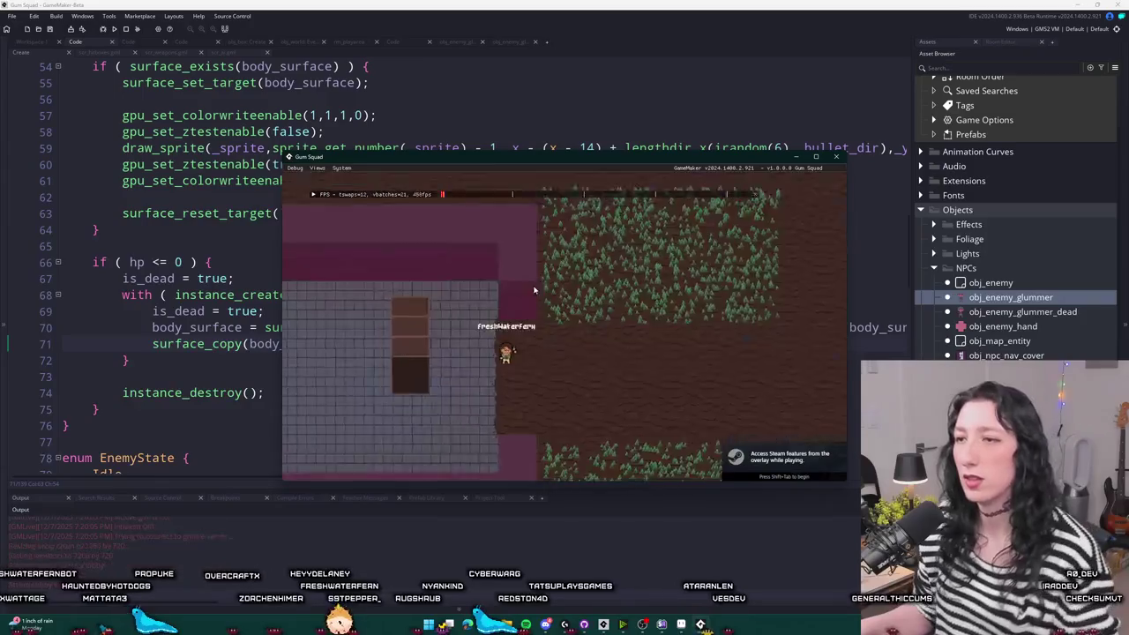
# - Walk the character around the room until the obj_hand code error, then abort
pyautogui.press('a')
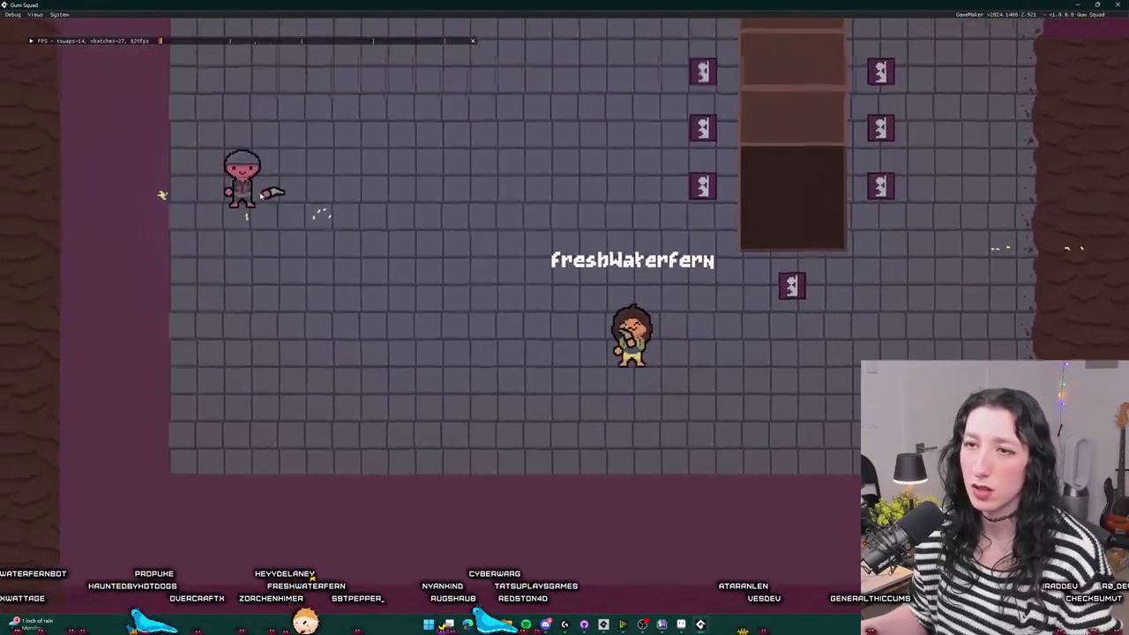
pyautogui.press('w')
pyautogui.press('d')
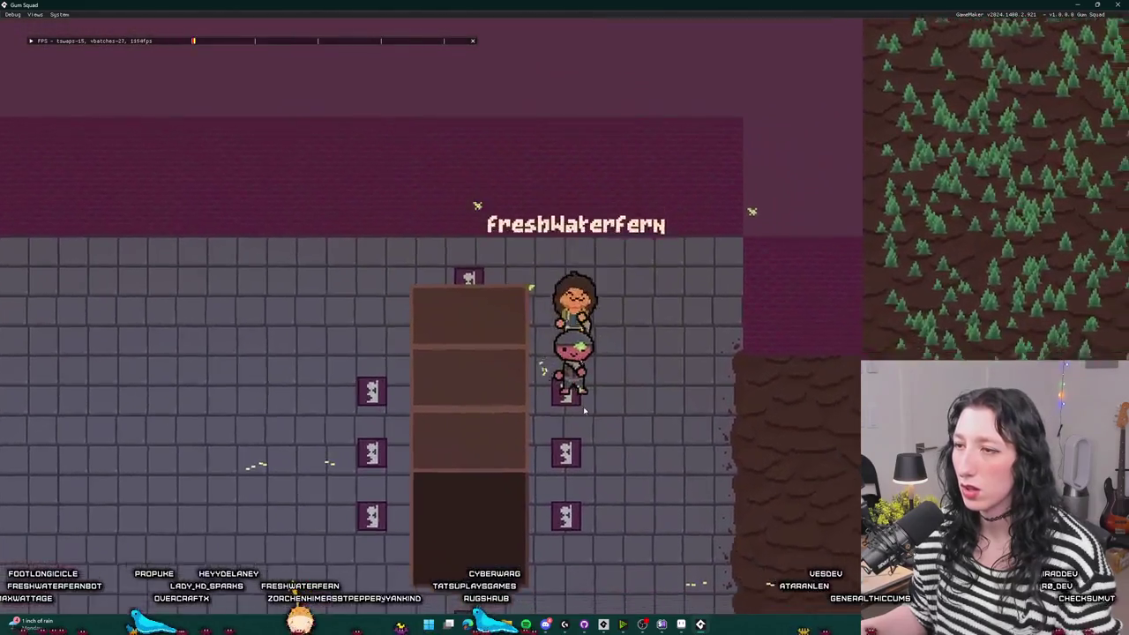
pyautogui.press('s')
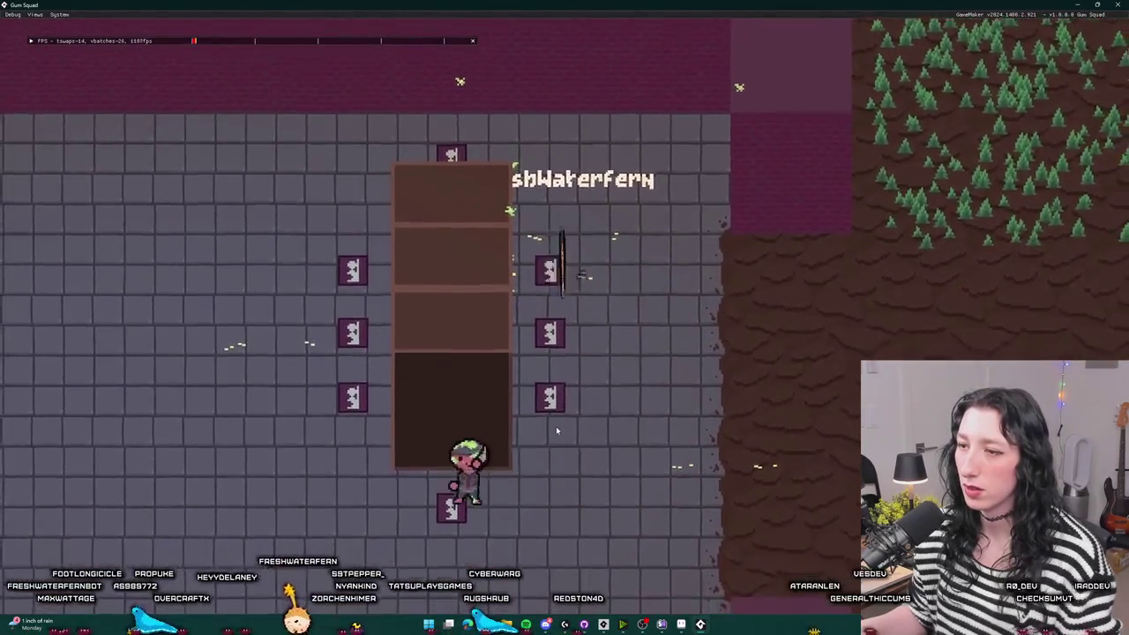
pyautogui.press('a')
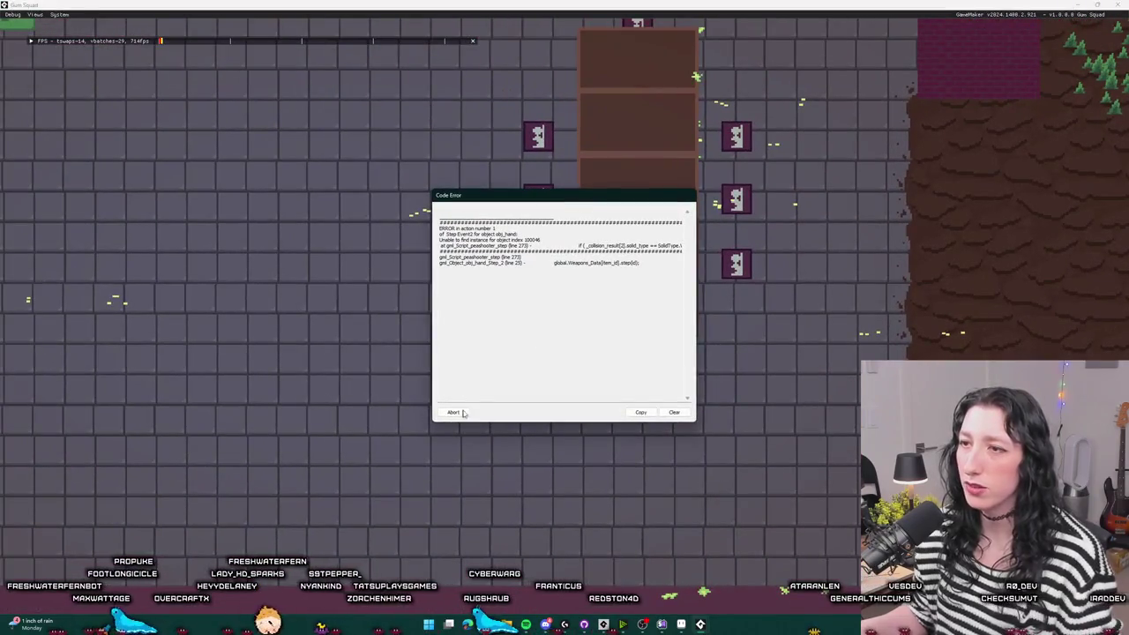
pyautogui.click(459, 413)
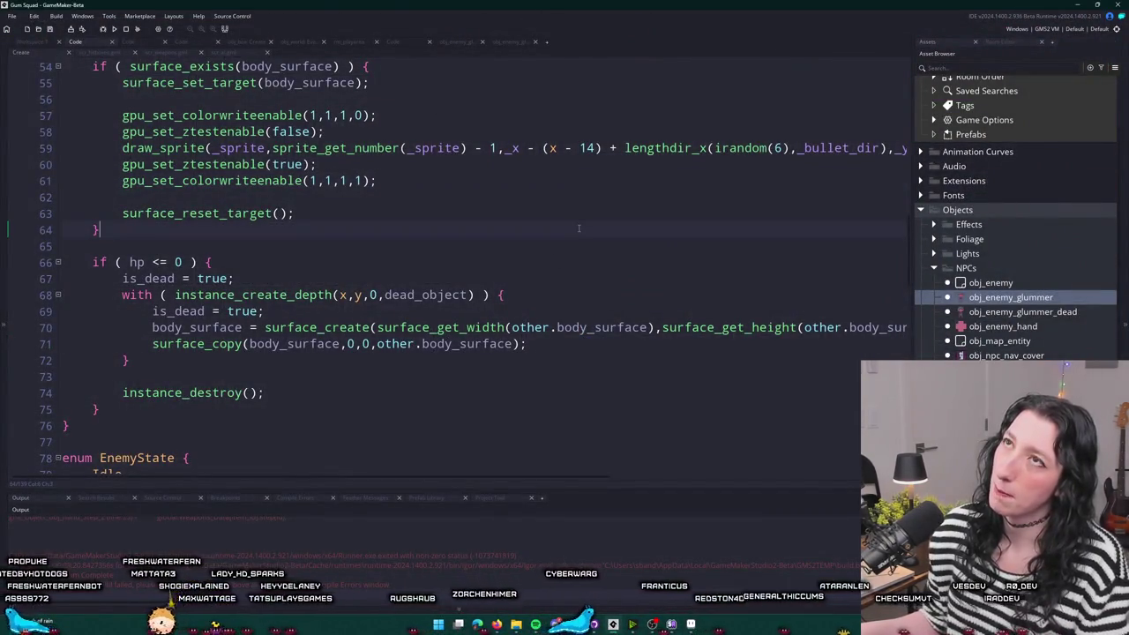
# - Open the peashooter code in scr_weapons and scroll to its collision handling
pyautogui.click(479, 208)
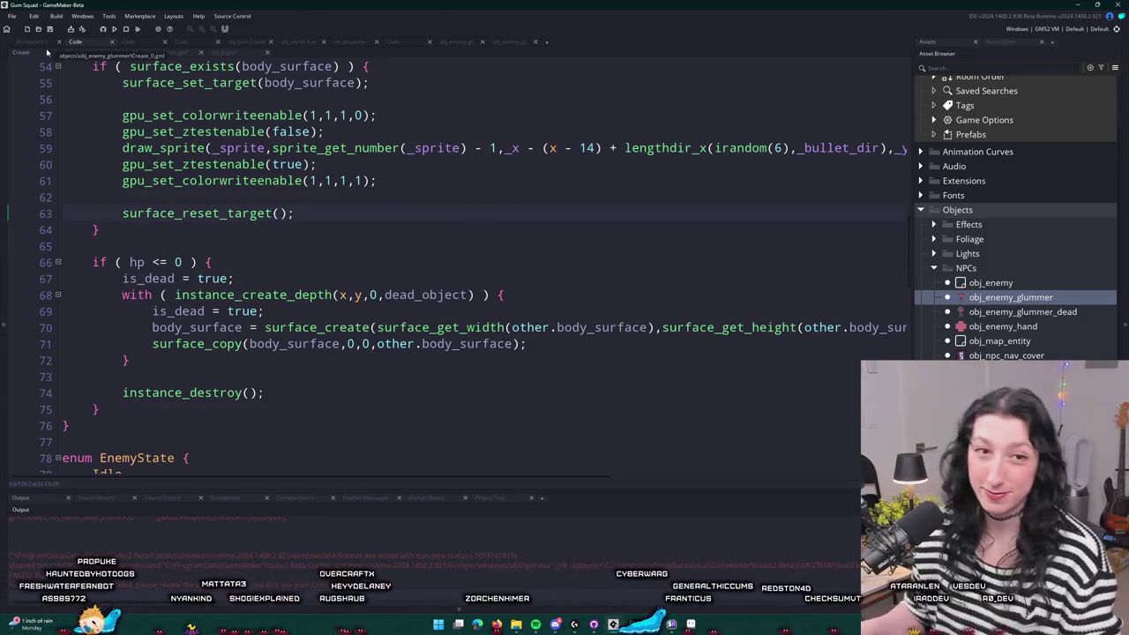
pyautogui.hotkey('ctrl', 't')
pyautogui.write('peashooter')
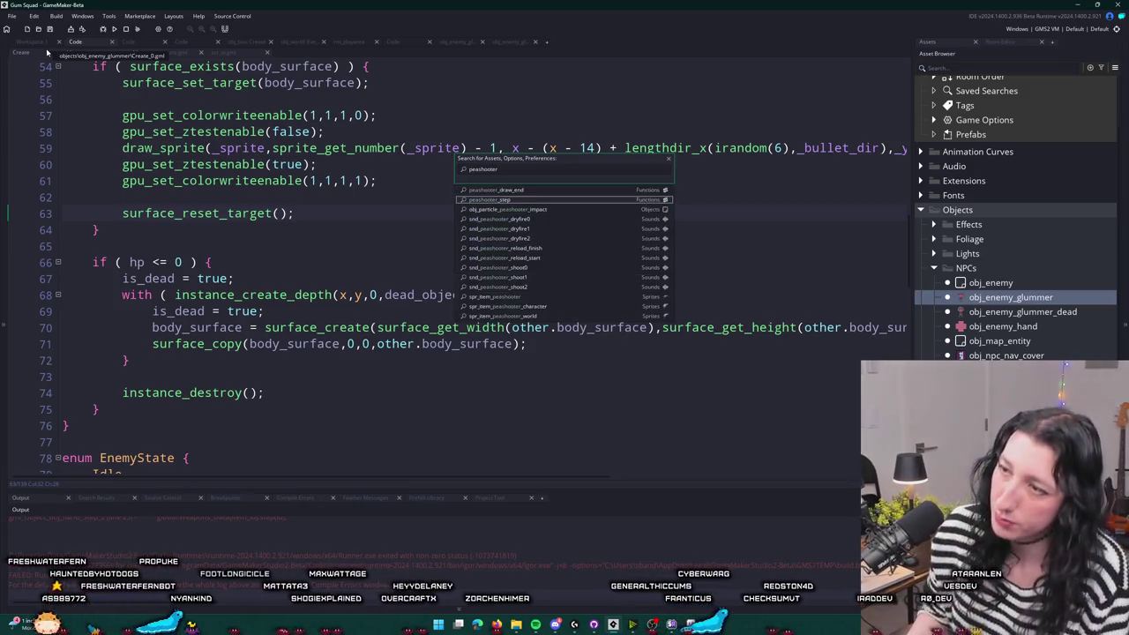
pyautogui.press('Return')
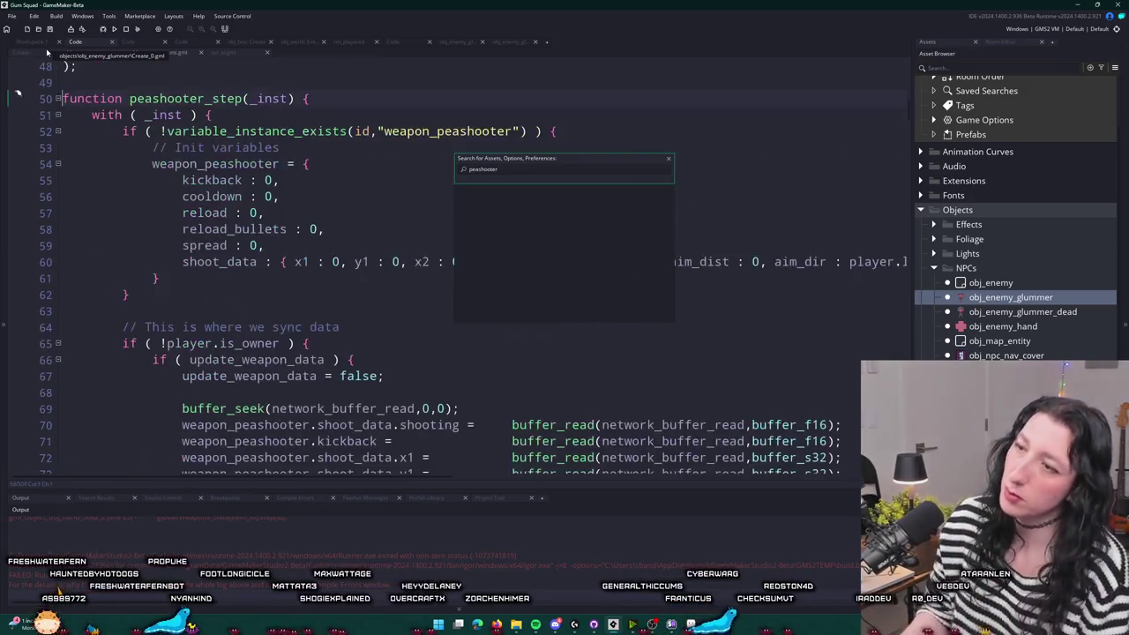
pyautogui.scroll(-3, 268, 130)
pyautogui.scroll(-20, 269, 130)
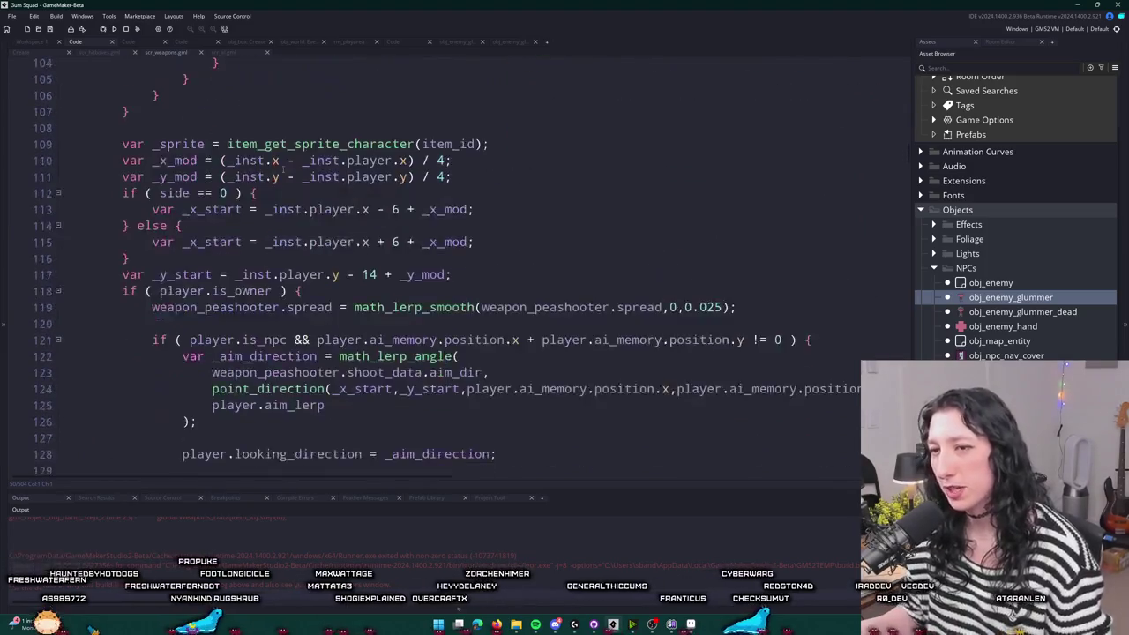
pyautogui.scroll(-20, 285, 233)
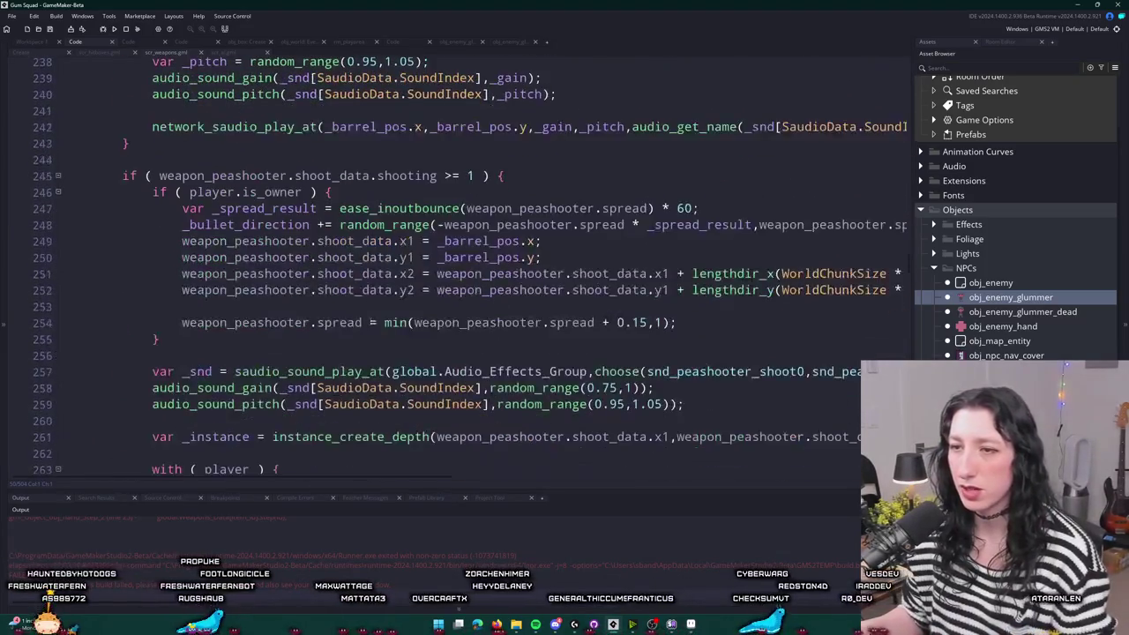
pyautogui.scroll(3, 405, 253)
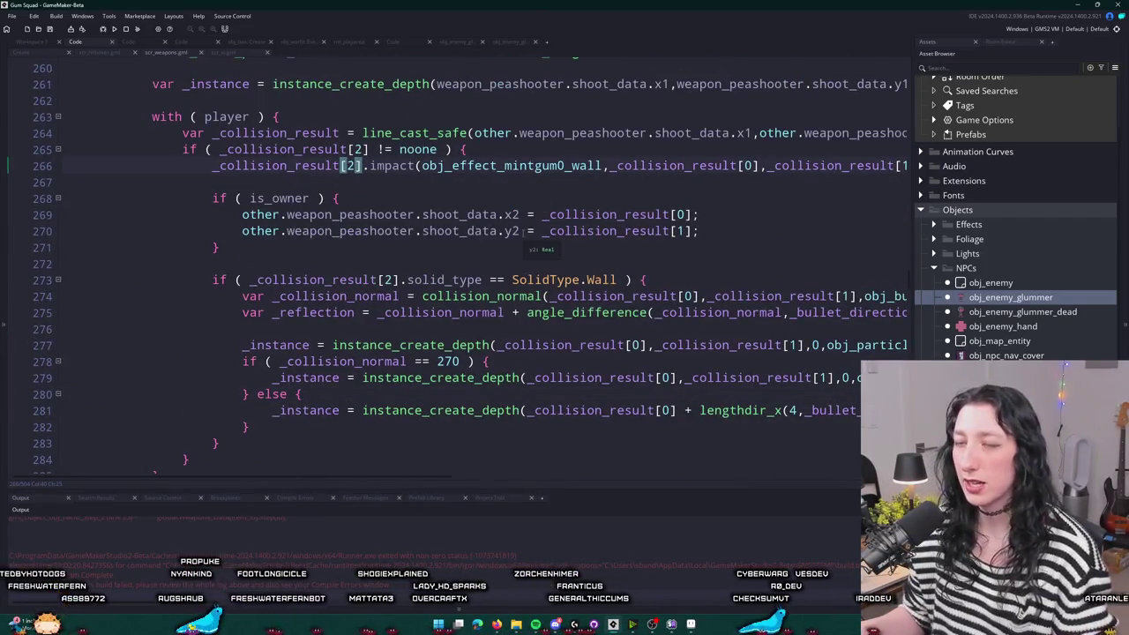
# - Move the _collision_result[2].impact(...) call out of the if to below the SolidType.Wall block
pyautogui.press('F12')
pyautogui.click(955, 170)
pyautogui.press('End')
pyautogui.press('Home')
pyautogui.click(189, 166)
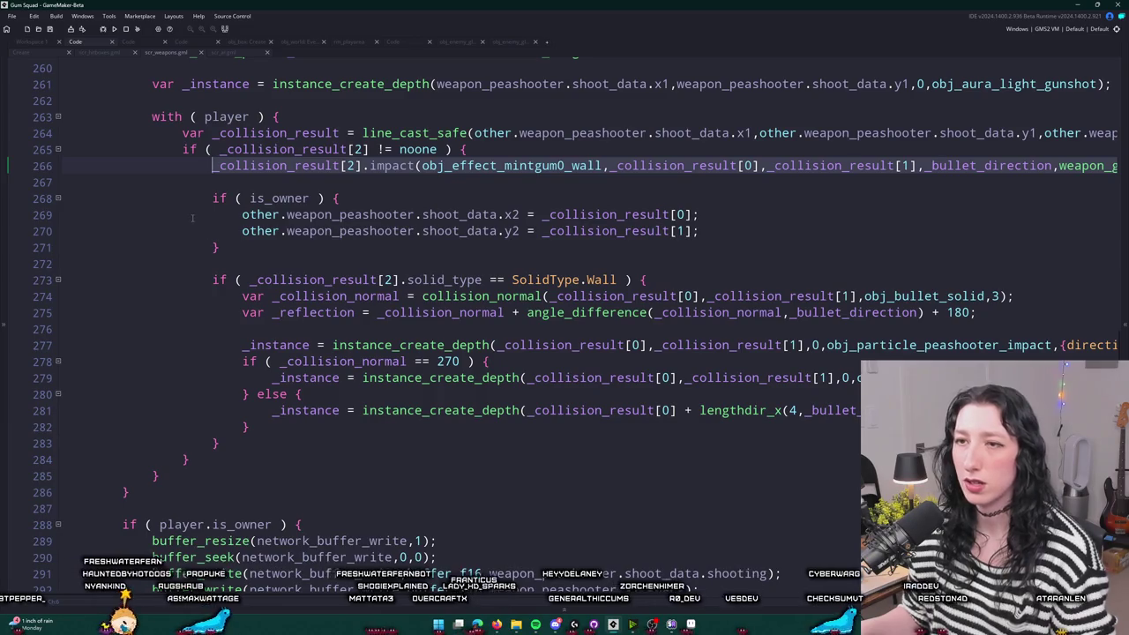
pyautogui.moveTo(209, 198); pyautogui.dragTo(212, 166)
pyautogui.hotkey('ctrl', 'x')
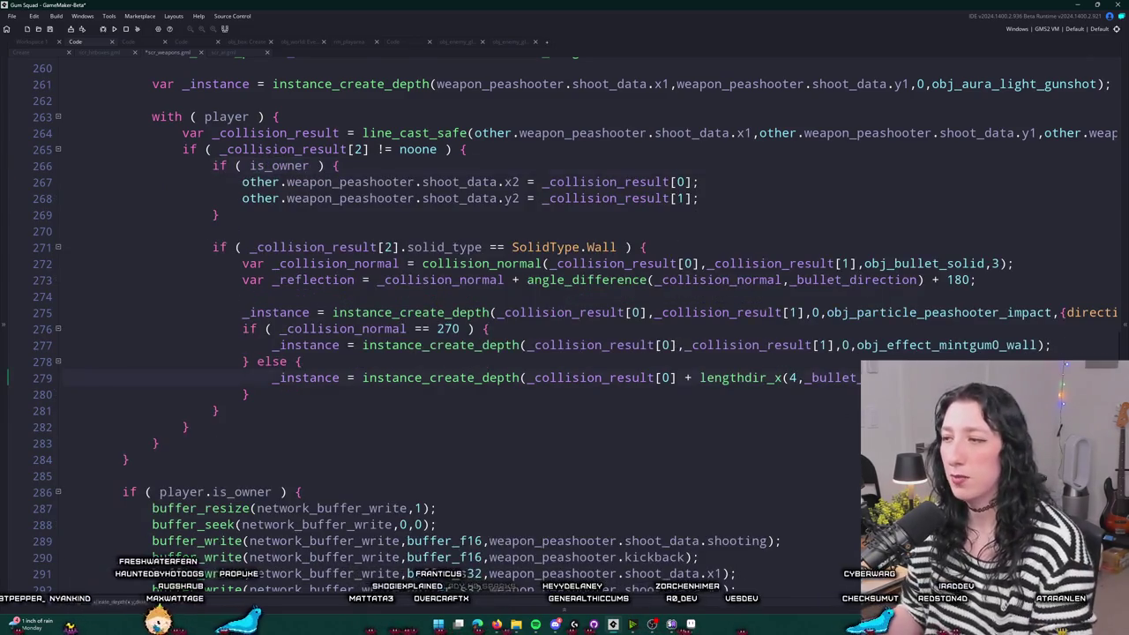
pyautogui.moveTo(932, 378); pyautogui.dragTo(1120, 378)
pyautogui.click(219, 395)
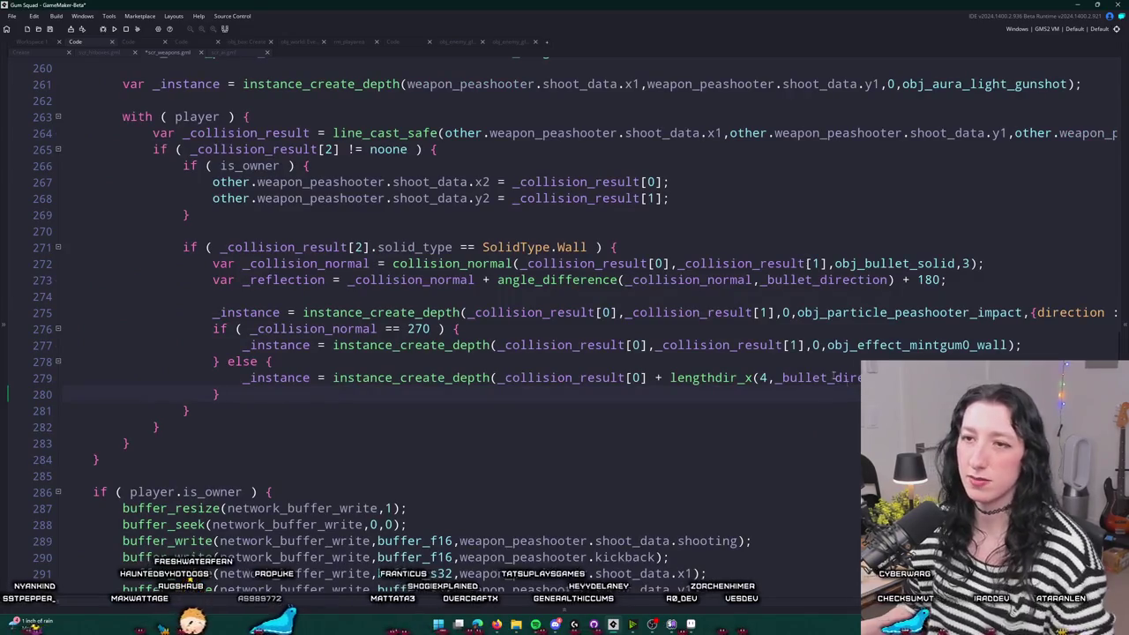
pyautogui.press('Return')
pyautogui.press('Return')
pyautogui.hotkey('ctrl', 'v')
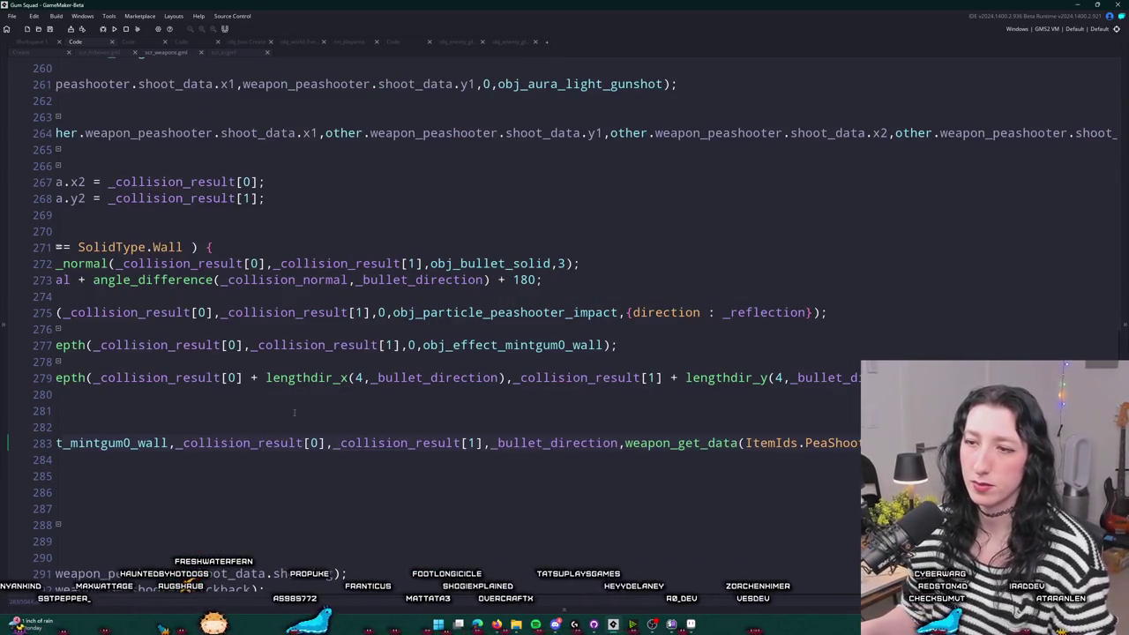
pyautogui.click(169, 410)
# - Run the game with F5 and walk the player onto the tiled floor
pyautogui.press('F5')
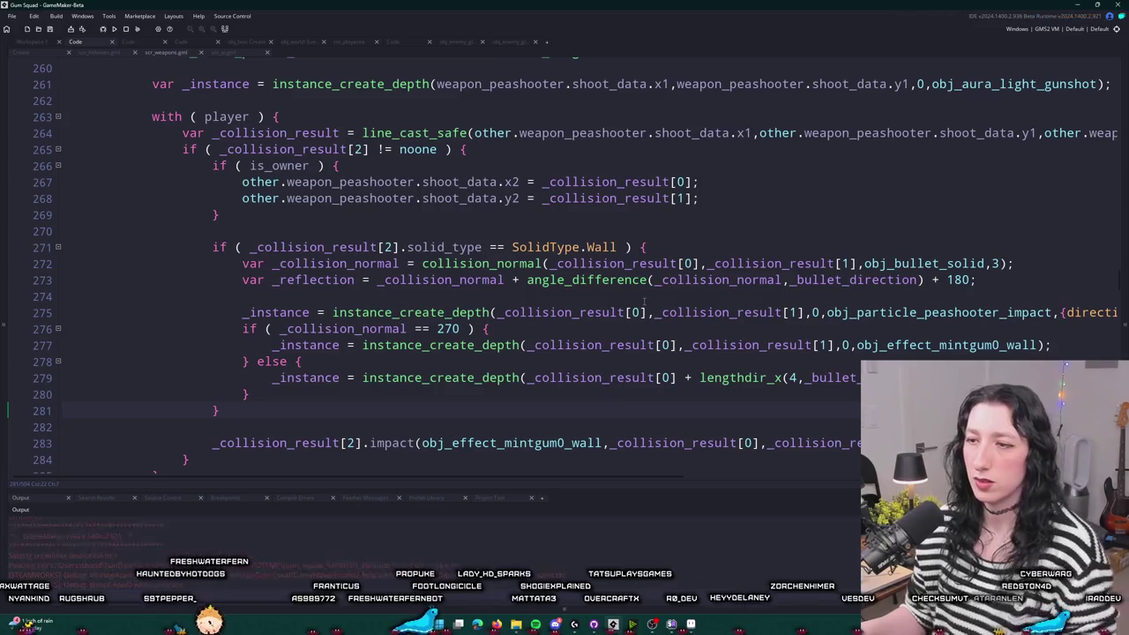
pyautogui.press('a')
pyautogui.press('s')
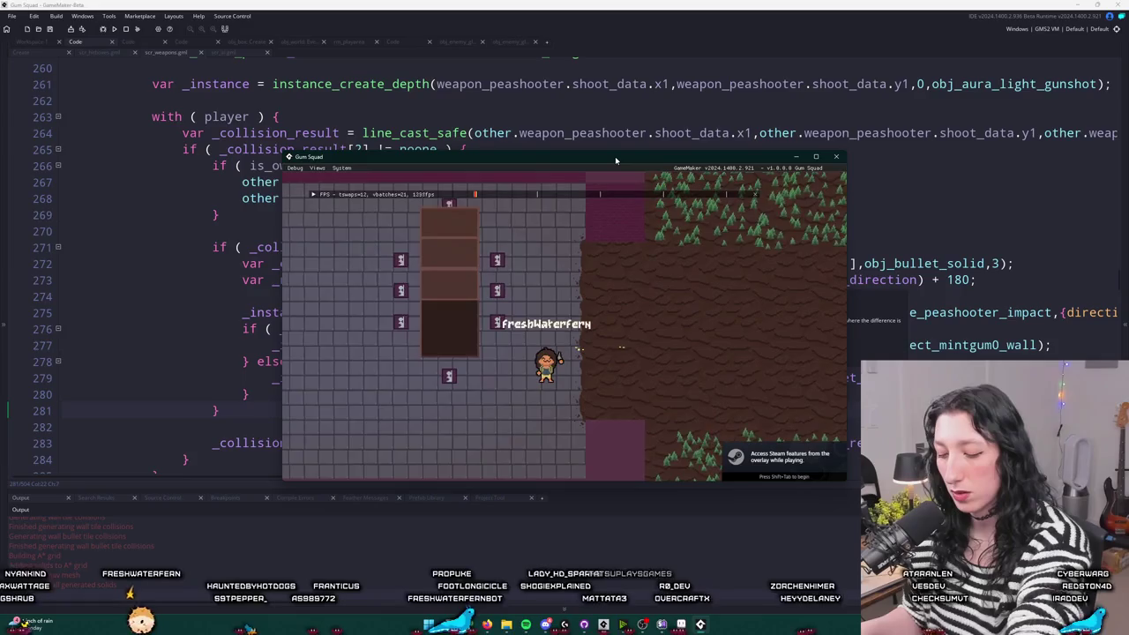
# - Maximize the game and walk the player past the wardrobe and crates toward the glummer
pyautogui.doubleClick(616, 153)
pyautogui.press('a')
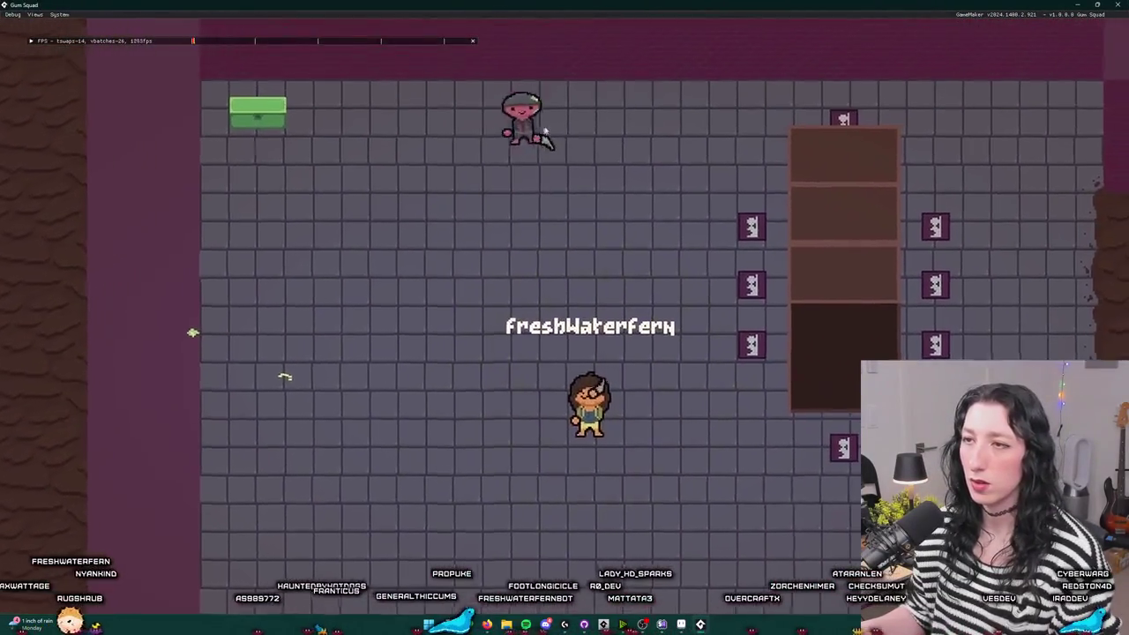
pyautogui.press('w')
pyautogui.press('d')
pyautogui.press('d')
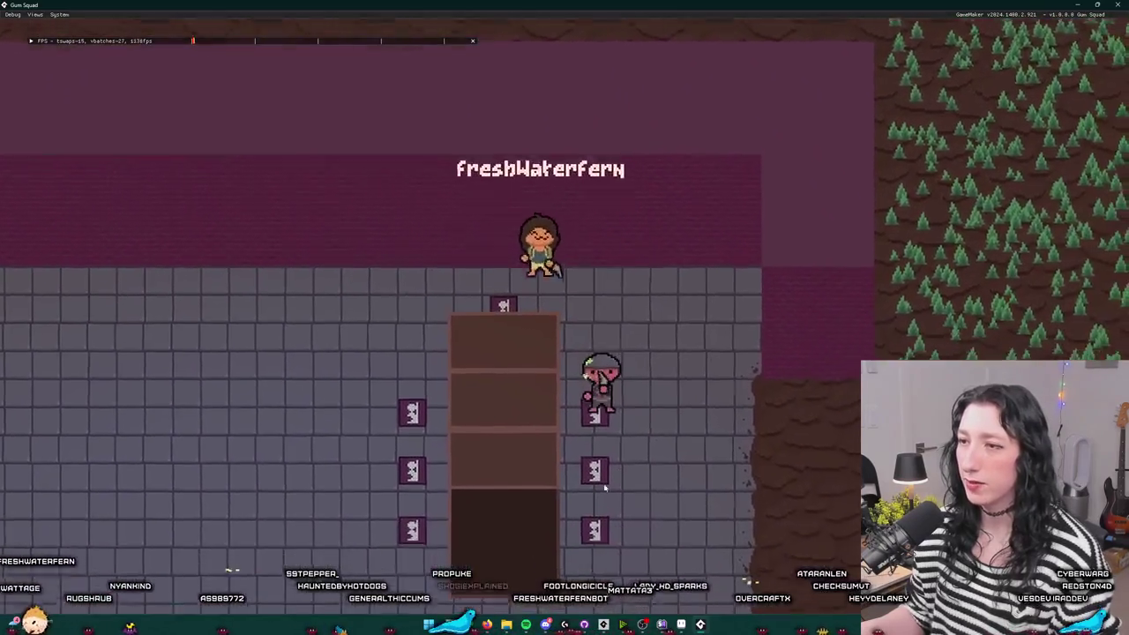
pyautogui.press('d')
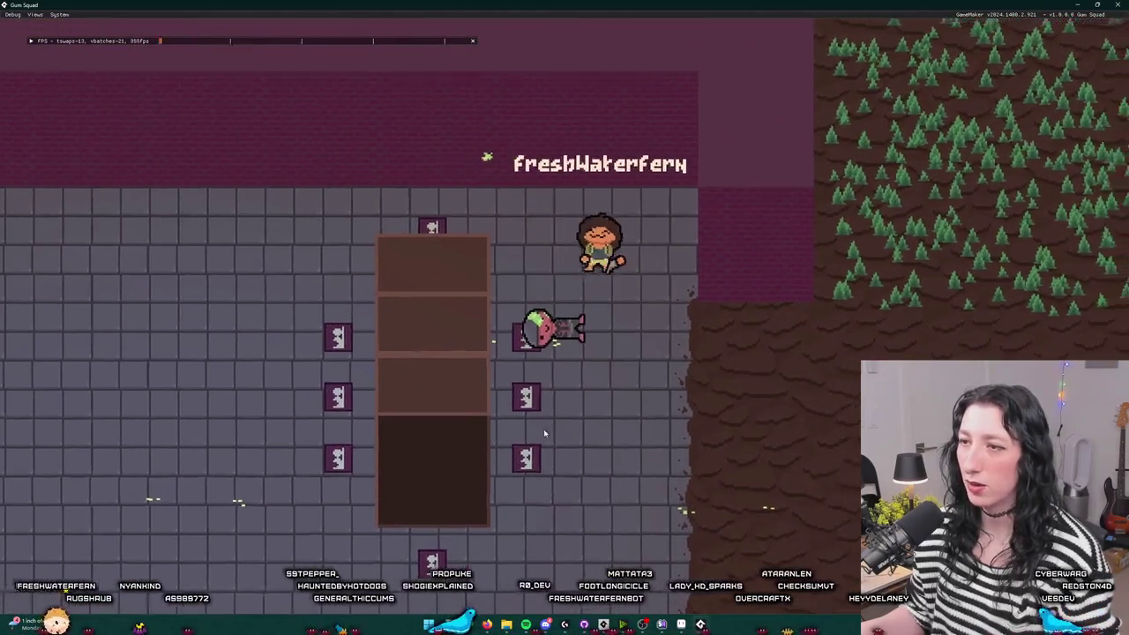
pyautogui.press('s')
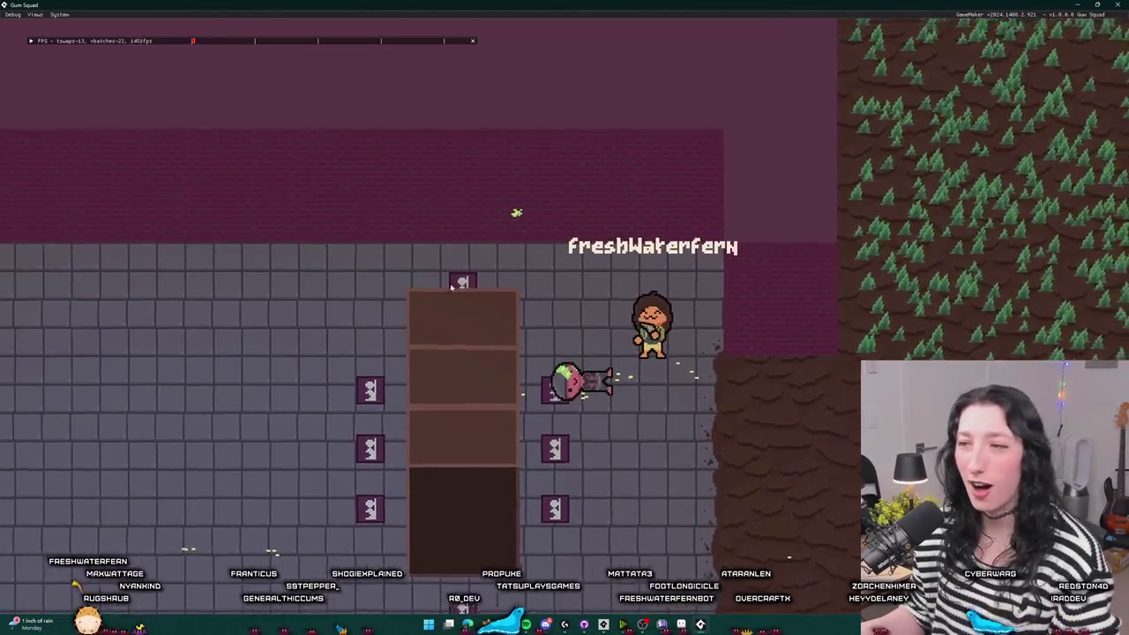
pyautogui.press('s')
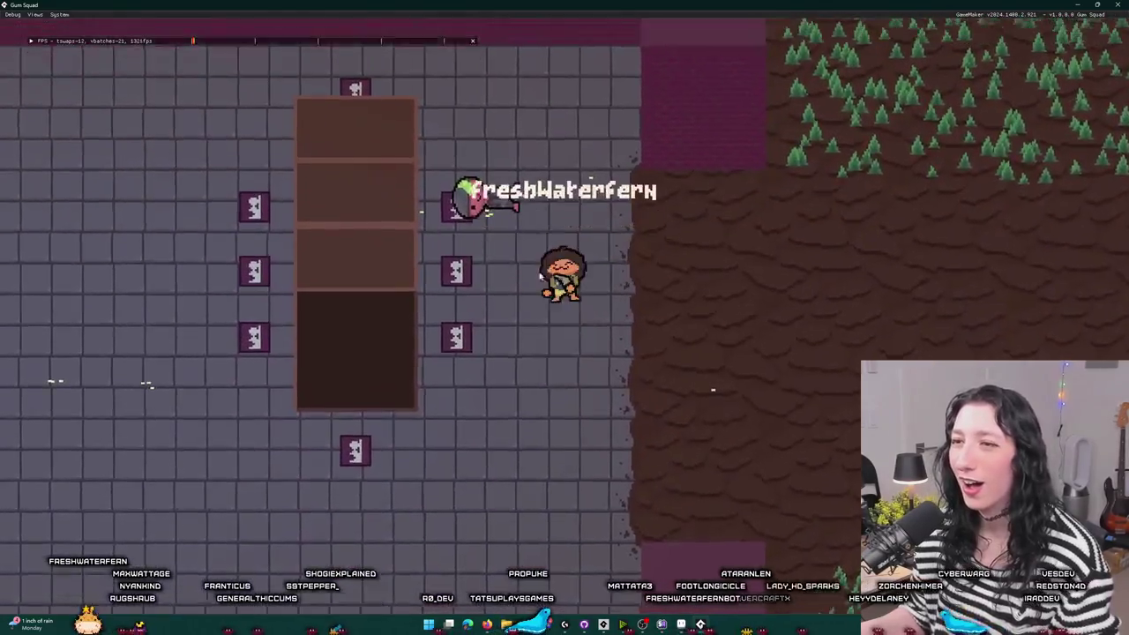
pyautogui.press('w')
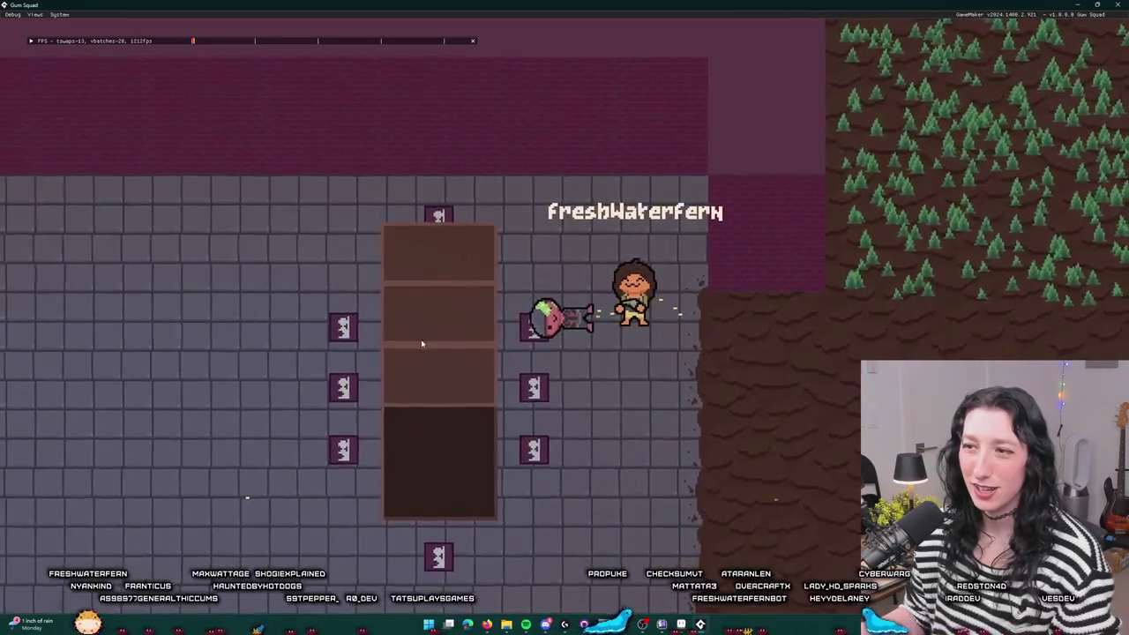
pyautogui.press('w')
pyautogui.press('a')
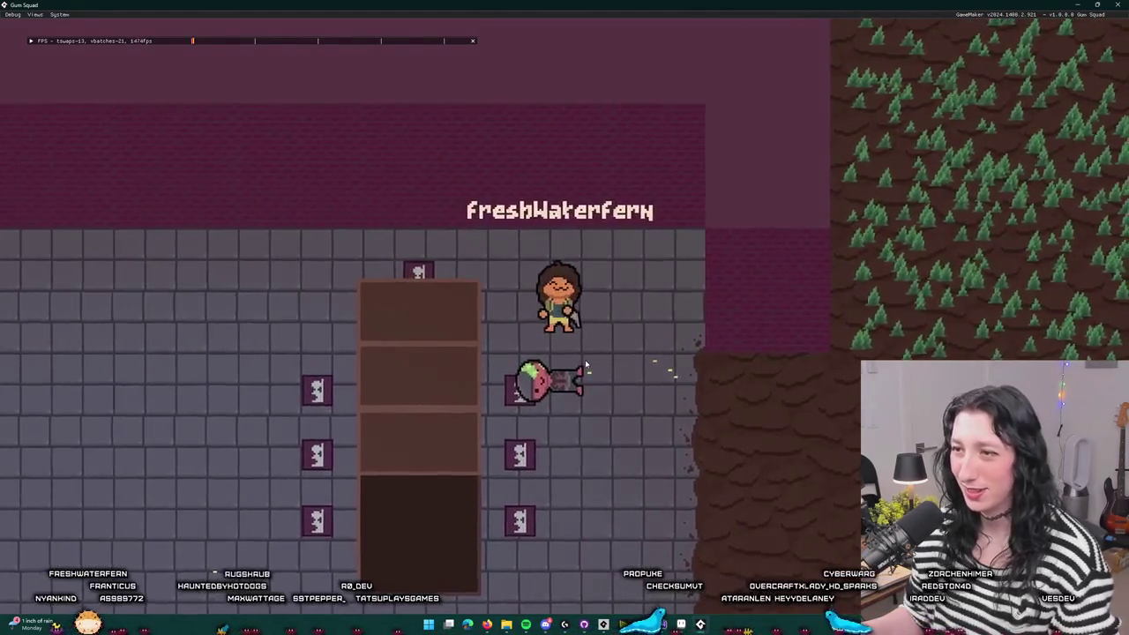
# - Toggle the inventory screen, step next to the glummer corpse, and close the game window
pyautogui.press('Tab')
pyautogui.press('Tab')
pyautogui.press('d')
pyautogui.press('s')
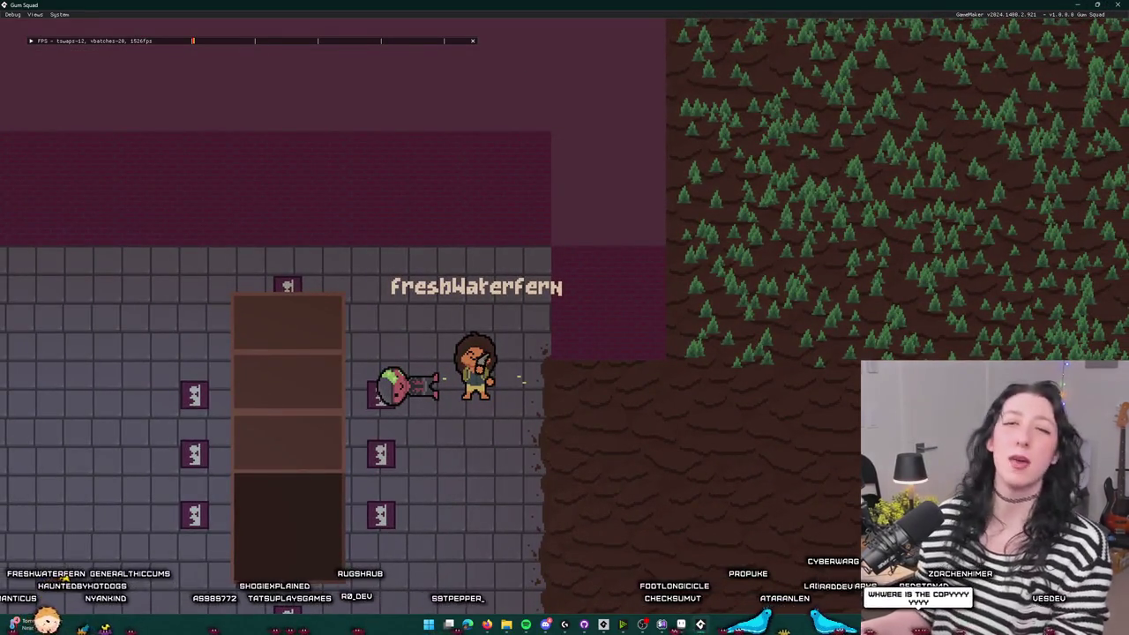
pyautogui.click(1117, 4)
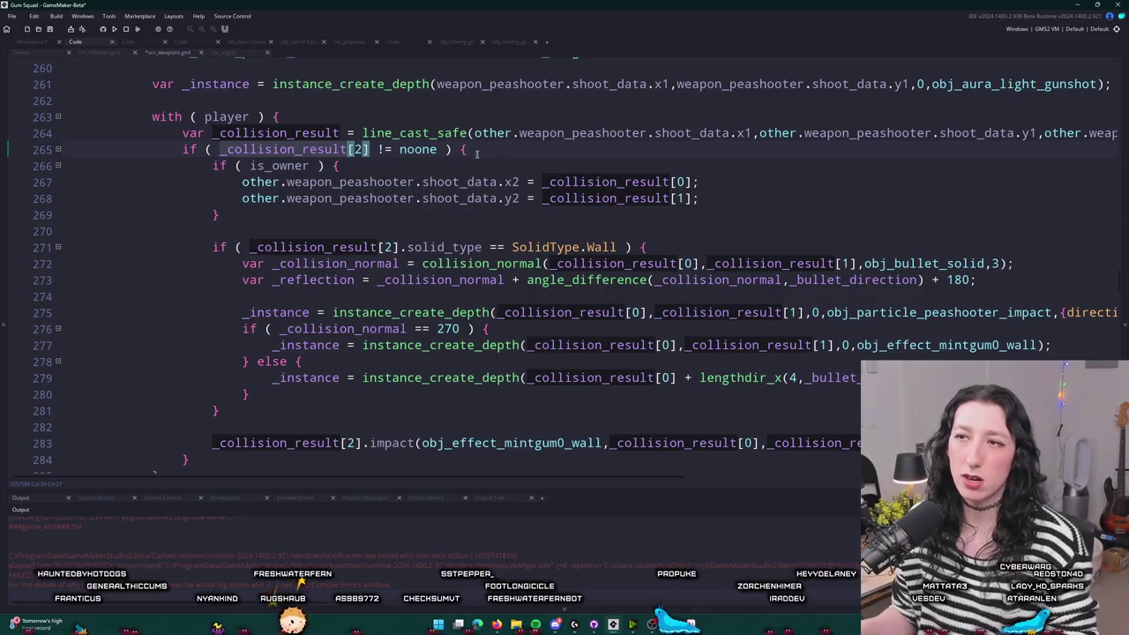
pyautogui.doubleClick(459, 84)
pyautogui.press('Left')
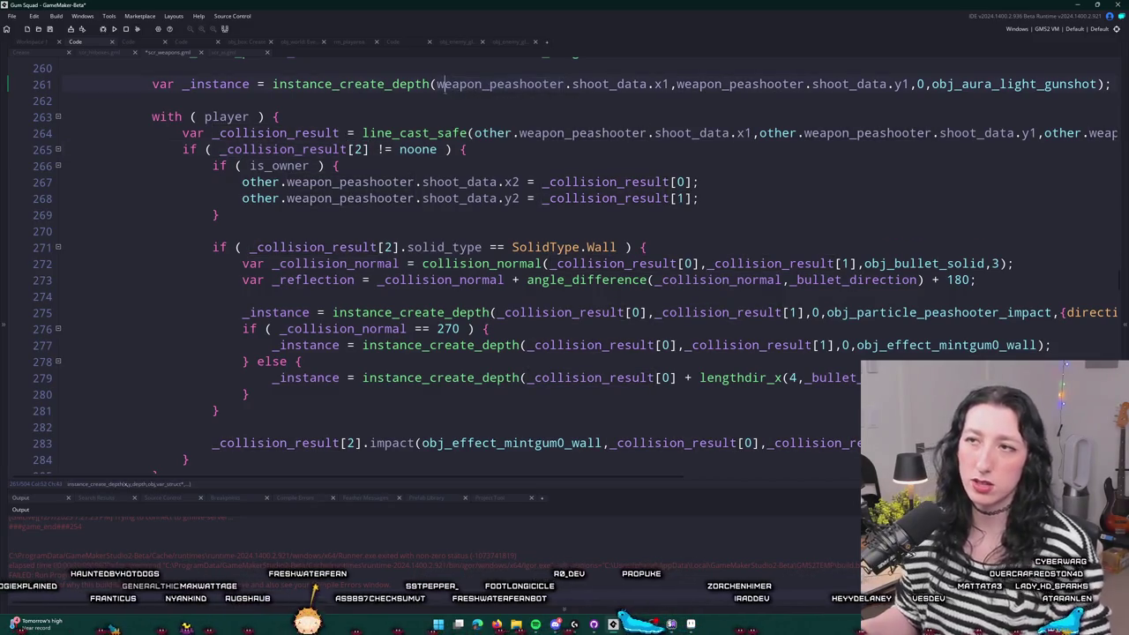
pyautogui.press('Down')
pyautogui.write('global.variabl')
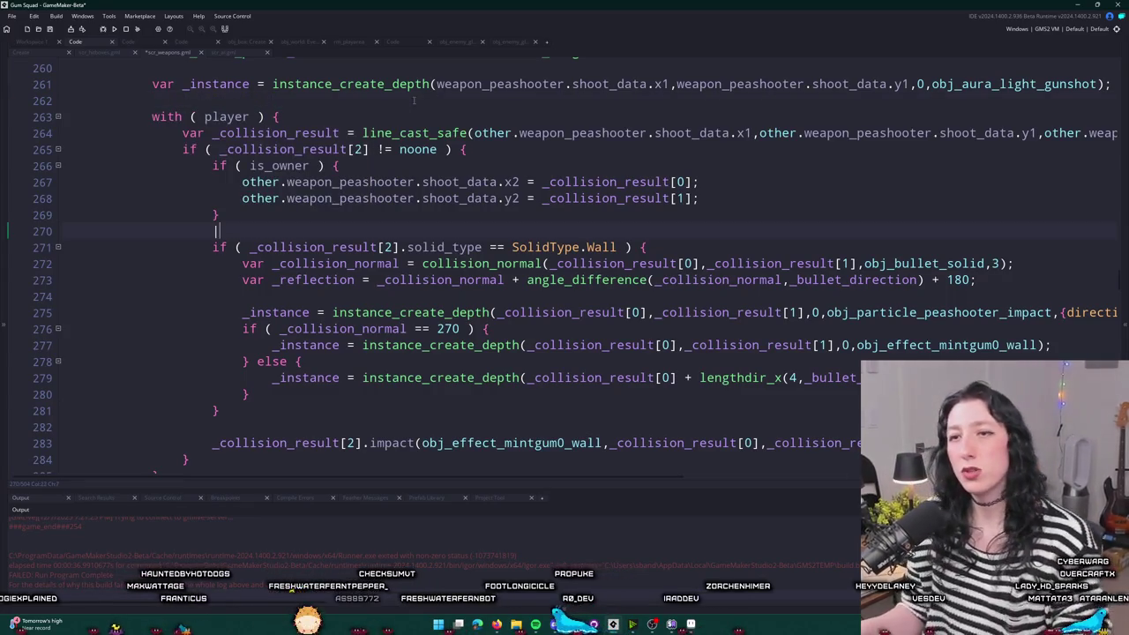
pyautogui.click(191, 85)
pyautogui.press('BackSpace')
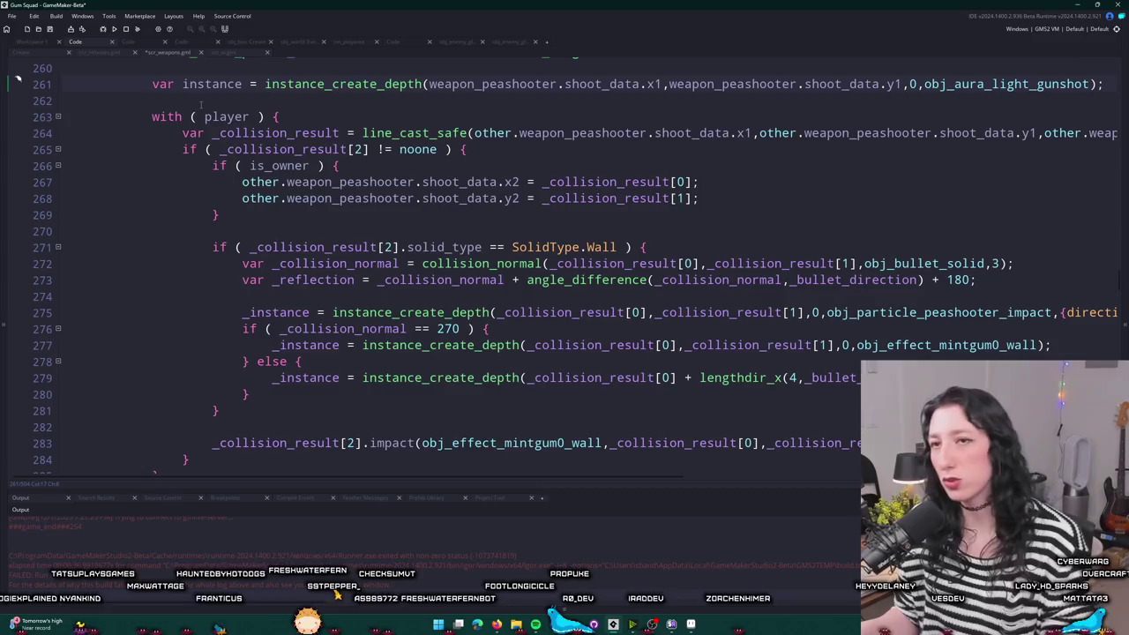
pyautogui.scroll(1, 201, 104)
pyautogui.hotkey('ctrl', 'z')
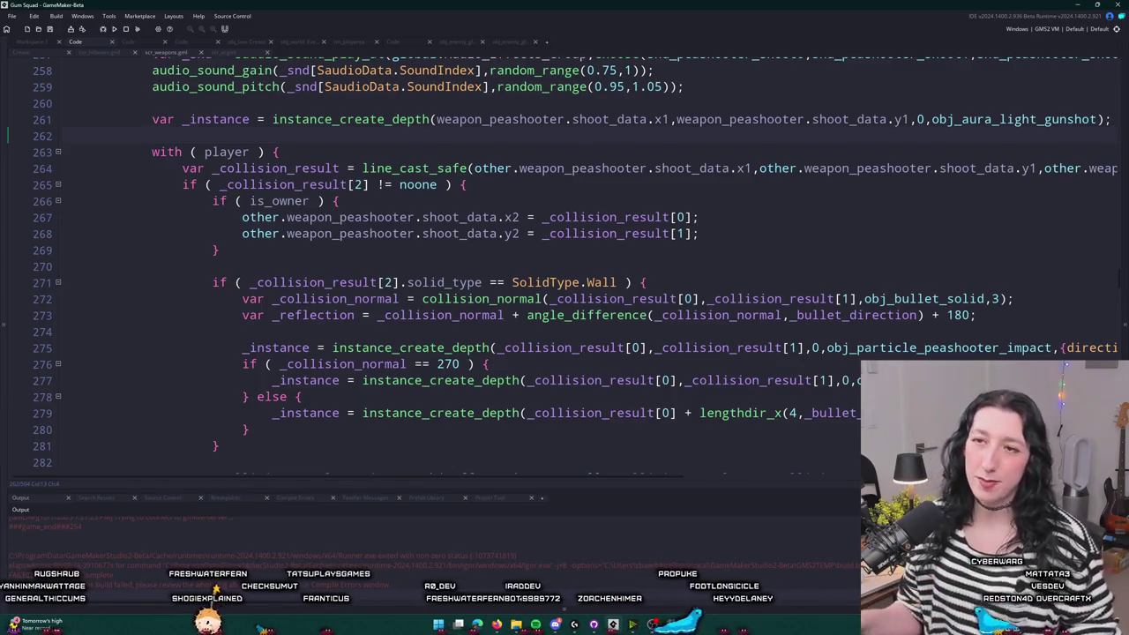
pyautogui.write('__')
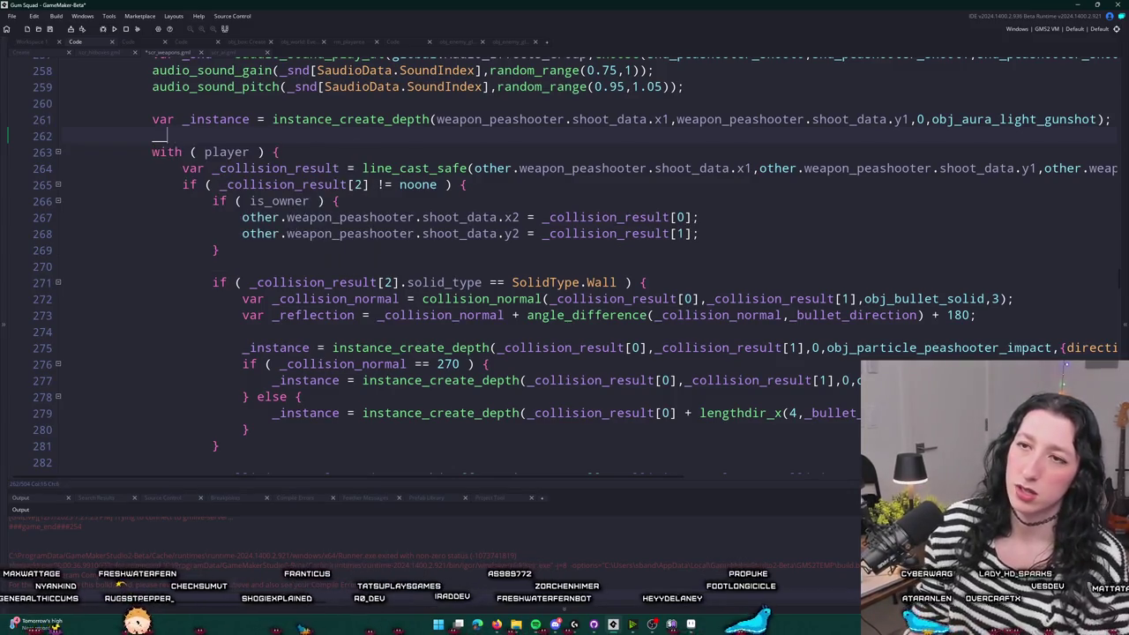
pyautogui.write('ite')
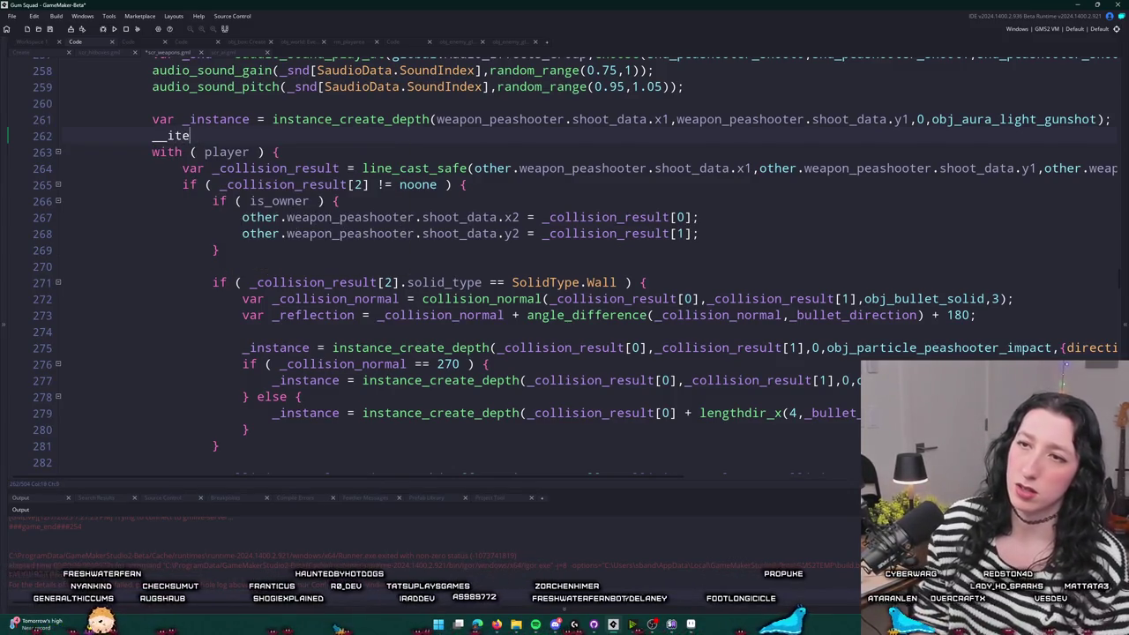
pyautogui.press('BackSpace')
pyautogui.press('BackSpace')
pyautogui.write('nteral_system_stuff = 0;')
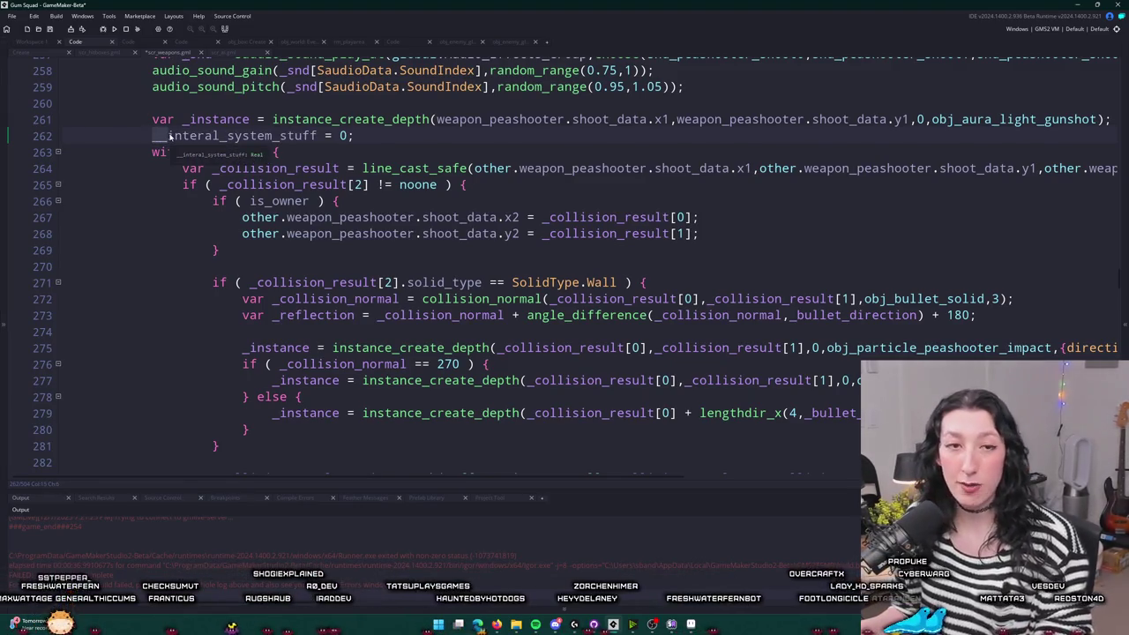
pyautogui.click(382, 140)
pyautogui.hotkey('shift', 'Home')
pyautogui.press('BackSpace')
pyautogui.press('BackSpace')
pyautogui.press('Return')
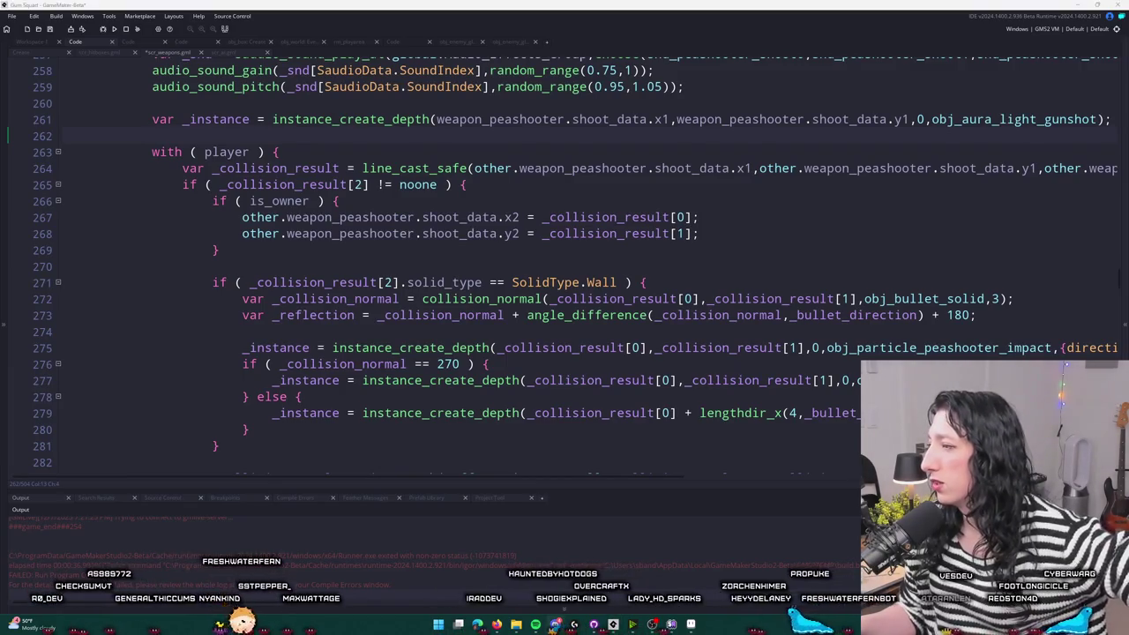
pyautogui.click(591, 191)
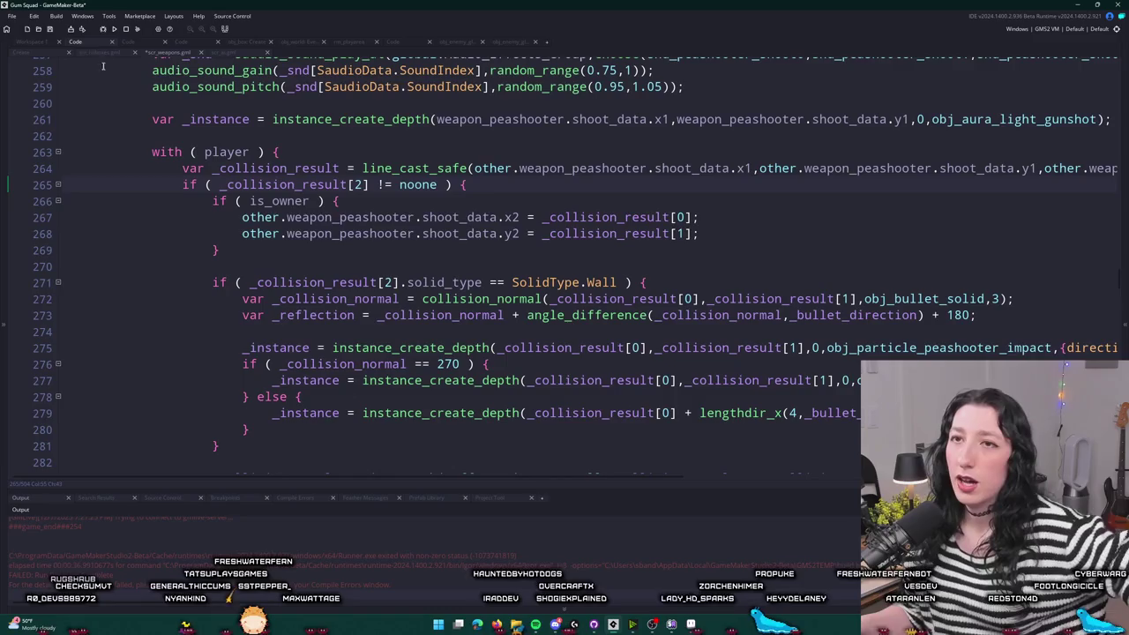
# - Open obj_enemy_glummer's Draw event and jump into the npc_character_draw script
pyautogui.click(32, 42)
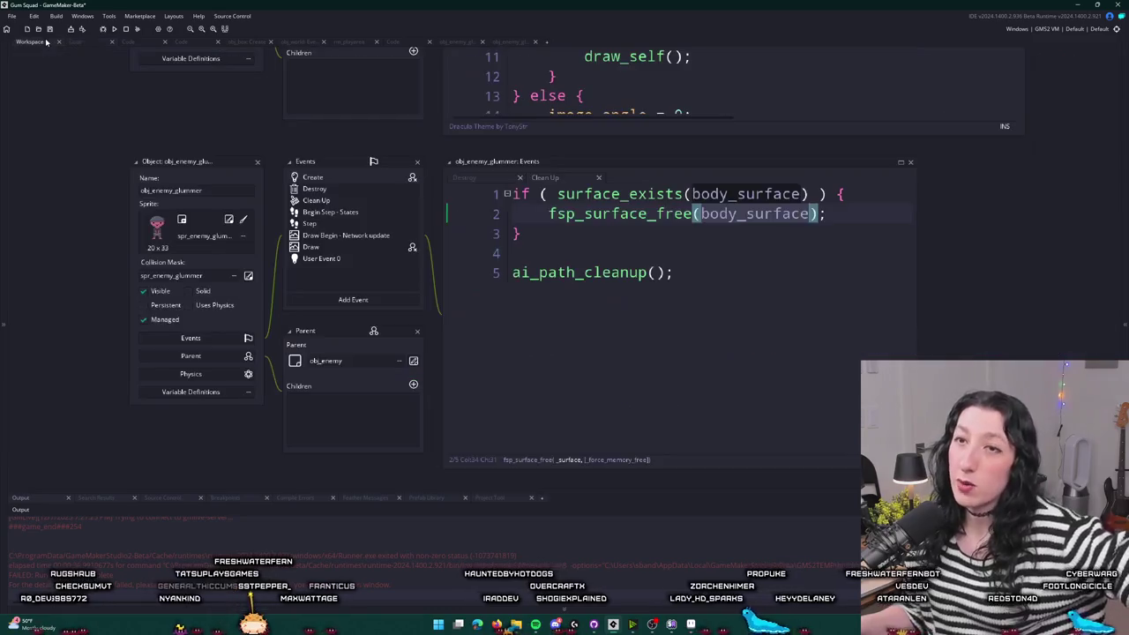
pyautogui.click(346, 248)
pyautogui.press('F12')
pyautogui.scroll(-5, 467, 264)
pyautogui.scroll(-10, 466, 265)
pyautogui.scroll(2, 457, 206)
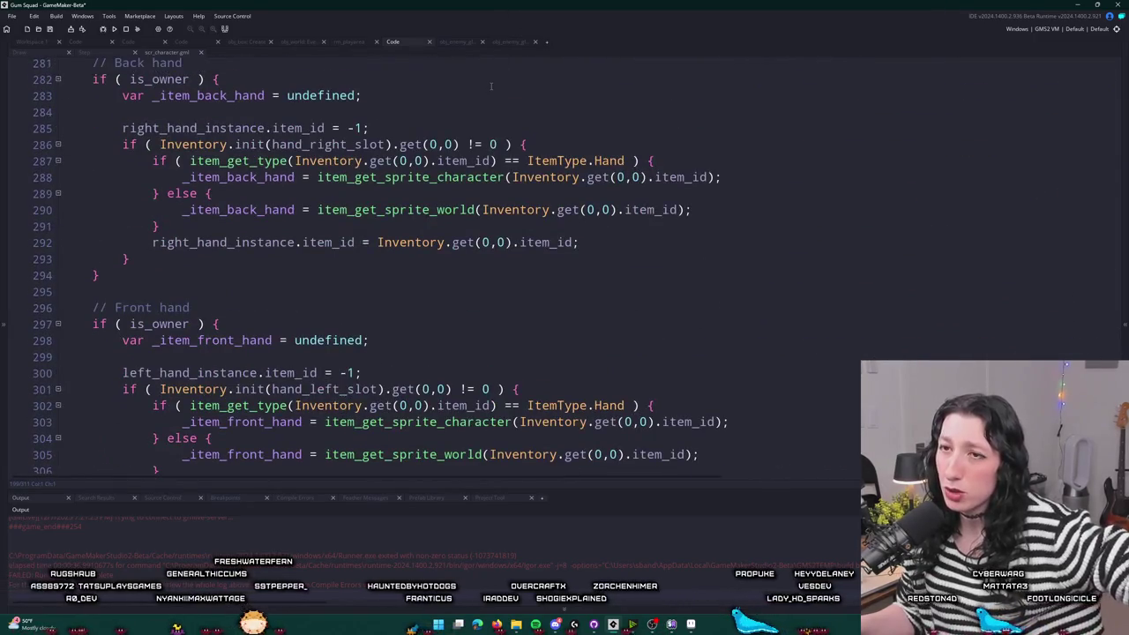
pyautogui.scroll(10, 457, 206)
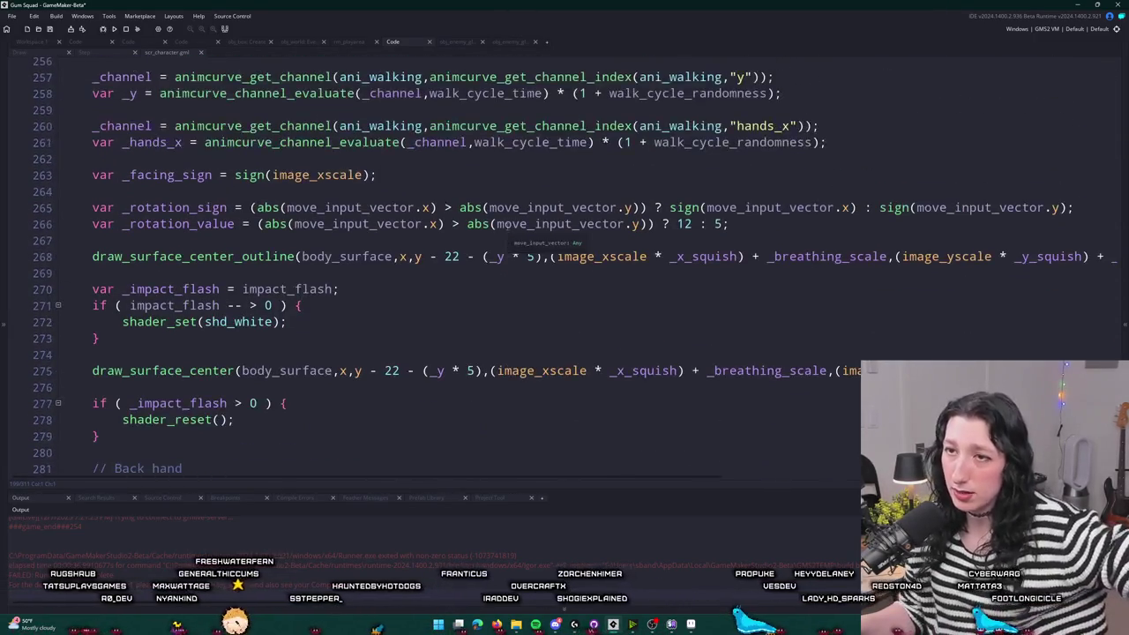
pyautogui.scroll(15, 498, 220)
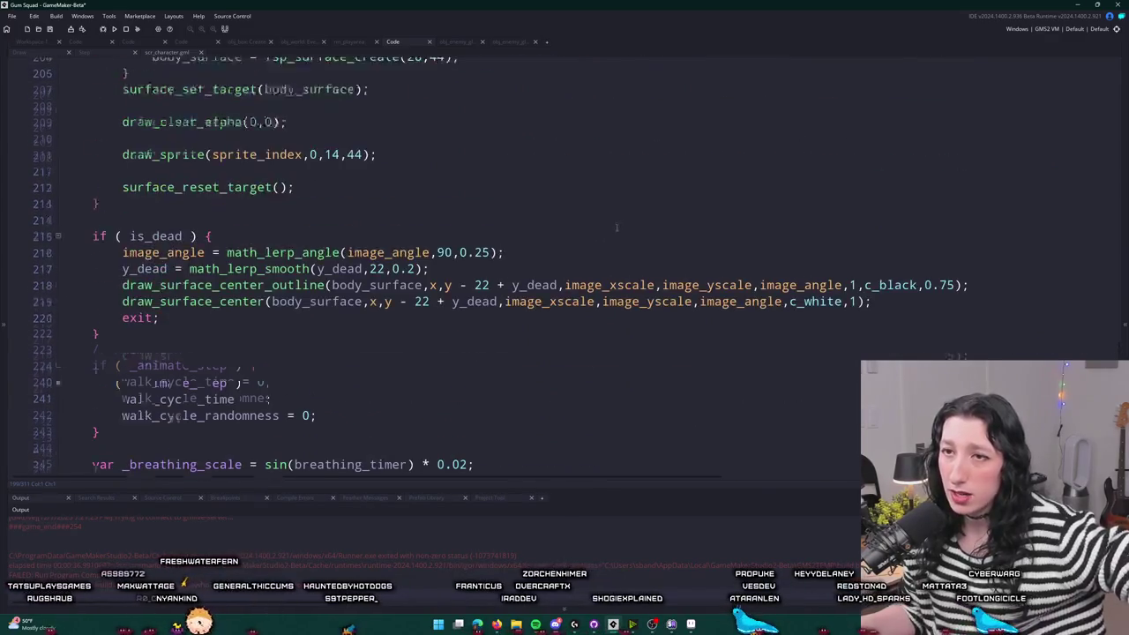
# - Add a trial draw_sprite line using spr_enemy_glummer_hand after the sprite drawing line
pyautogui.click(430, 245)
pyautogui.press('Return')
pyautogui.press('Return')
pyautogui.write('draw_spr')
pyautogui.press('BackSpace')
pyautogui.press('BackSpace')
pyautogui.press('BackSpace')
pyautogui.write('sprite(glumm')
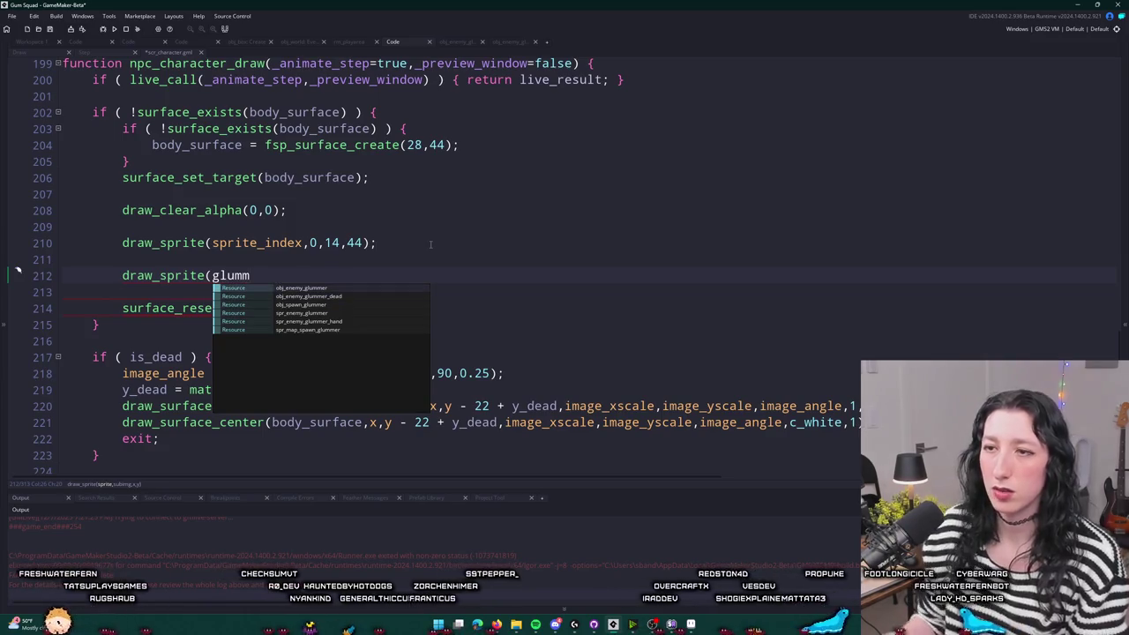
pyautogui.press('Down')
pyautogui.press('Down')
pyautogui.press('Down')
pyautogui.press('Return')
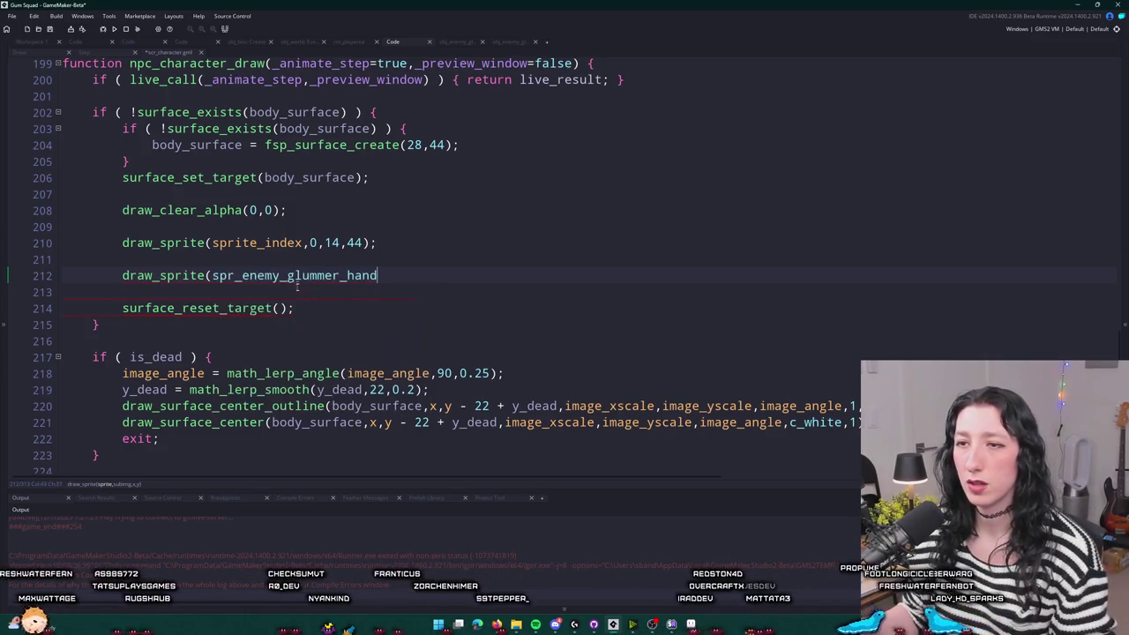
# - Find obj_enemy_glummer_dead with the 'dead' asset search and open its Draw event
pyautogui.click(39, 43)
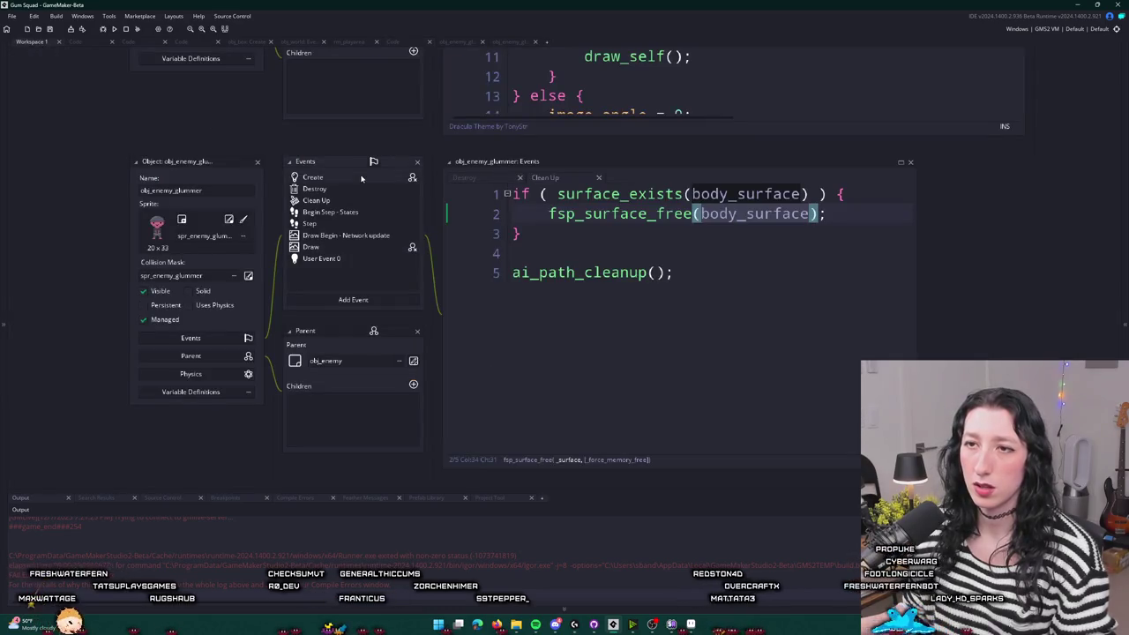
pyautogui.scroll(15, 360, 179)
pyautogui.scroll(20, 344, 353)
pyautogui.hotkey('ctrl', 't')
pyautogui.write('dead')
pyautogui.press('Return')
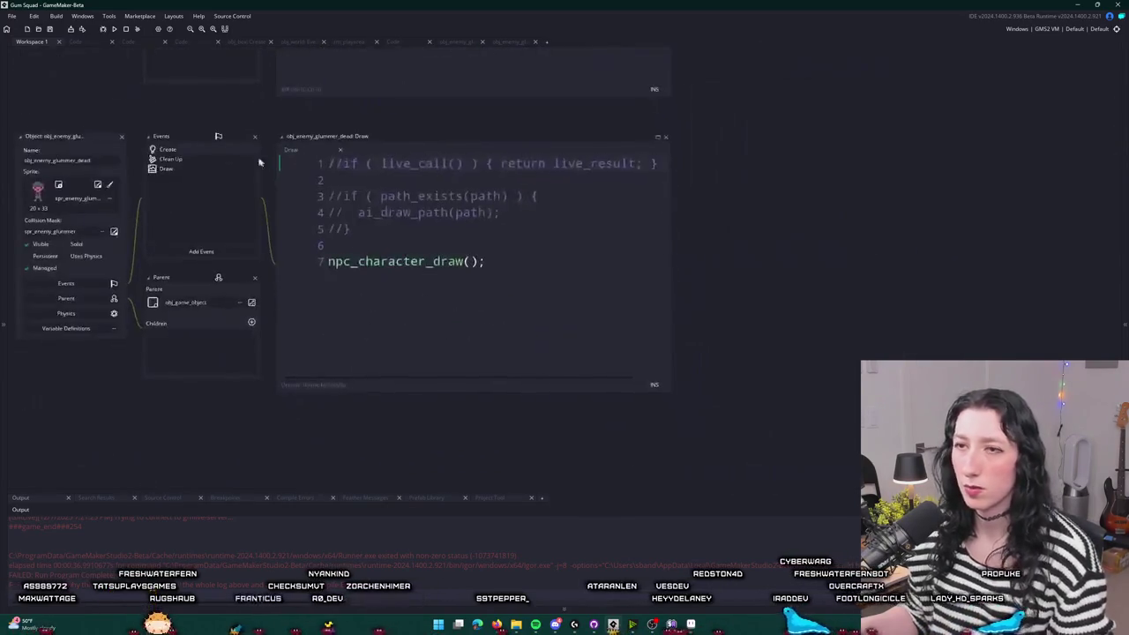
# - Look at the dead glummer's Create event, undo the half-typed hand_sprite line, and return to Workspace 1
pyautogui.doubleClick(199, 149)
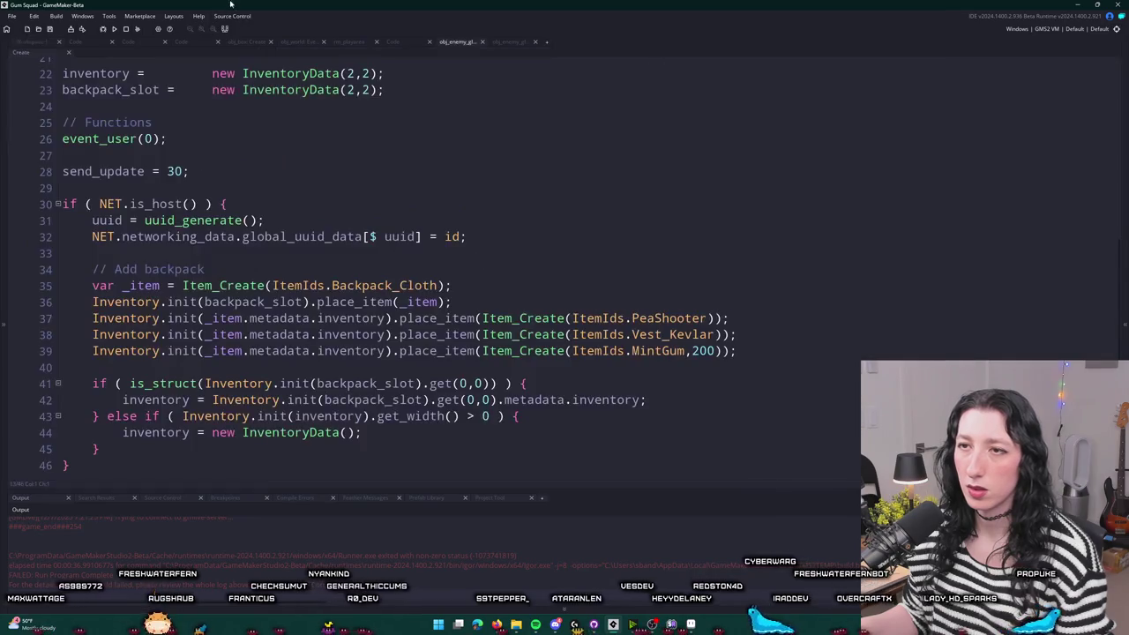
pyautogui.scroll(6, 305, 275)
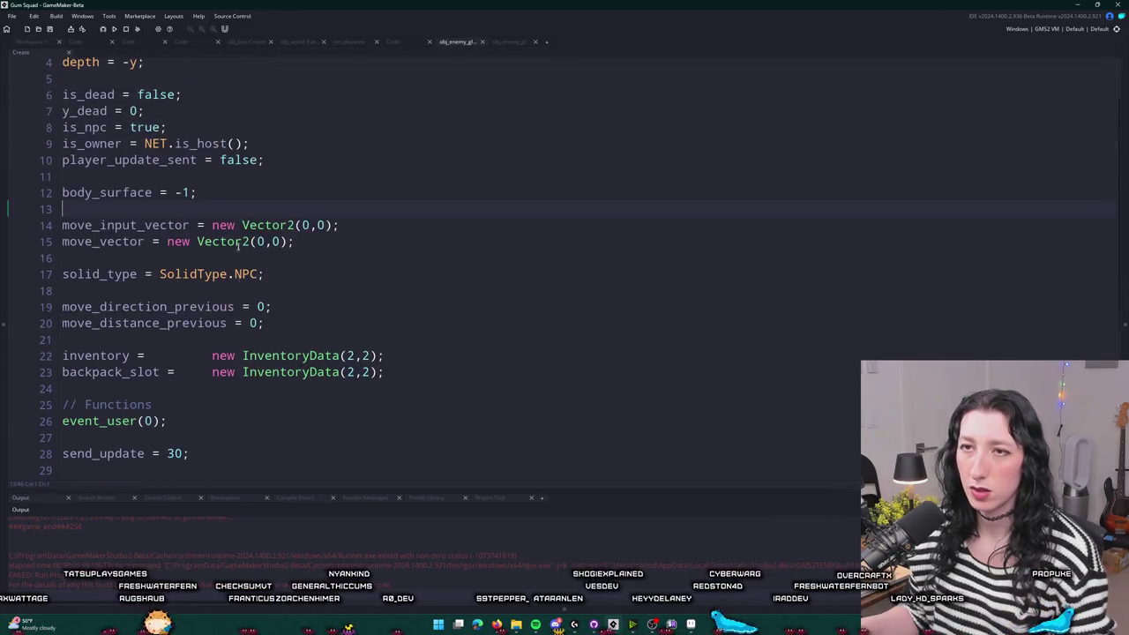
pyautogui.click(322, 157)
pyautogui.press('Return')
pyautogui.press('Return')
pyautogui.write('hand_sprit')
pyautogui.press('BackSpace')
pyautogui.press('BackSpace')
pyautogui.press('BackSpace')
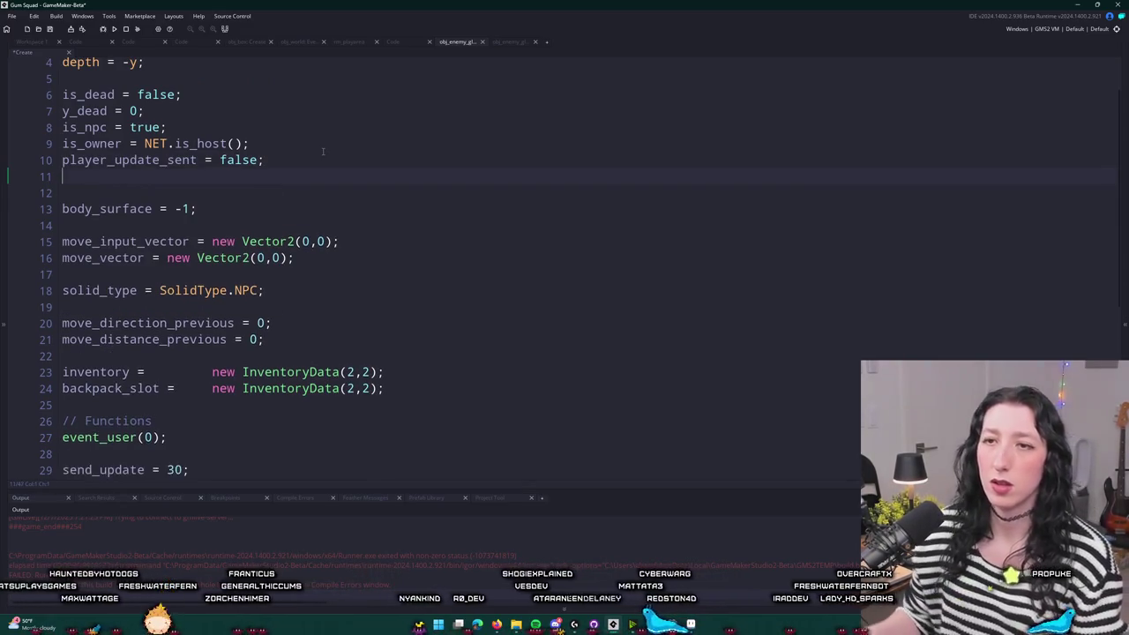
pyautogui.click(31, 42)
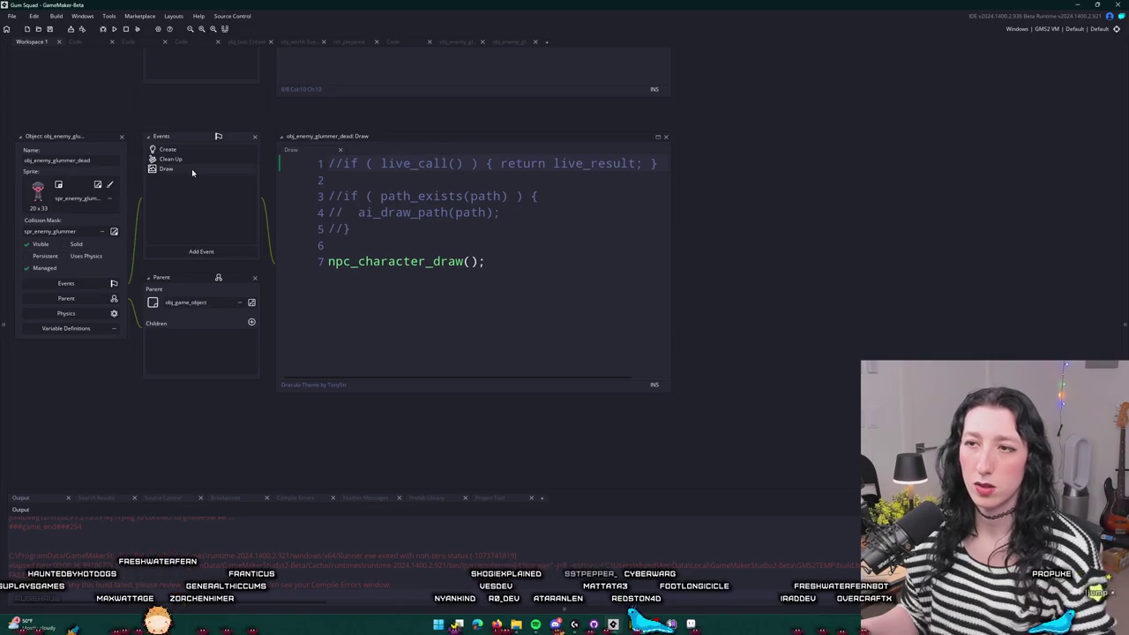
# - Pass spr_enemy_glummer_hand to the Draw event's npc_character_draw call and open its definition
pyautogui.click(469, 262)
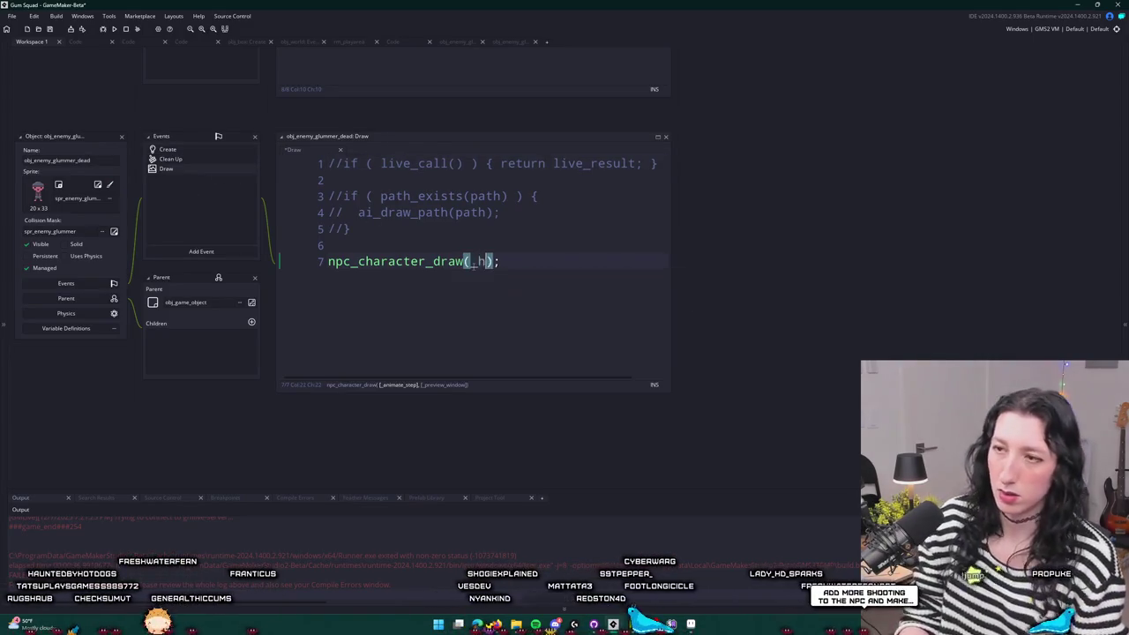
pyautogui.write('spr_enemy_glummer_hand')
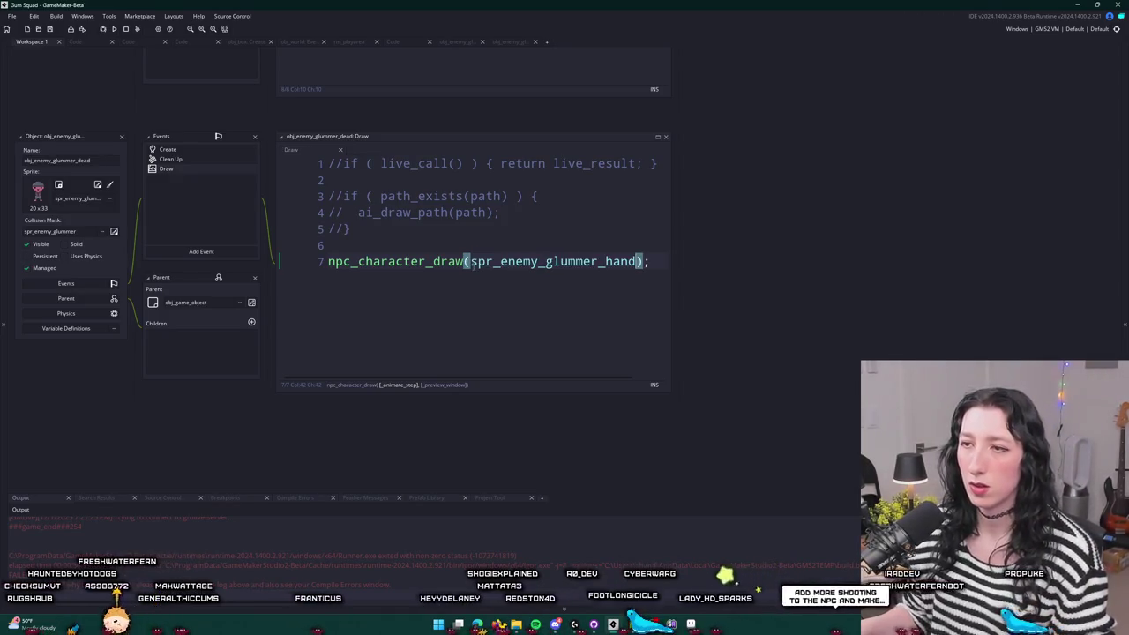
pyautogui.middleClick(464, 261)
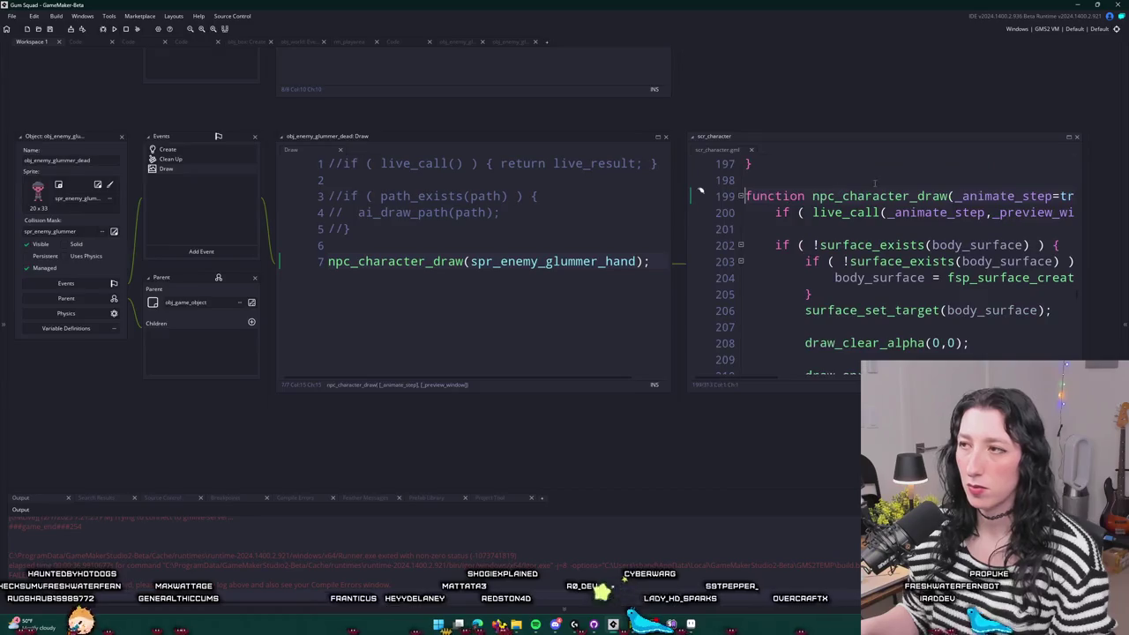
# - In scr_character, review the _animate_step matches and delete player_character_draw's live_call line
pyautogui.click(874, 147)
pyautogui.doubleClick(317, 98)
pyautogui.hotkey('ctrl', 'f')
pyautogui.click(1097, 73)
pyautogui.click(1096, 73)
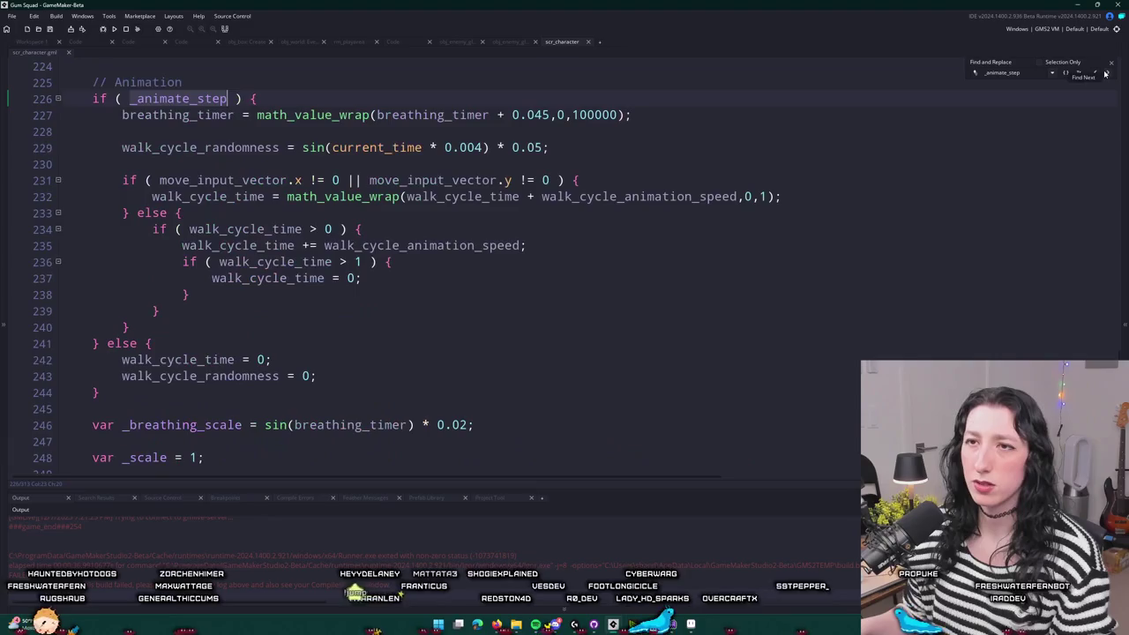
pyautogui.click(1102, 74)
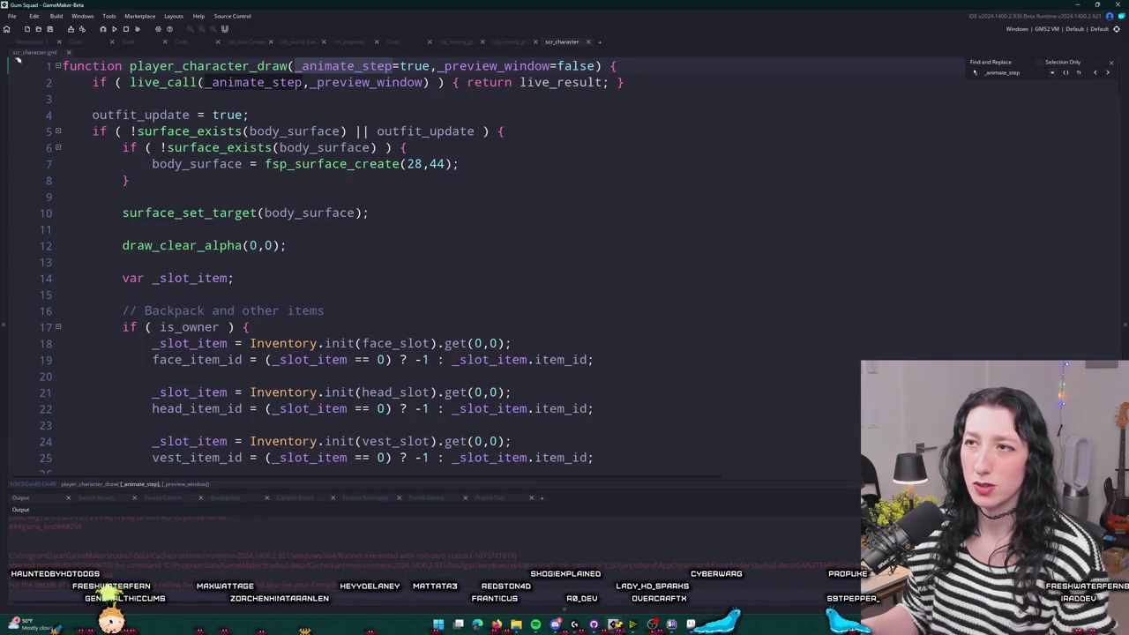
pyautogui.moveTo(625, 82); pyautogui.dragTo(60, 84)
pyautogui.press('BackSpace')
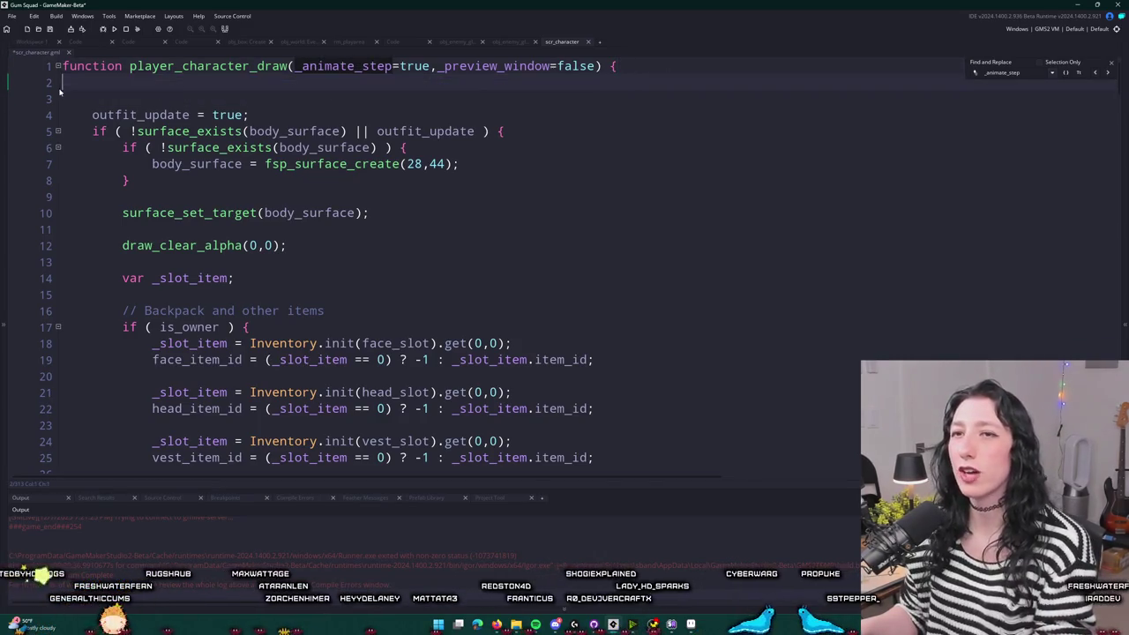
pyautogui.press('BackSpace')
# - Make the Draw call npc_character_draw(false,spr_enemy_glummer_hand) and jump to its definition
pyautogui.click(40, 43)
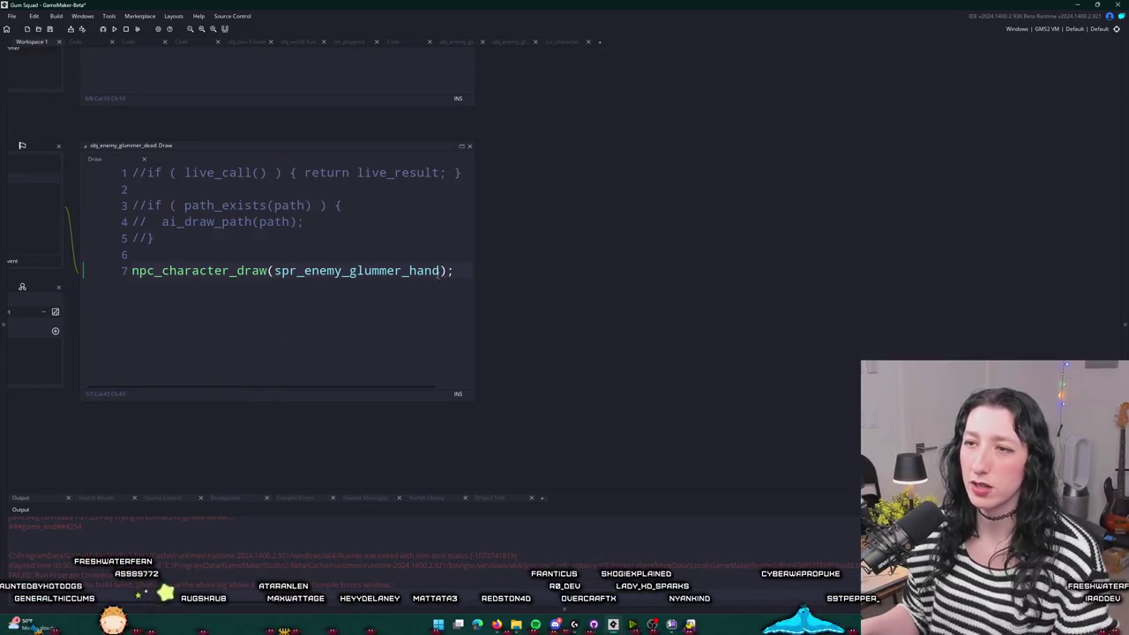
pyautogui.click(274, 271)
pyautogui.write('fals')
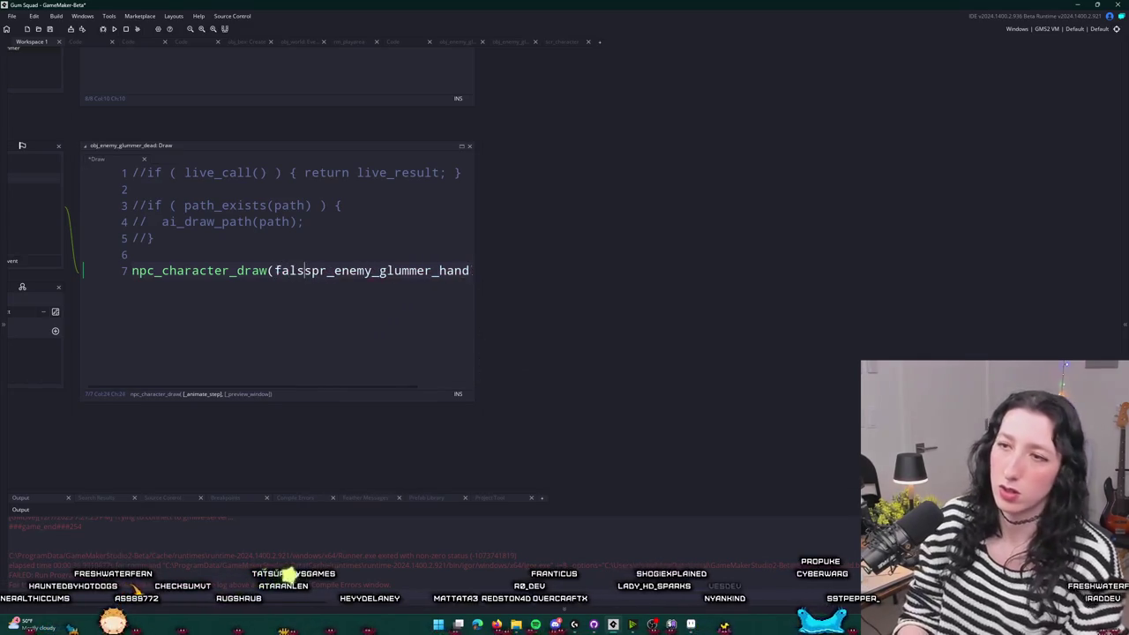
pyautogui.write('e,i')
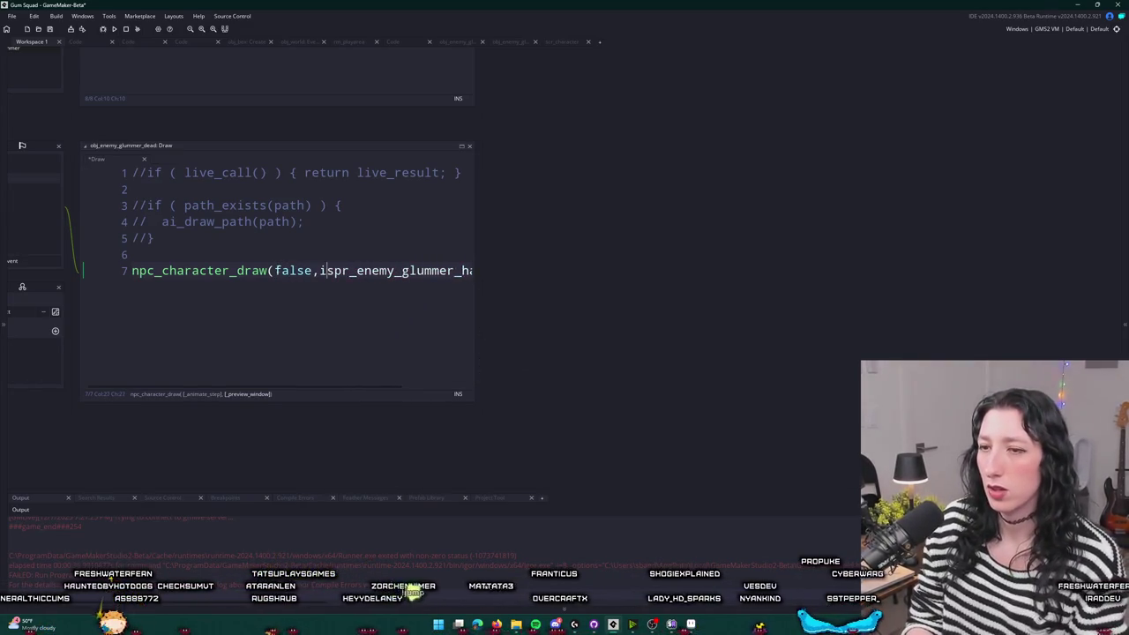
pyautogui.press('BackSpace')
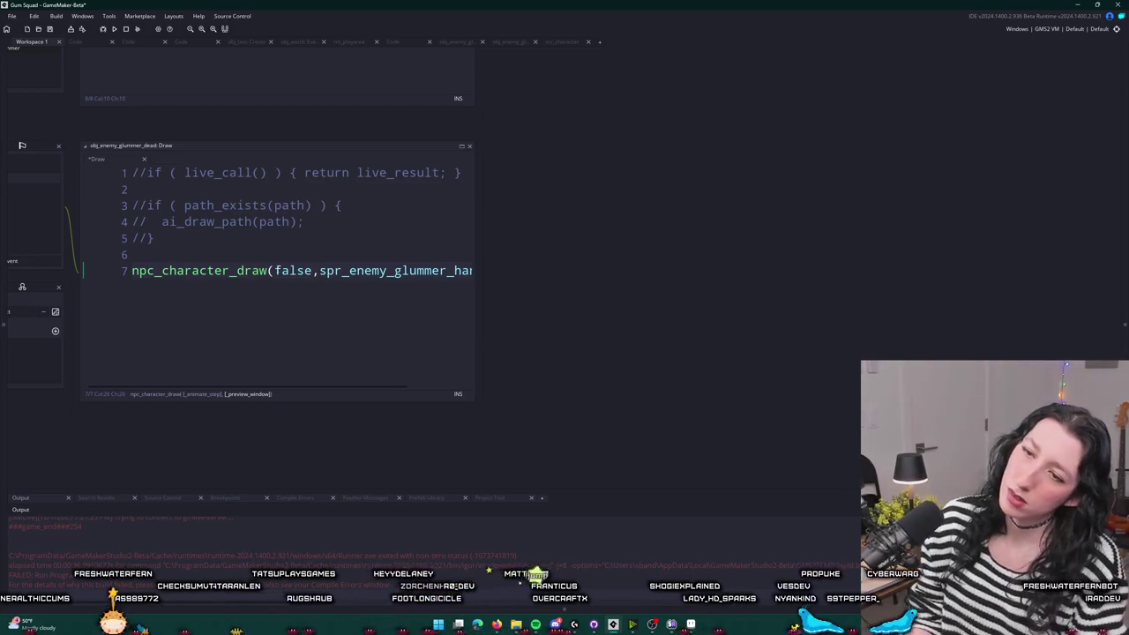
pyautogui.press('F12')
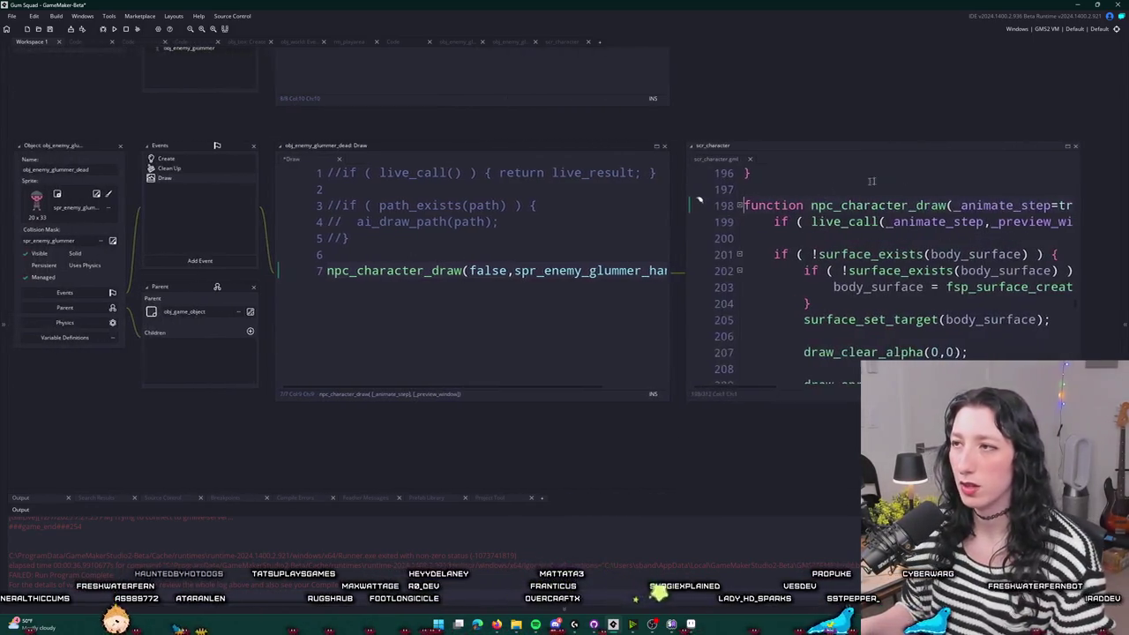
# - Replace the _preview_window parameter with a _hand_sprite parameter that has no default value
pyautogui.doubleClick(504, 98)
pyautogui.write('_hand_sprite=false) {')
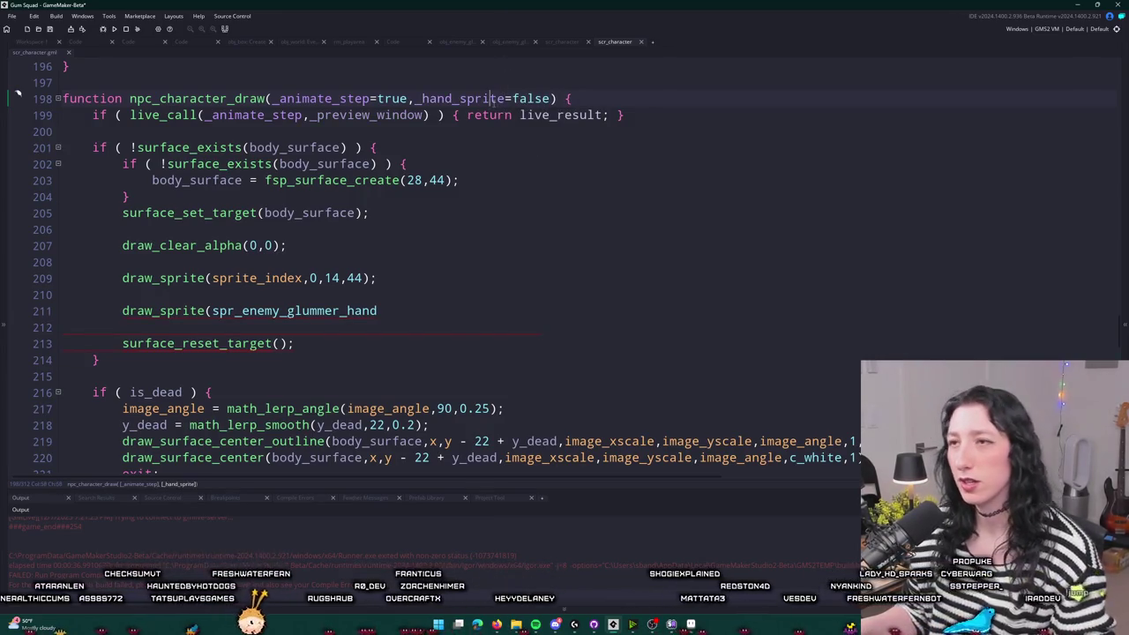
pyautogui.click(553, 98)
pyautogui.hotkey('ctrl', 'BackSpace')
pyautogui.write('undefined')
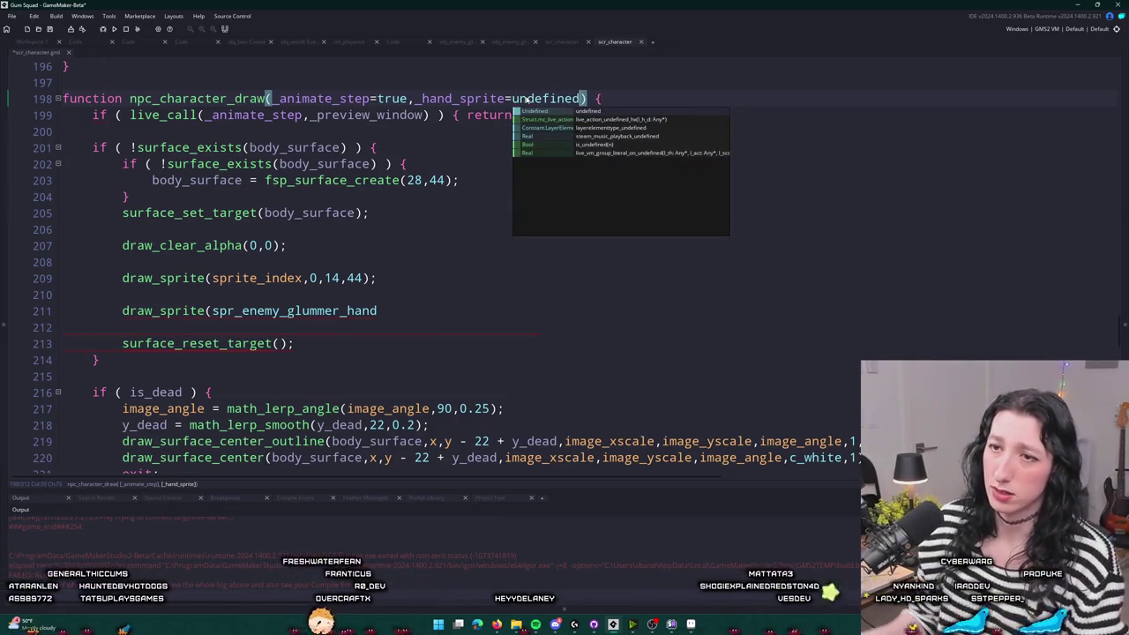
# - Wrap the hand draw_sprite line in an if (!is_undefined(_hand_sprite)) { } block
pyautogui.click(410, 295)
pyautogui.press('Return')
pyautogui.write('i')
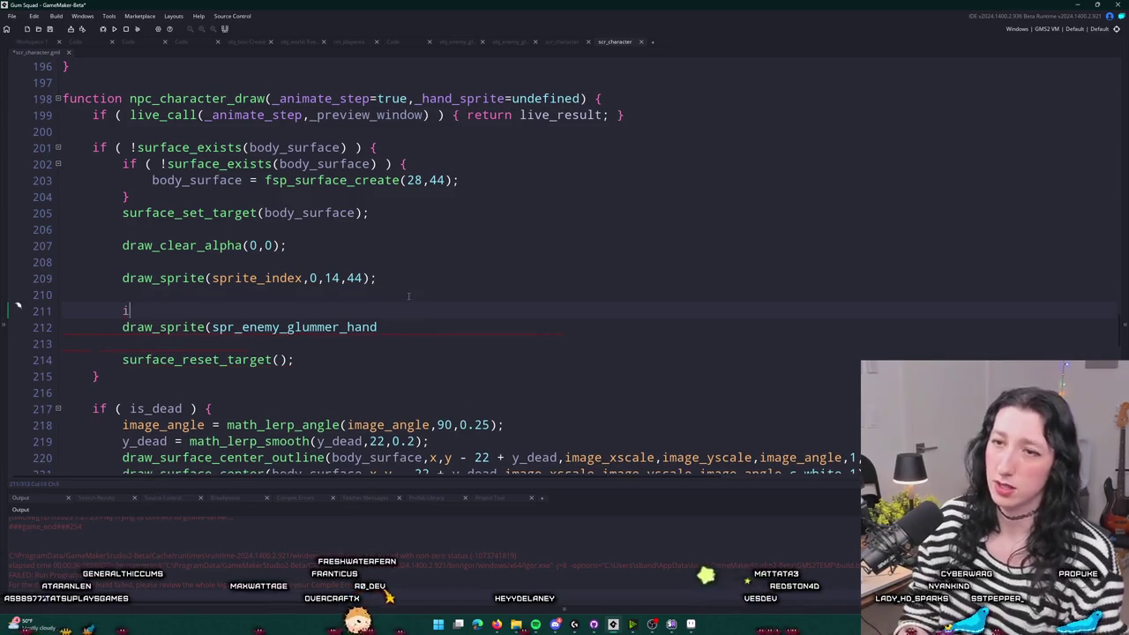
pyautogui.write('f ( sprite_exists(')
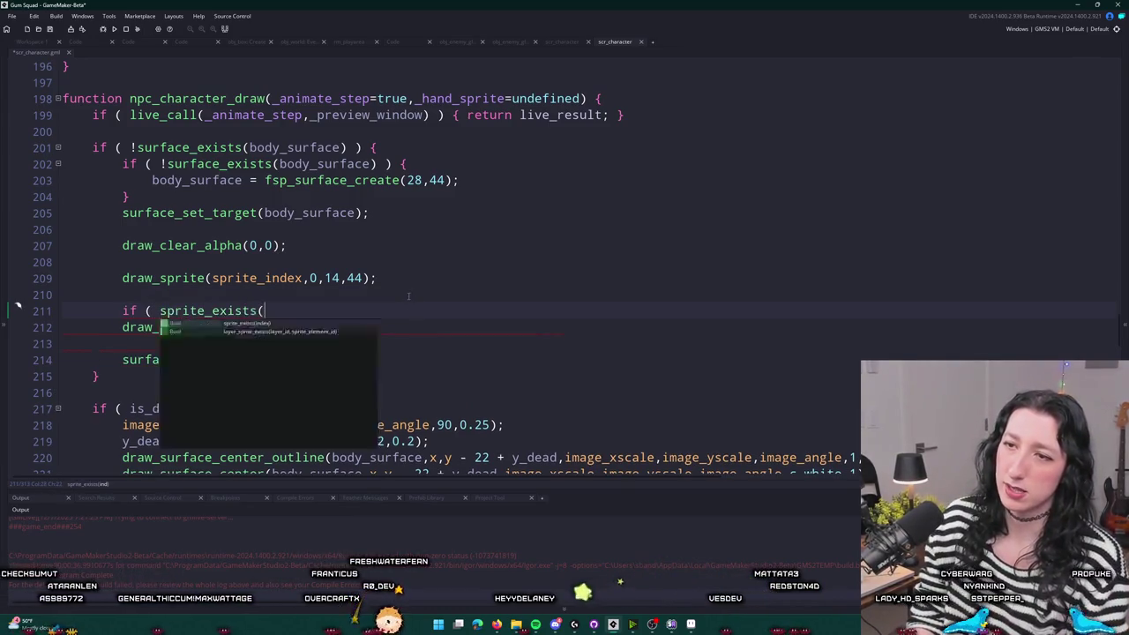
pyautogui.press('BackSpace')
pyautogui.press('BackSpace')
pyautogui.press('BackSpace')
pyautogui.write('if ( is_')
pyautogui.press('BackSpace')
pyautogui.press('BackSpace')
pyautogui.press('BackSpace')
pyautogui.write('!is_undef')
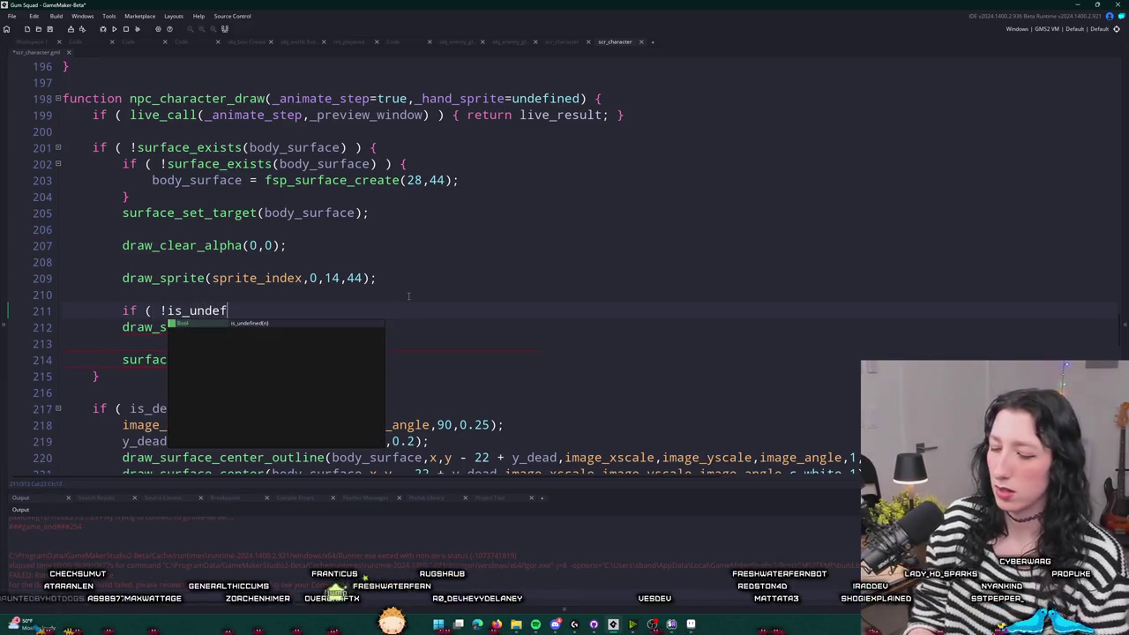
pyautogui.write('ined(_hand_sprite) ) ')
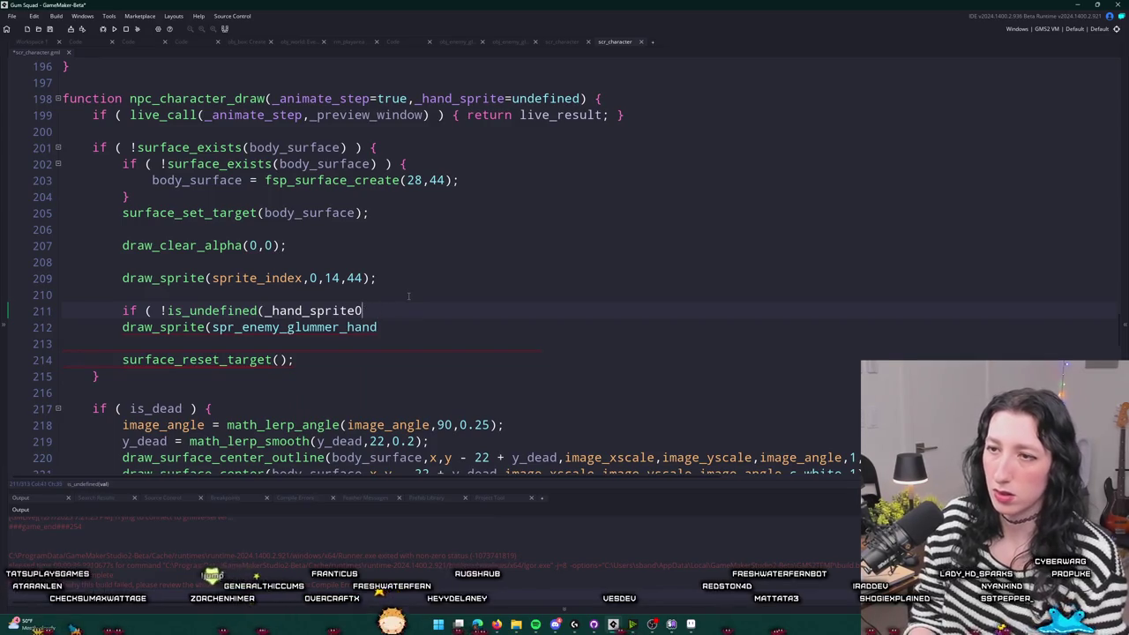
pyautogui.write('{')
pyautogui.click(379, 328)
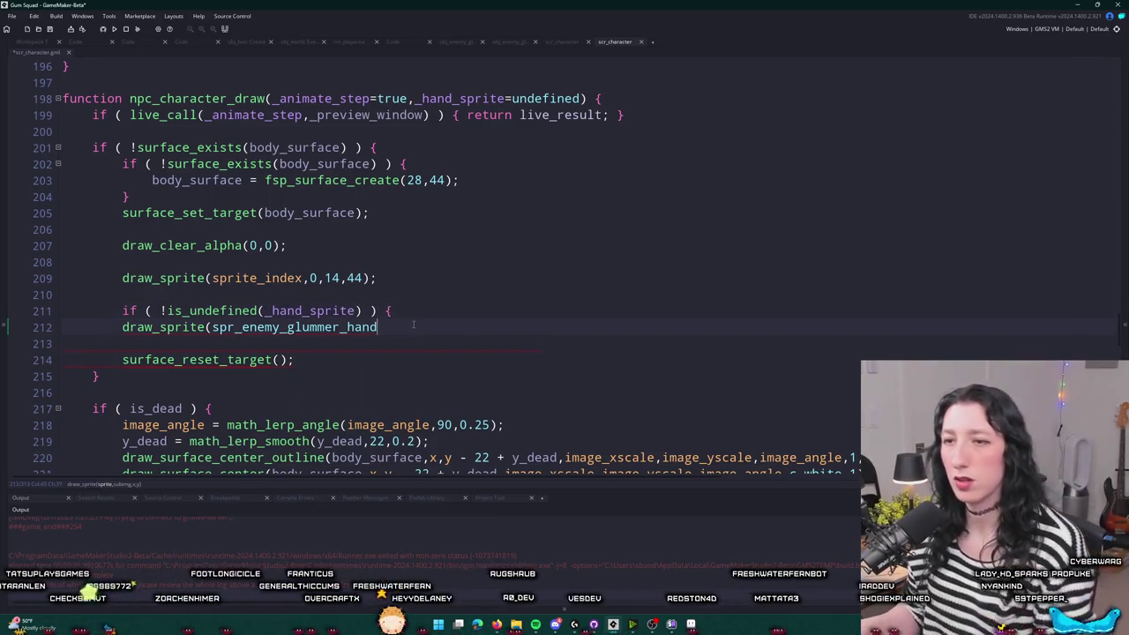
pyautogui.press('Return')
pyautogui.write('}')
pyautogui.press('Tab')
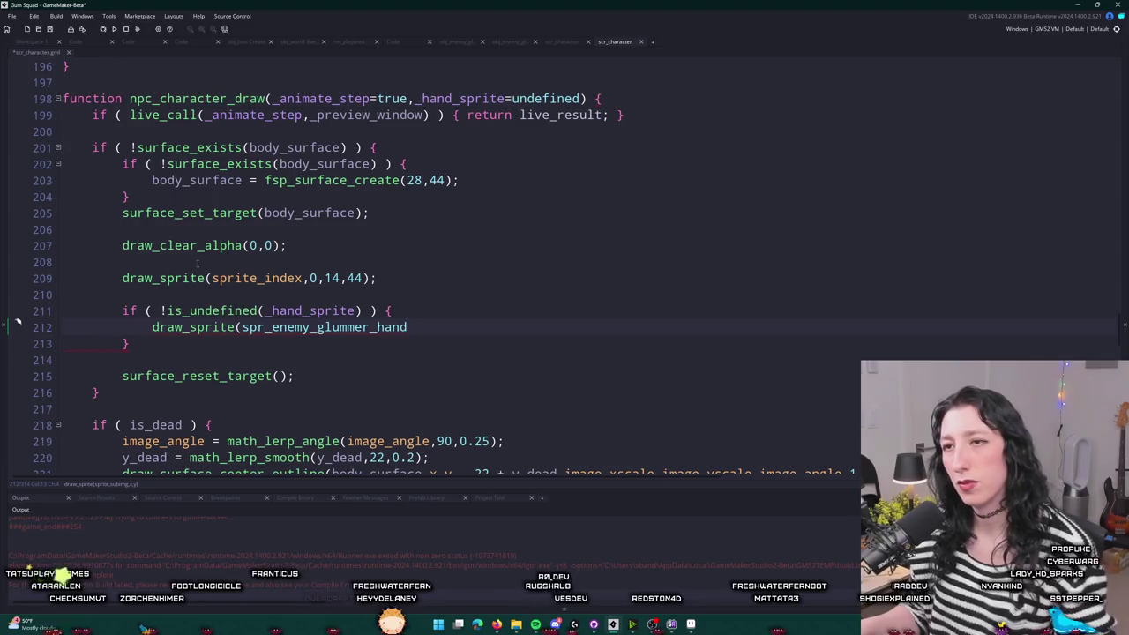
# - Delete the hand-sprite if block and the _hand_sprite parameter, then close scr_character
pyautogui.click(163, 341)
pyautogui.moveTo(130, 343)
pyautogui.mouseDown()
pyautogui.moveTo(128, 310)
pyautogui.moveTo(81, 290)
pyautogui.mouseUp()
pyautogui.press('BackSpace')
pyautogui.press('BackSpace')
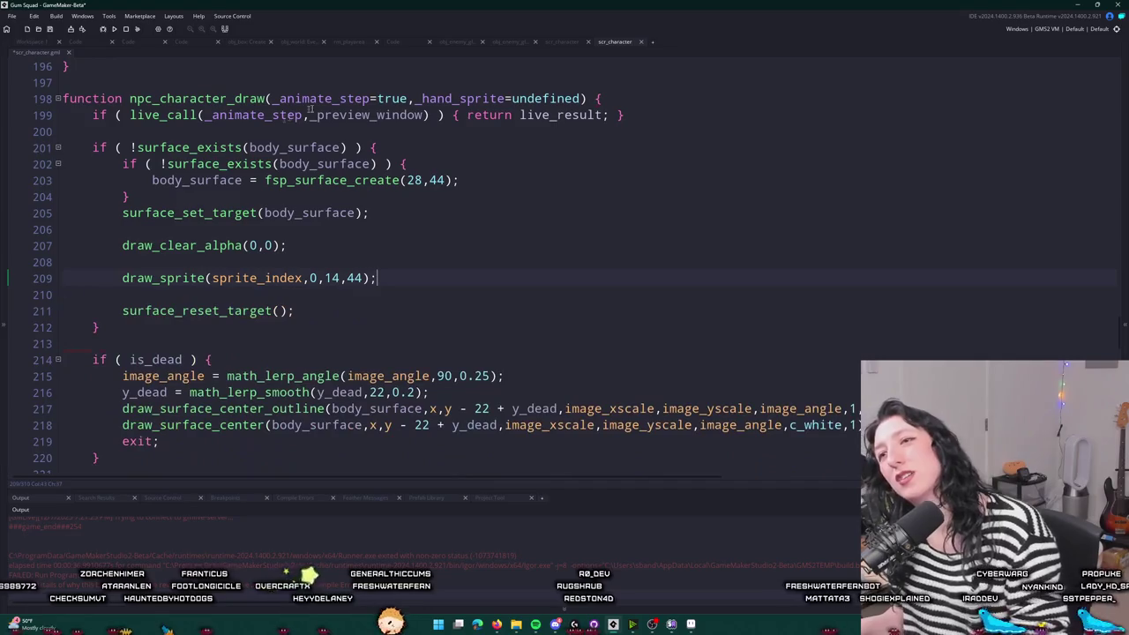
pyautogui.moveTo(582, 98); pyautogui.dragTo(415, 98)
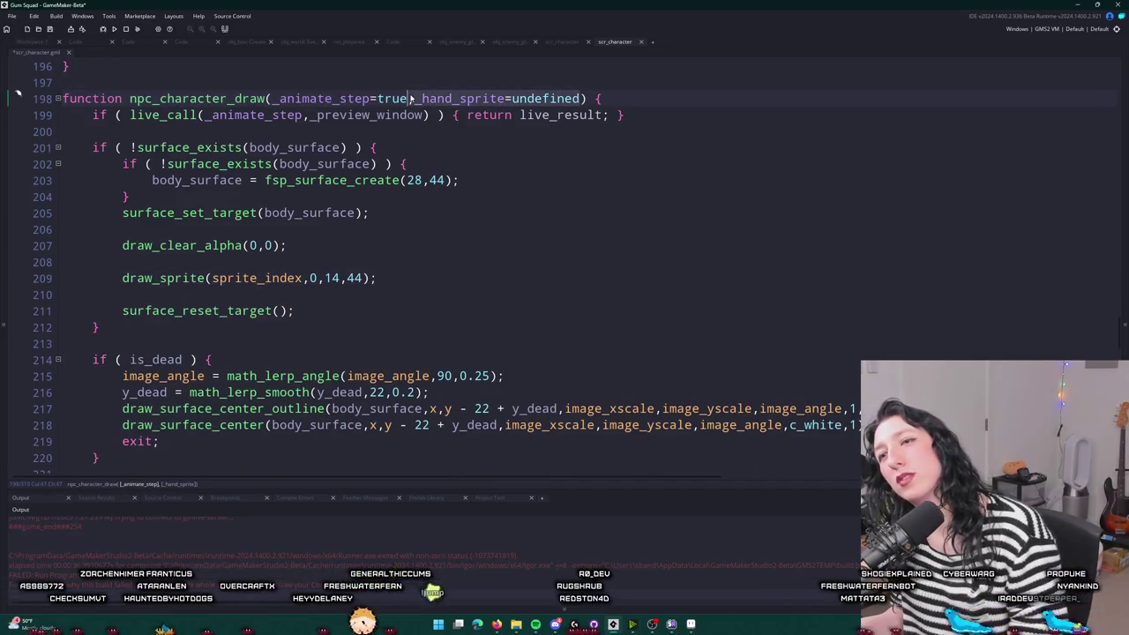
pyautogui.press('BackSpace')
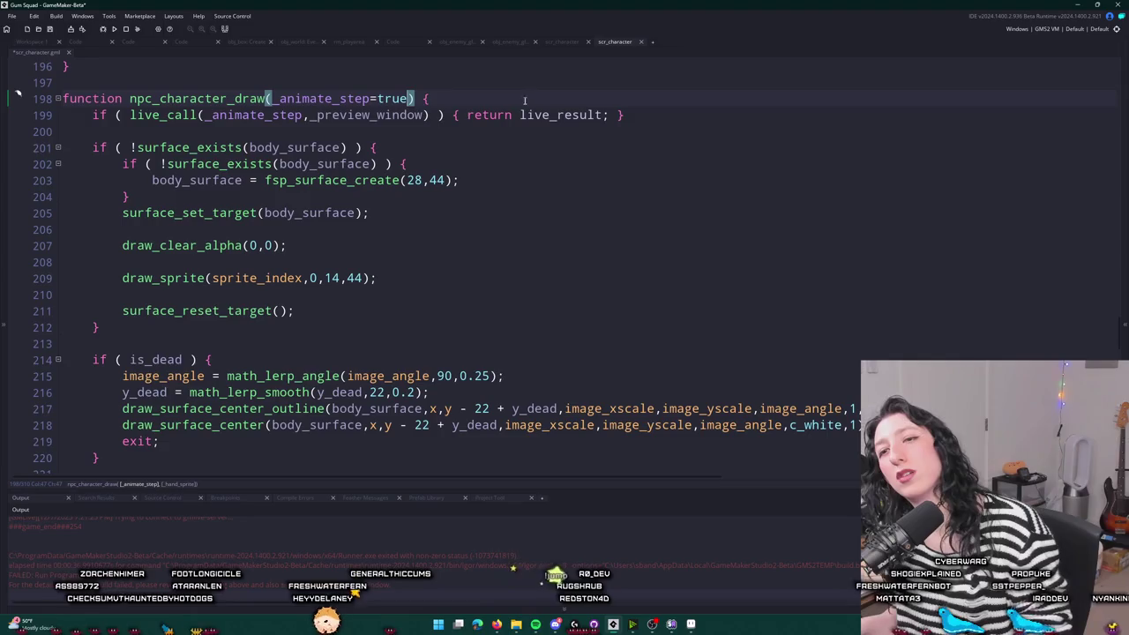
pyautogui.write('s')
pyautogui.scroll(-1, 501, 129)
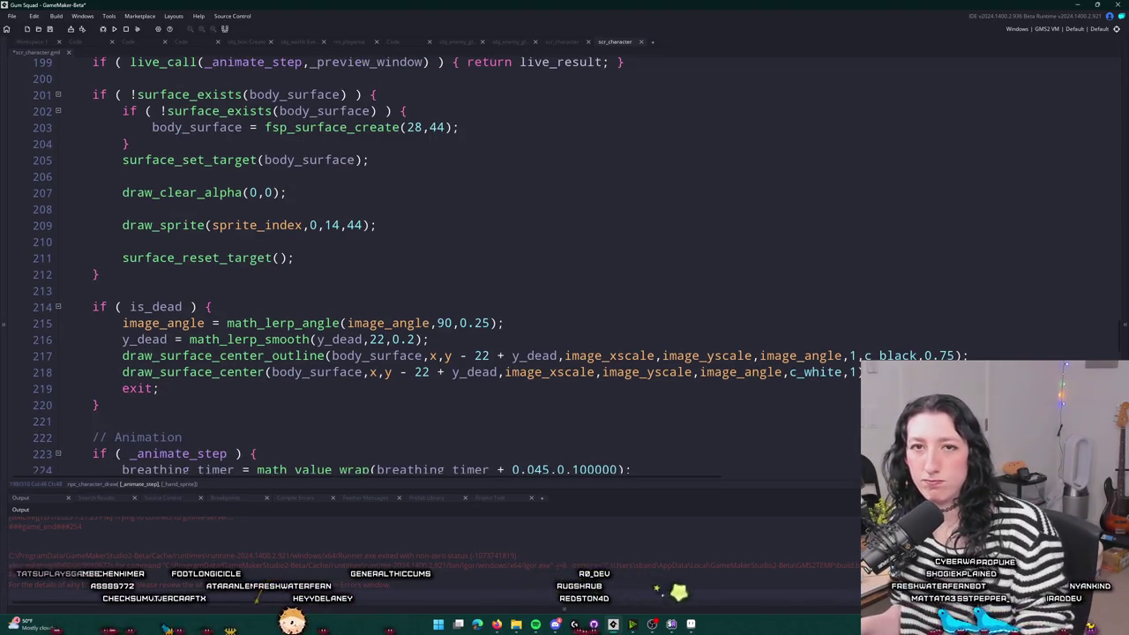
pyautogui.click(402, 225)
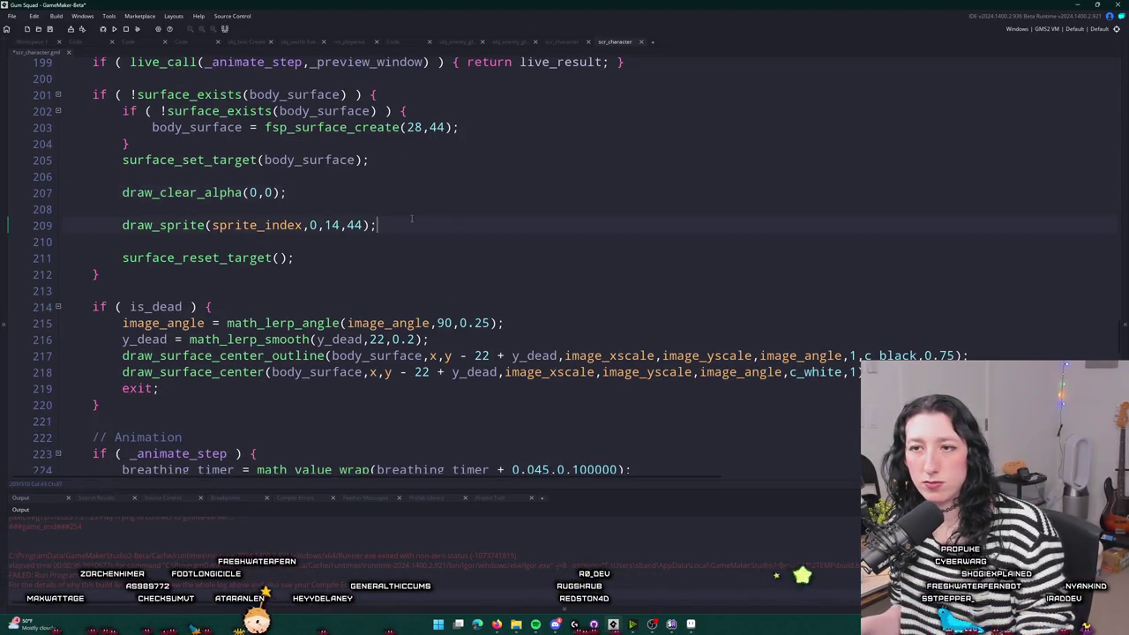
pyautogui.scroll(-1, 484, 85)
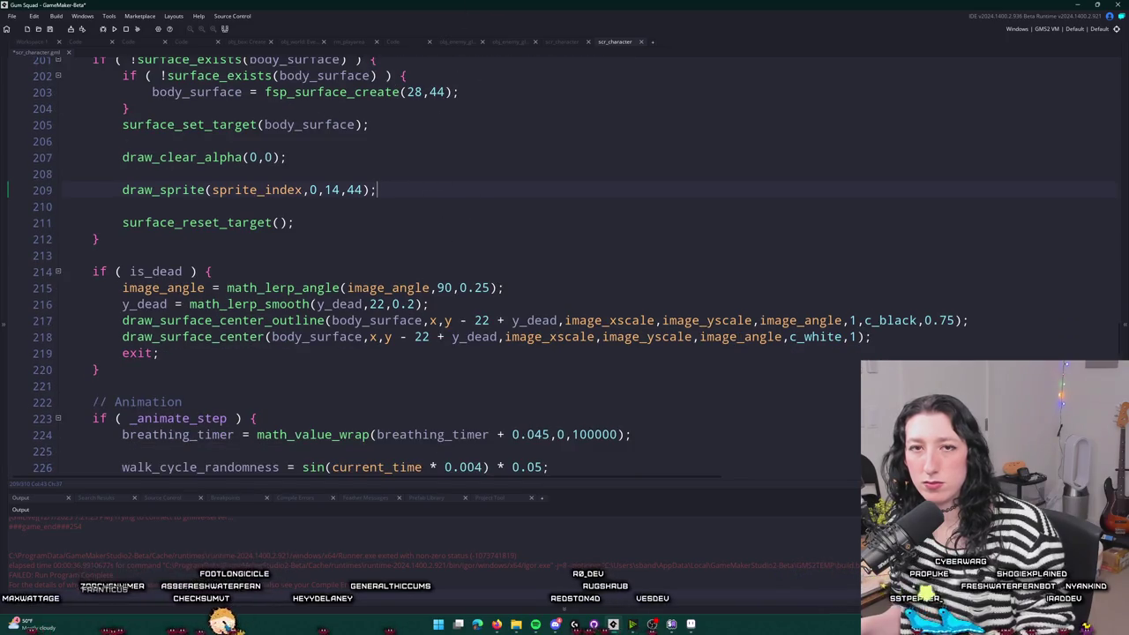
pyautogui.scroll(4, 615, 50)
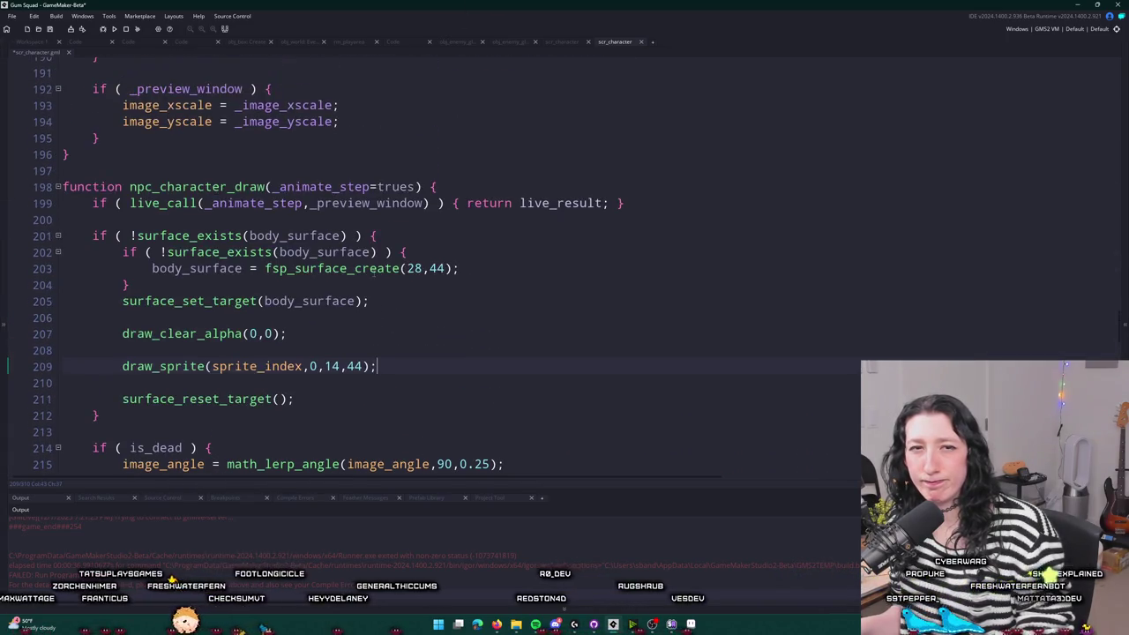
pyautogui.middleClick(615, 50)
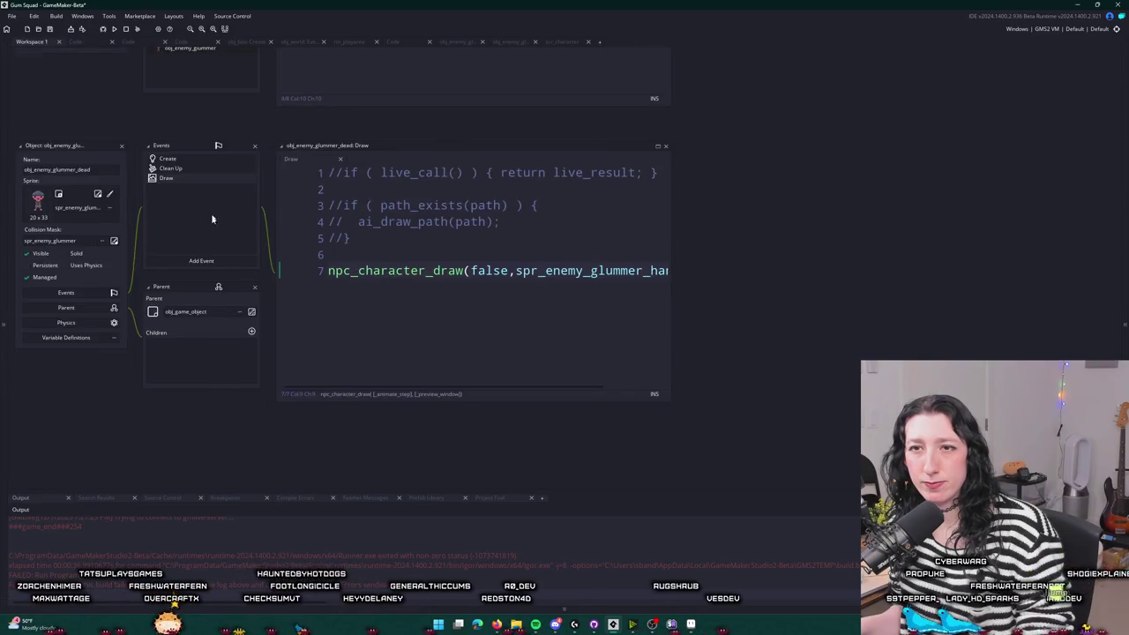
# - Reopen obj_enemy_glummer_dead, pick obj_interactable as its Parent, and open its Create code
pyautogui.click(147, 238)
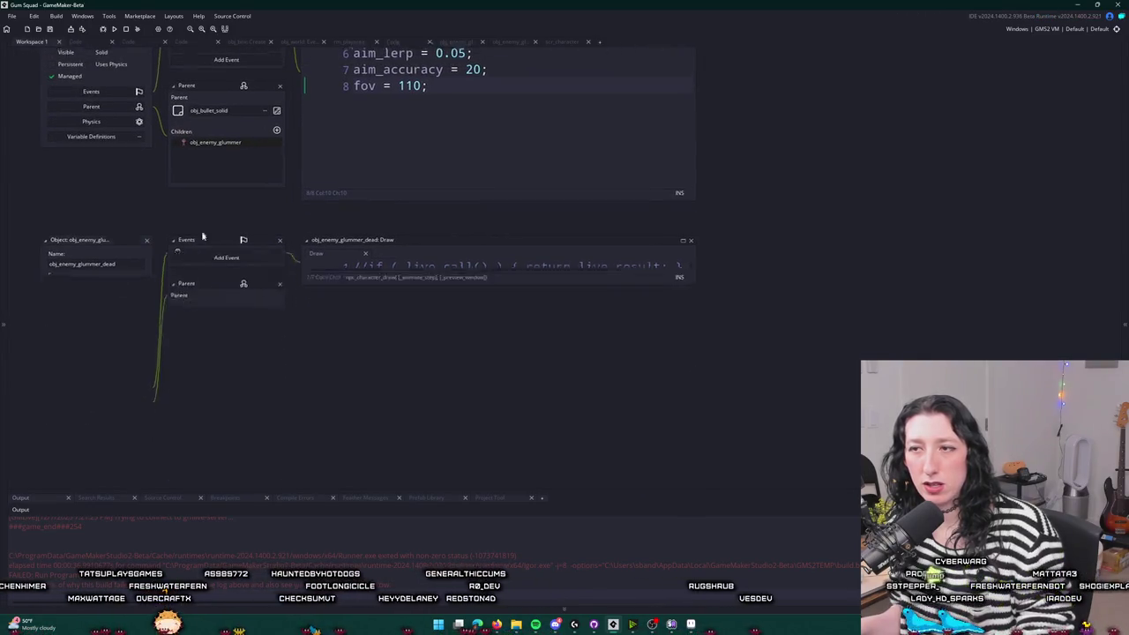
pyautogui.hotkey('ctrl', 't')
pyautogui.write('dead')
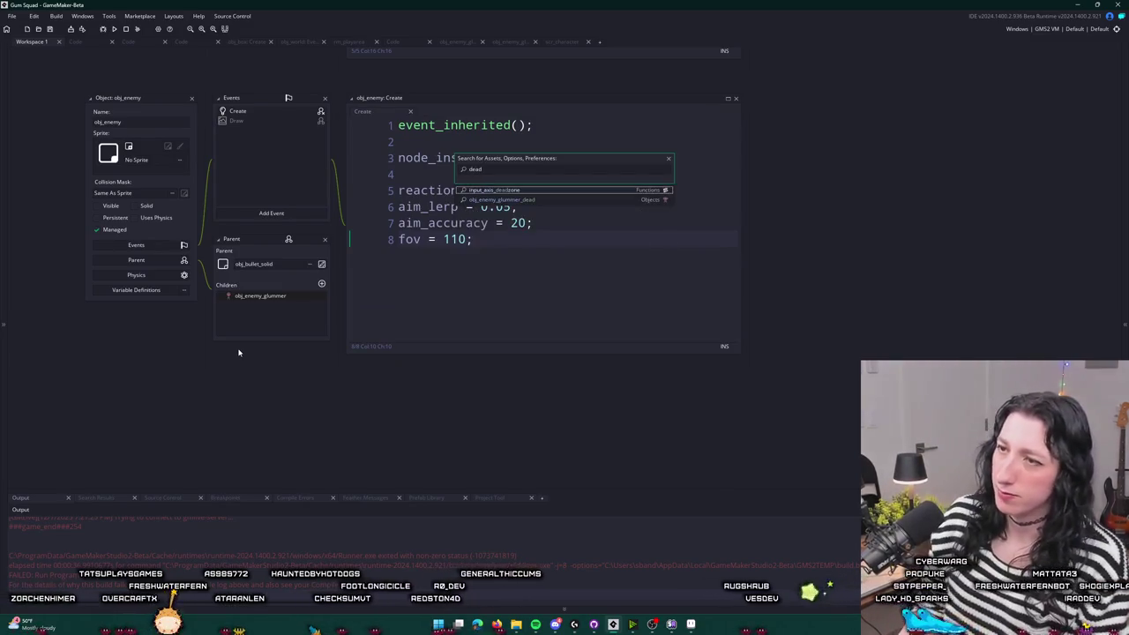
pyautogui.press('Return')
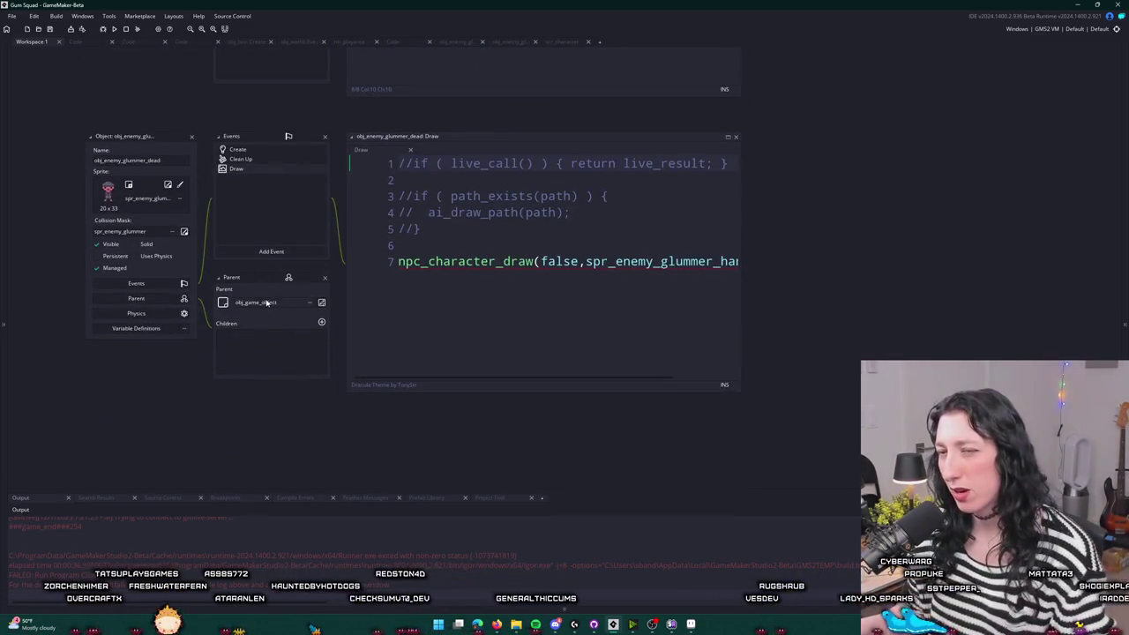
pyautogui.click(269, 303)
pyautogui.write('so')
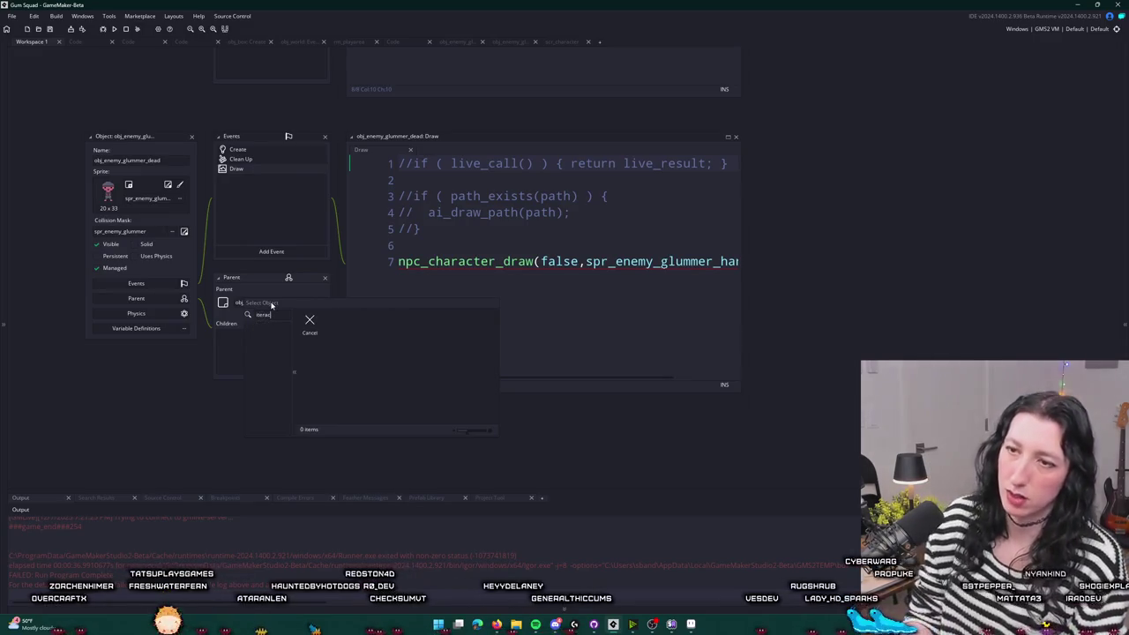
pyautogui.press('BackSpace')
pyautogui.press('BackSpace')
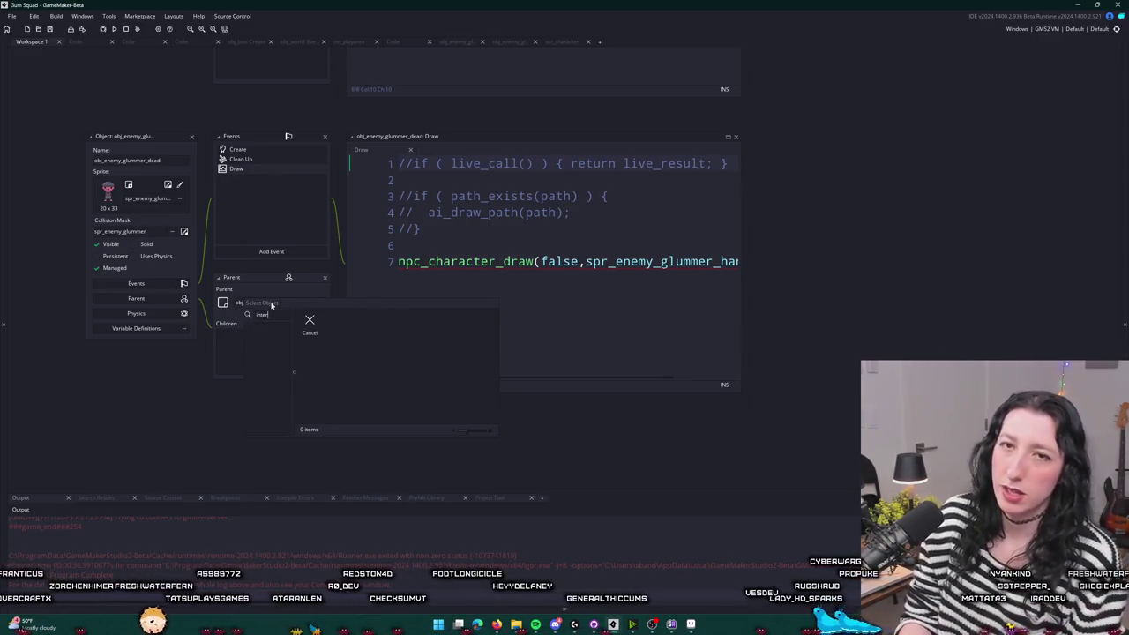
pyautogui.write('inter')
pyautogui.doubleClick(279, 341)
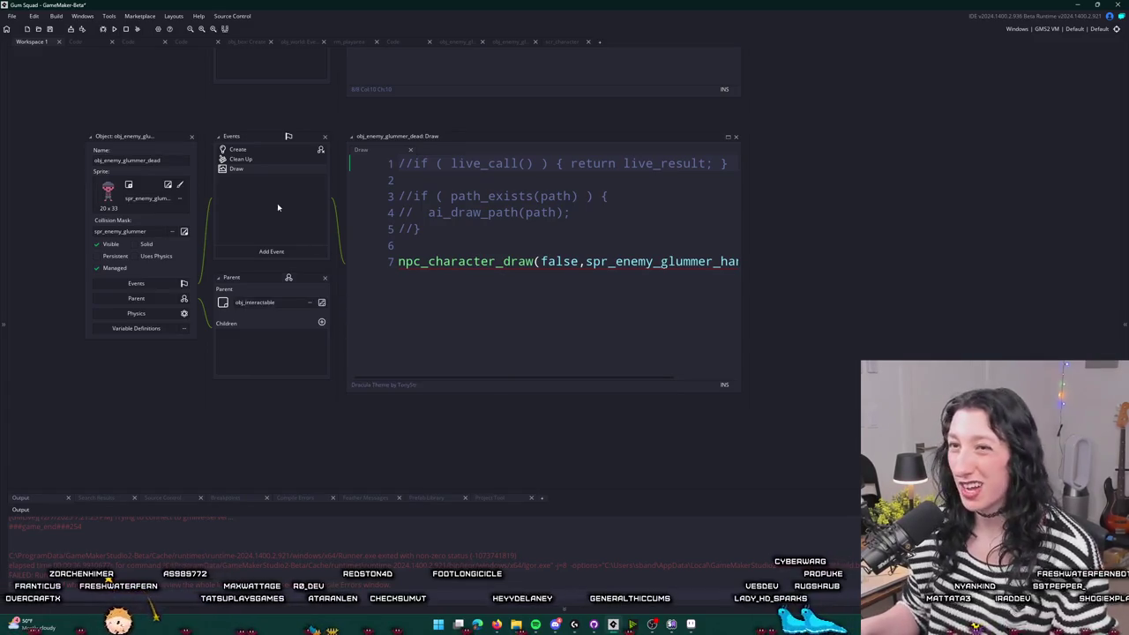
pyautogui.doubleClick(259, 151)
pyautogui.scroll(-2, 545, 185)
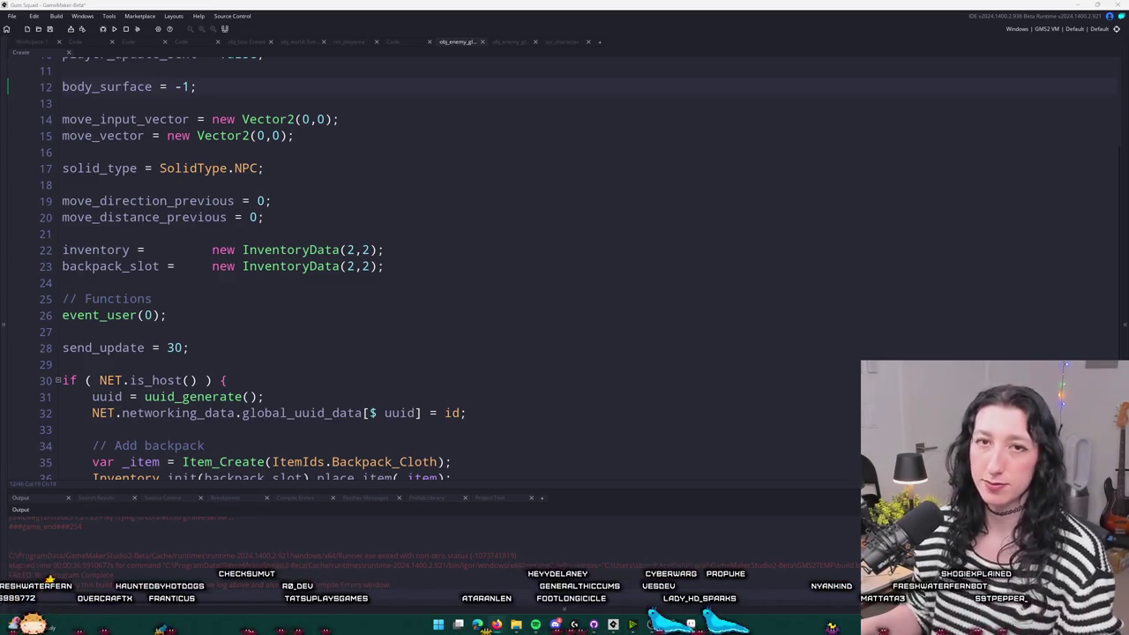
# - Search the project for 'interact' and open obj_item's interaction_func definition
pyautogui.scroll(-3, 106, 194)
pyautogui.scroll(2, 106, 194)
pyautogui.click(112, 196)
pyautogui.click(96, 179)
pyautogui.scroll(-3, 352, 309)
pyautogui.click(484, 335)
pyautogui.hotkey('ctrl', 'f')
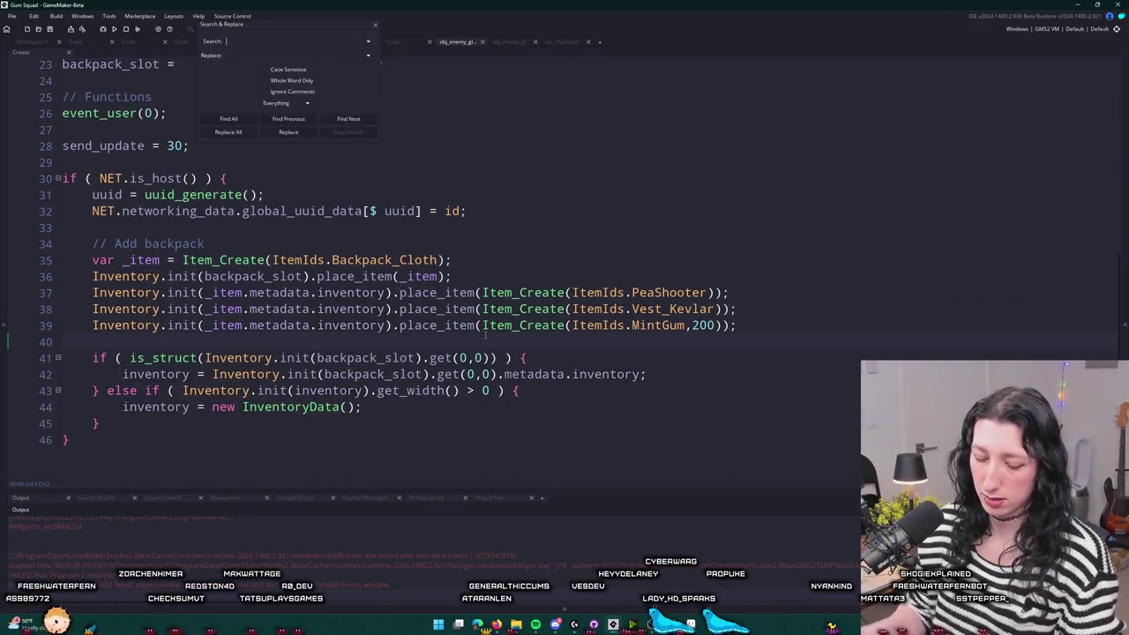
pyautogui.write('interact')
pyautogui.press('Return')
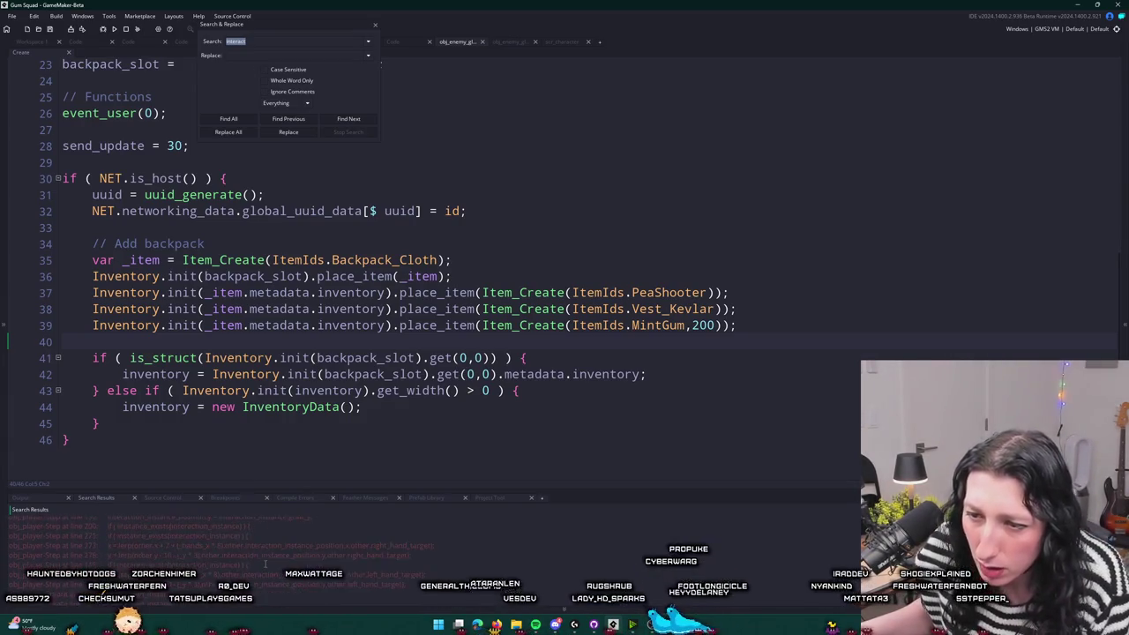
pyautogui.scroll(-5, 263, 563)
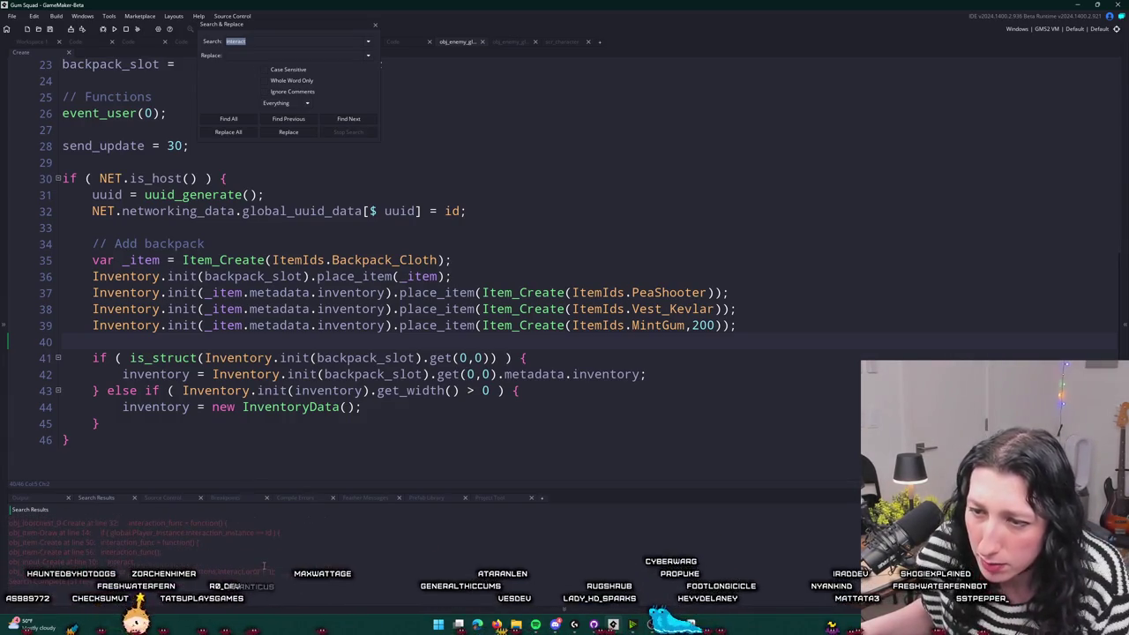
pyautogui.doubleClick(204, 542)
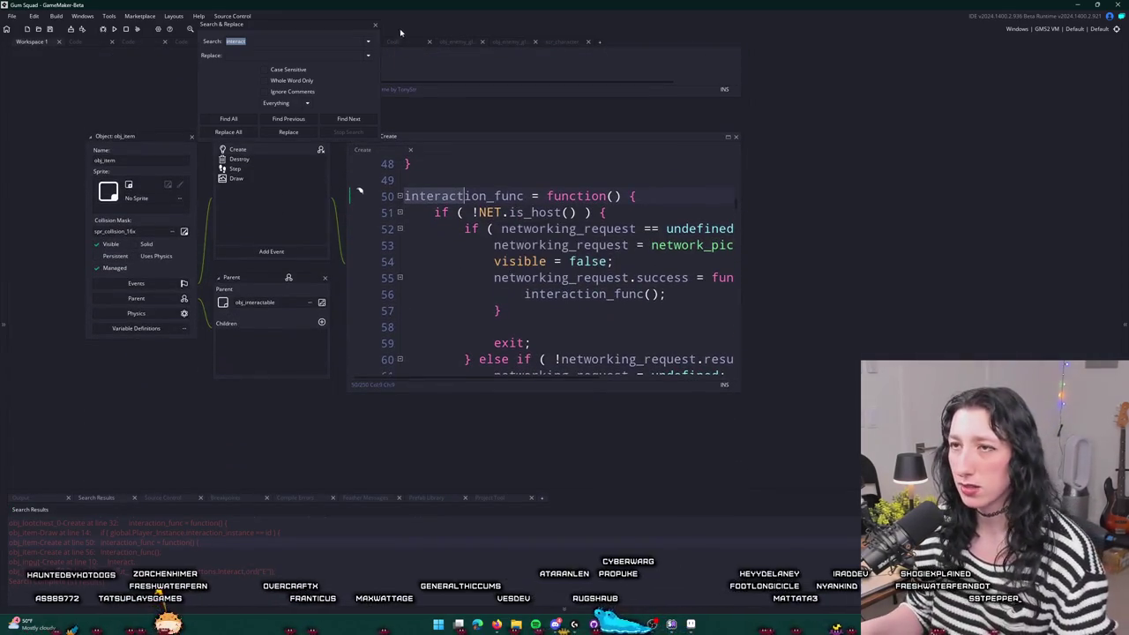
# - Open obj_lootchest_0 via the 'chest' asset search and enlarge its Create code
pyautogui.hotkey('ctrl', 't')
pyautogui.write('chest')
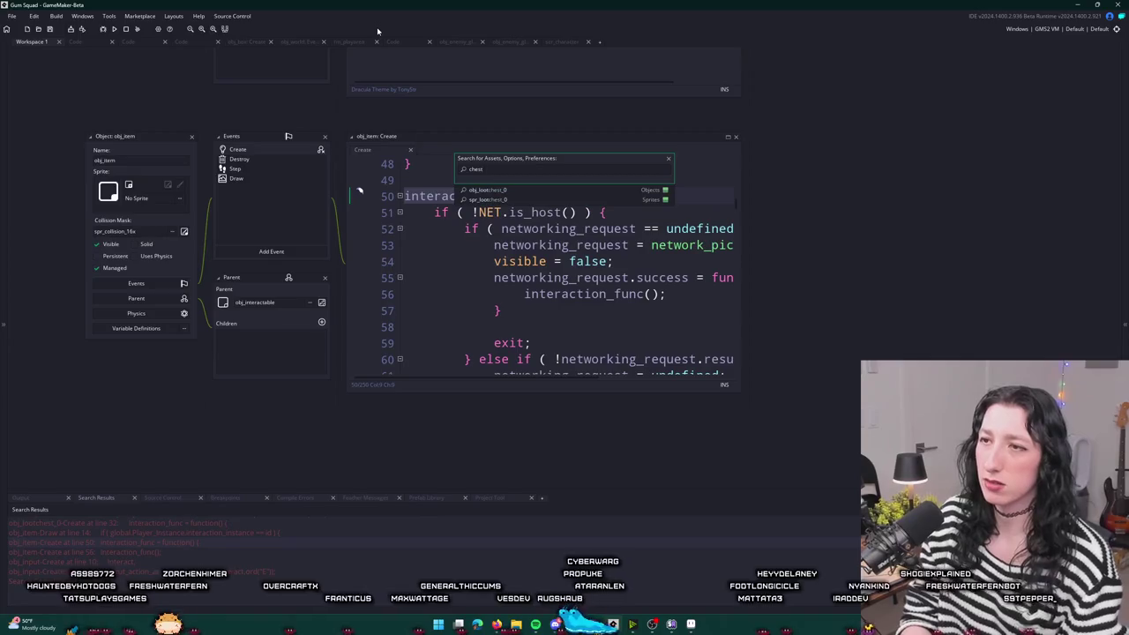
pyautogui.press('Return')
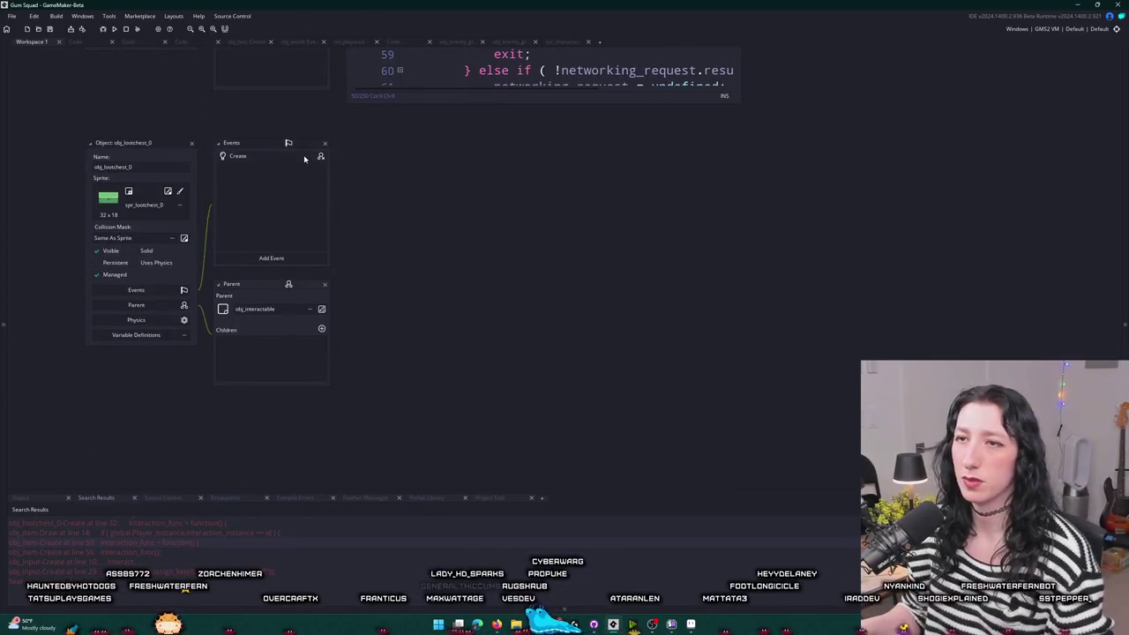
pyautogui.click(304, 159)
pyautogui.click(727, 144)
# - Select the interaction_func block in obj_lootchest_0's Create code
pyautogui.scroll(-3, 159, 425)
pyautogui.scroll(2, 159, 424)
pyautogui.scroll(-2, 159, 424)
pyautogui.scroll(-1, 159, 425)
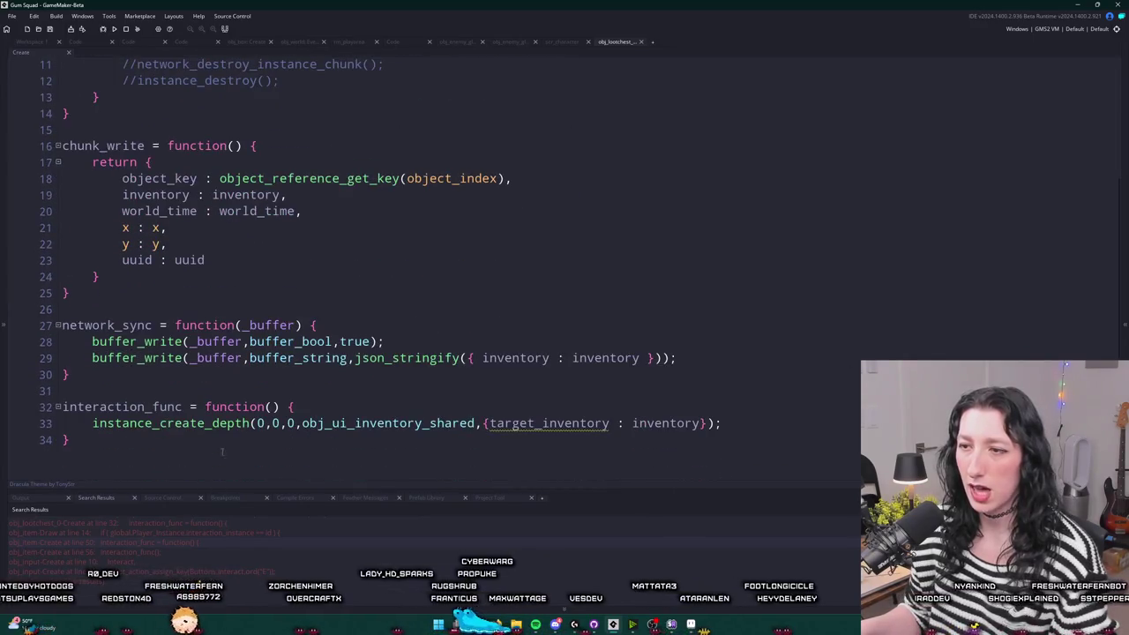
pyautogui.moveTo(22, 406); pyautogui.dragTo(23, 439)
pyautogui.hotkey('ctrl', 'c')
# - Paste interaction_func at the end of the dead glummer's Create code and run the game with F5
pyautogui.click(69, 52)
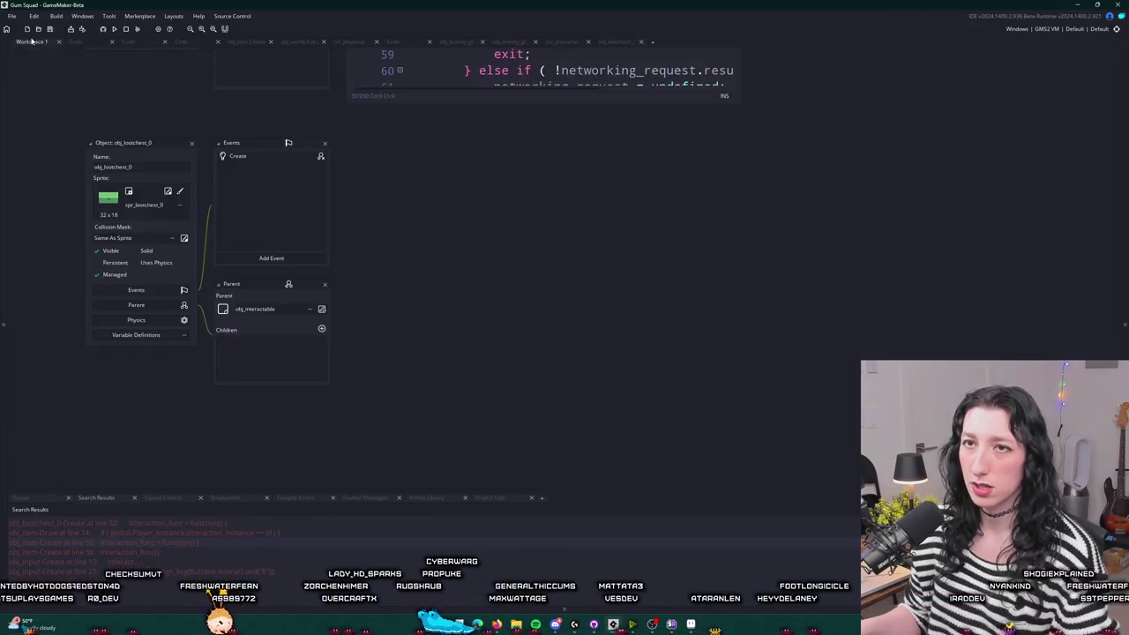
pyautogui.scroll(2, 277, 235)
pyautogui.scroll(2, 277, 235)
pyautogui.scroll(1, 277, 235)
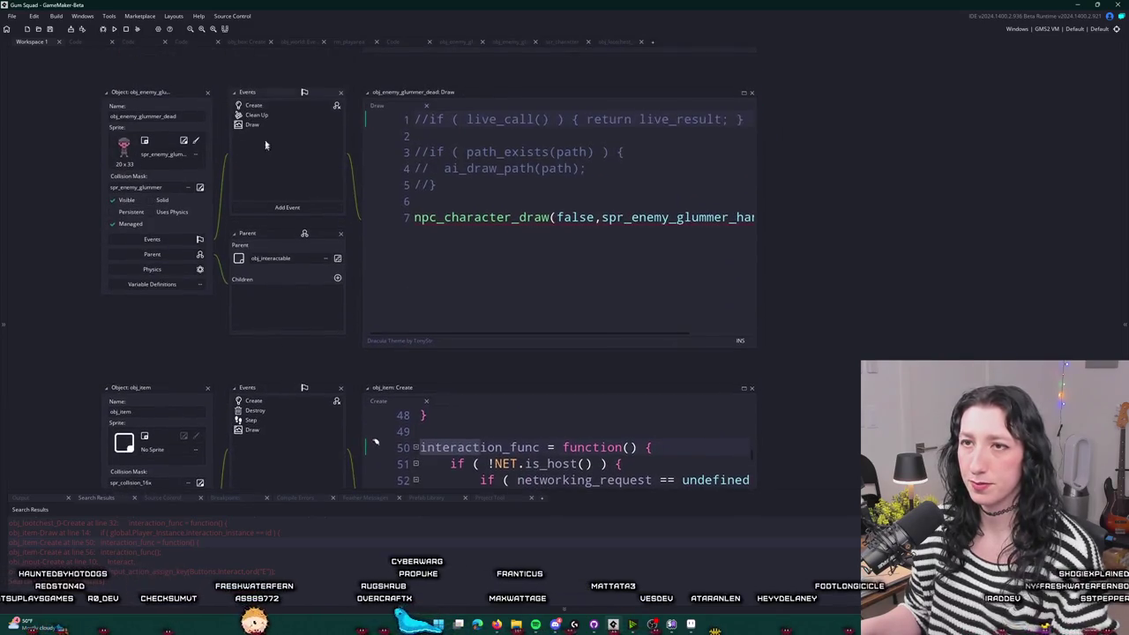
pyautogui.click(233, 437)
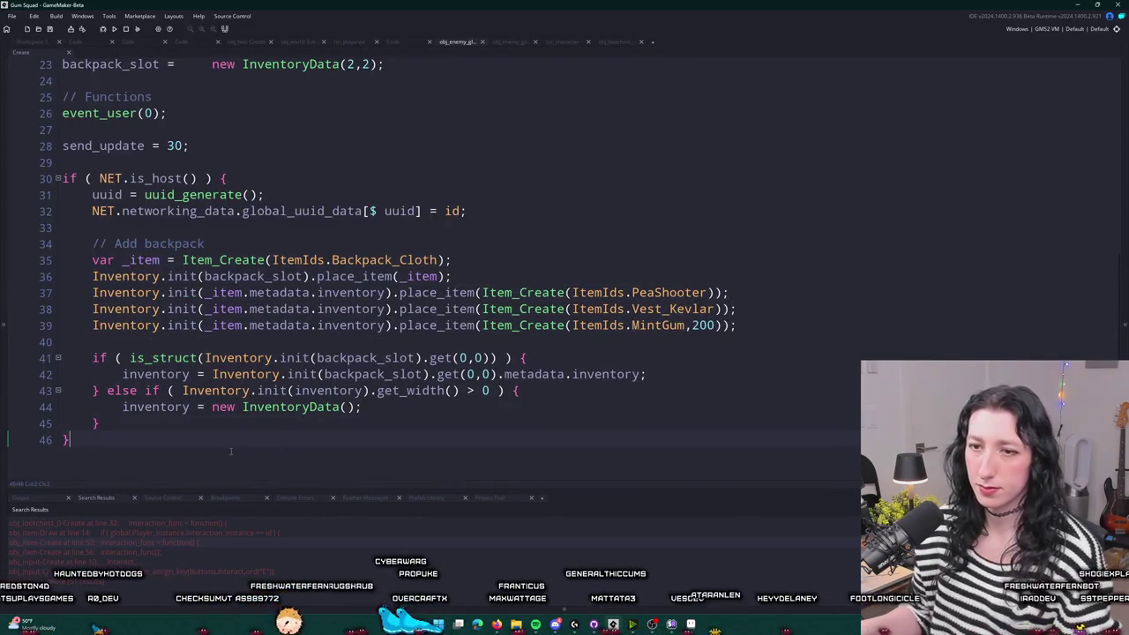
pyautogui.hotkey('ctrl', 'v')
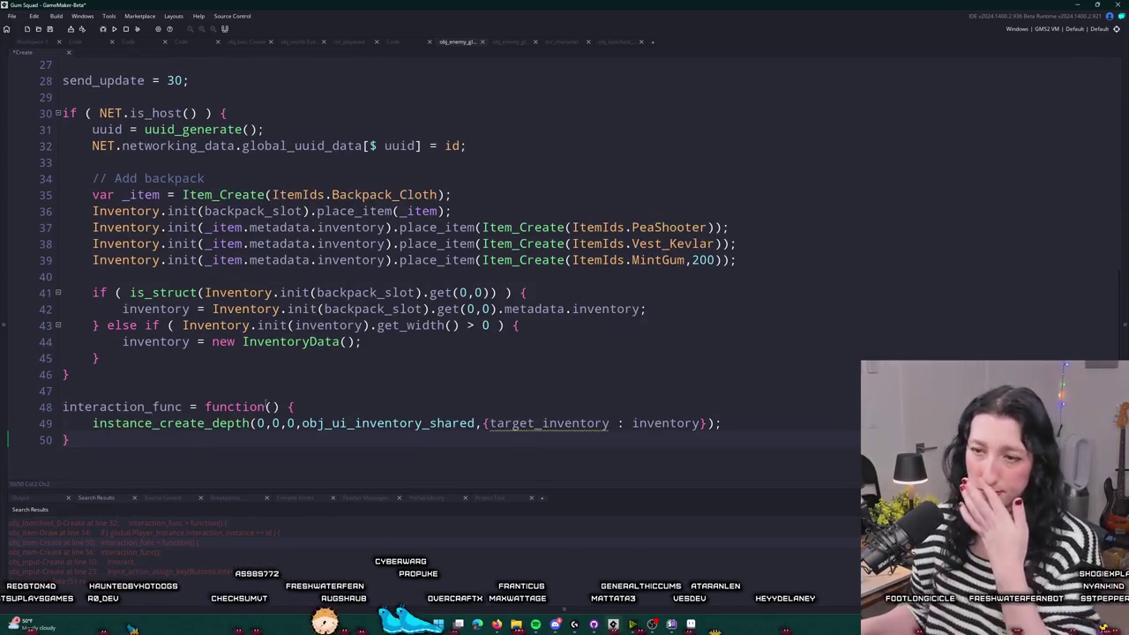
pyautogui.click(719, 320)
pyautogui.press('F5')
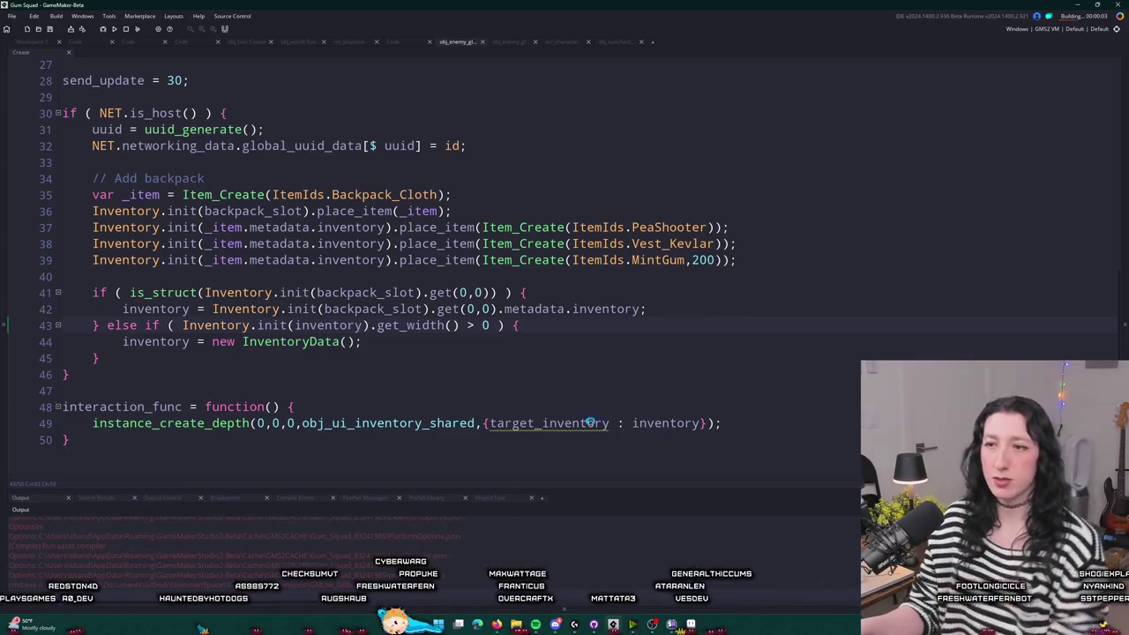
# - Abort the crashed game, fix the 'trues' typo in scr_character's npc_character_draw, and rerun
pyautogui.click(33, 42)
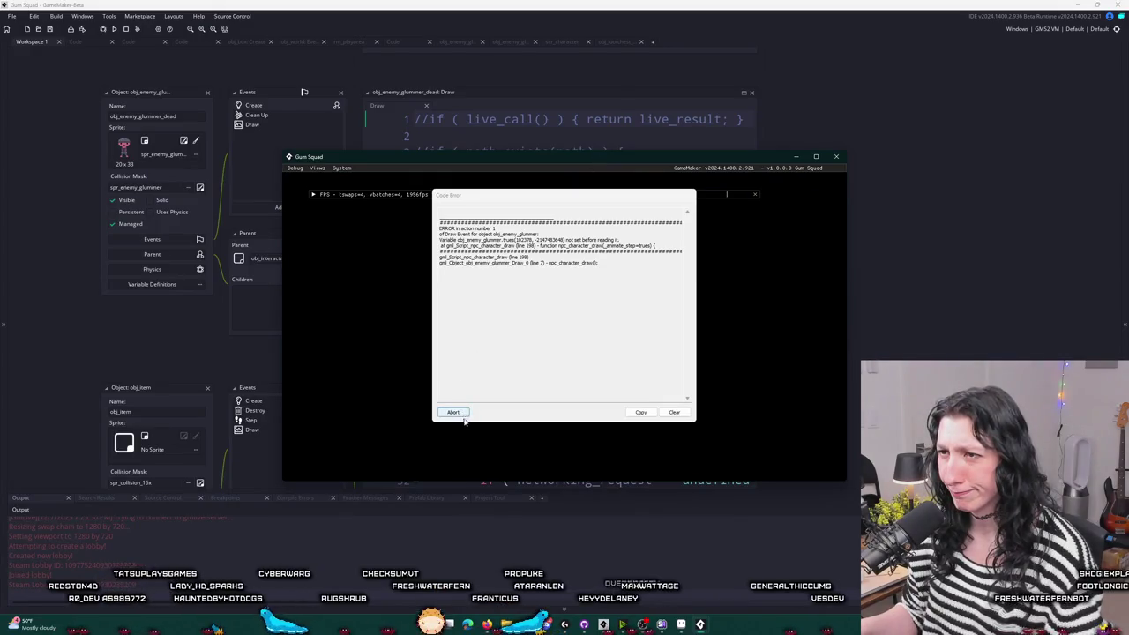
pyautogui.click(469, 412)
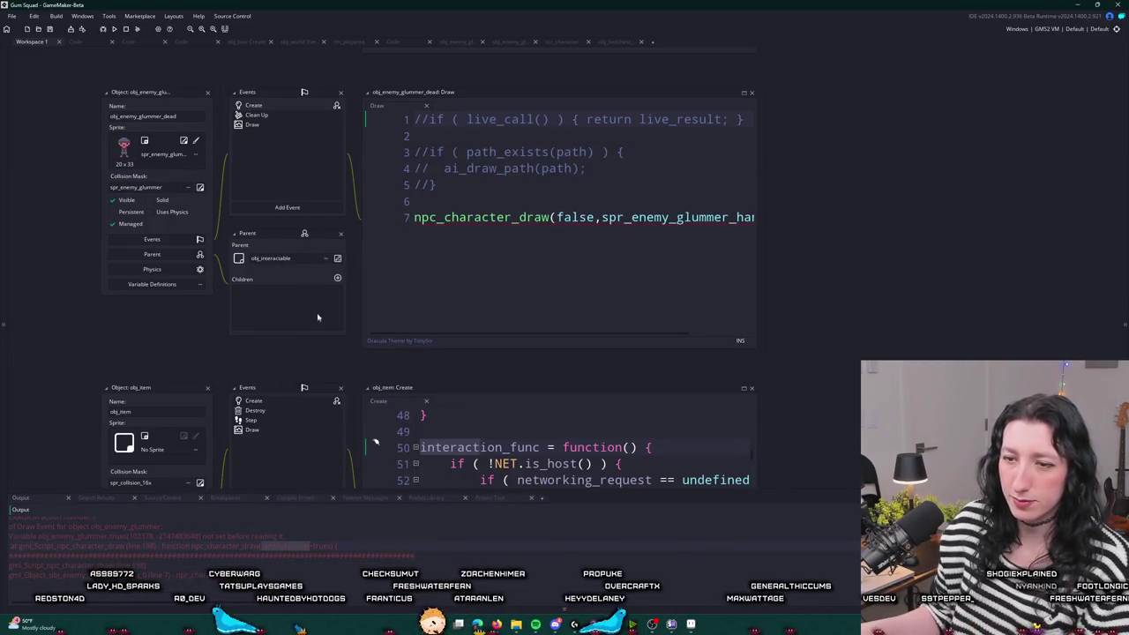
pyautogui.hotkey('ctrl', 'shift', 'f')
pyautogui.write('true')
pyautogui.press('Return')
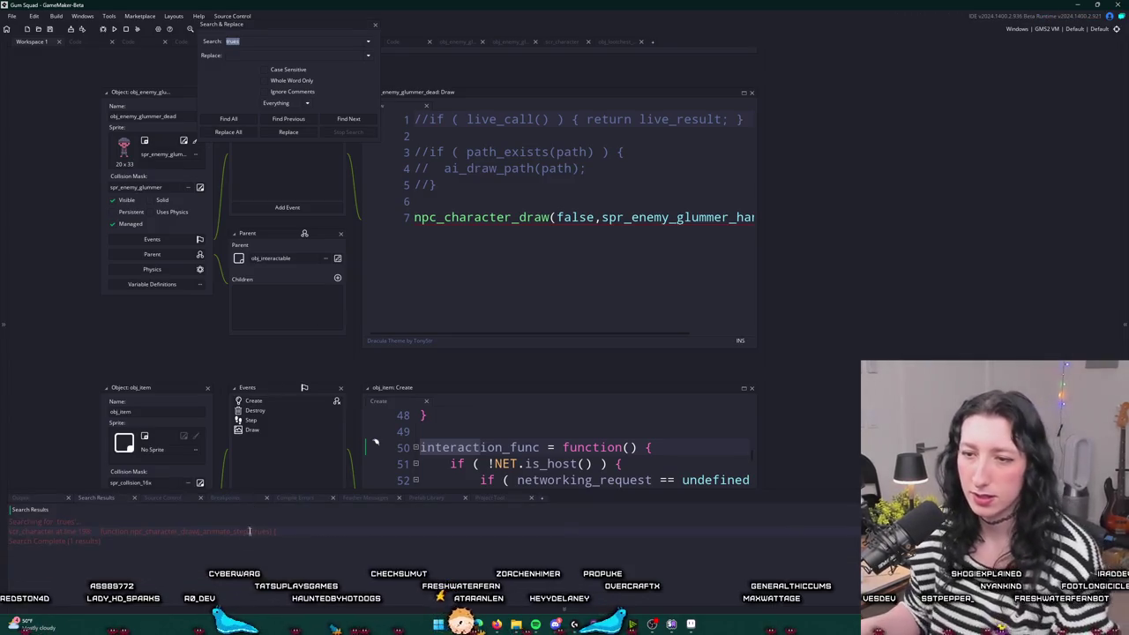
pyautogui.doubleClick(259, 532)
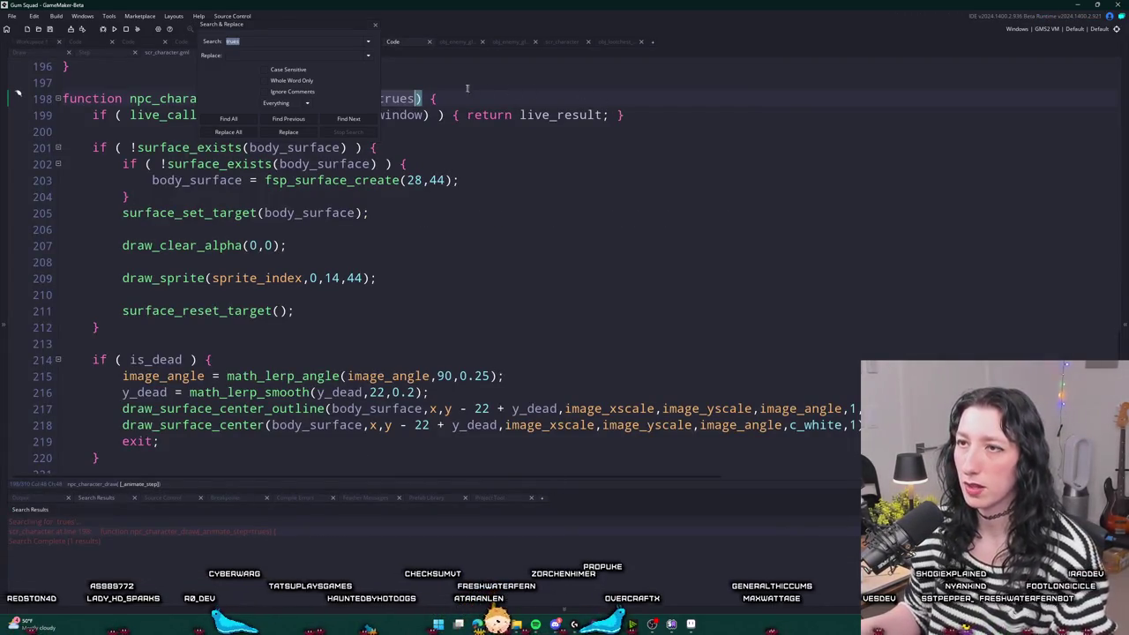
pyautogui.press('BackSpace')
pyautogui.click(374, 27)
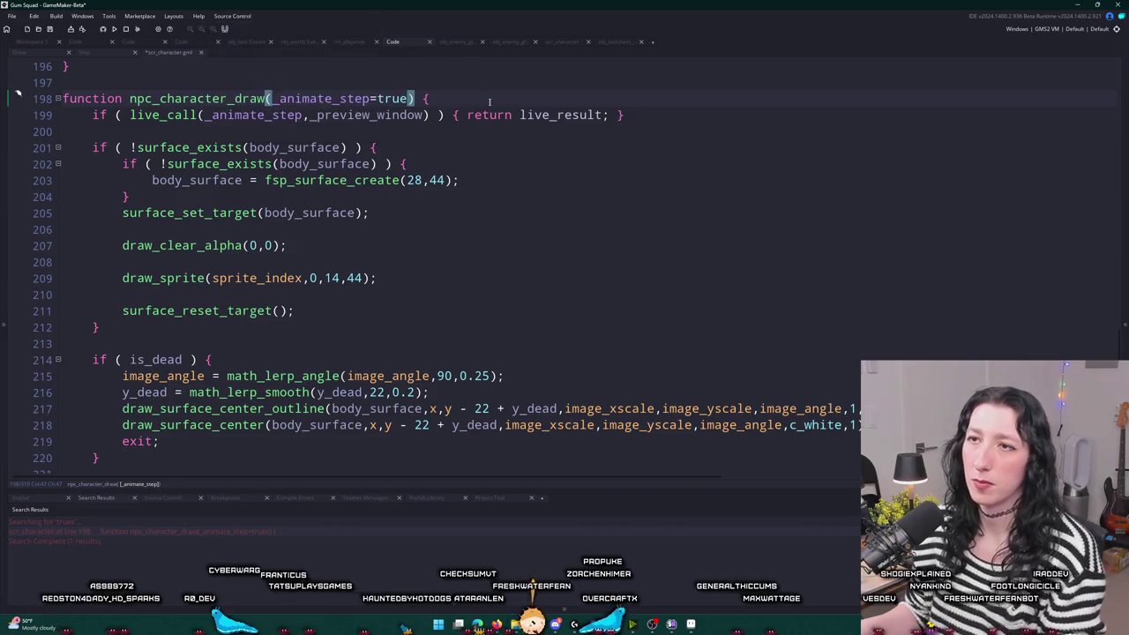
pyautogui.press('F5')
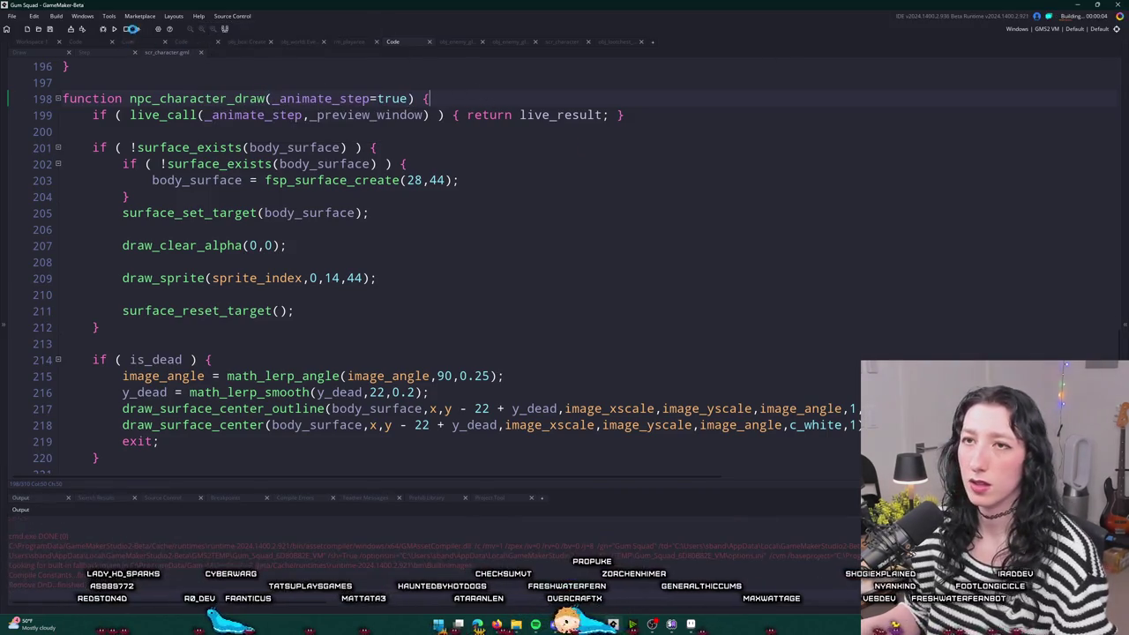
# - Remove the _preview_window argument and the live_call return line from npc_character_draw
pyautogui.doubleClick(399, 114)
pyautogui.press('BackSpace')
pyautogui.press('BackSpace')
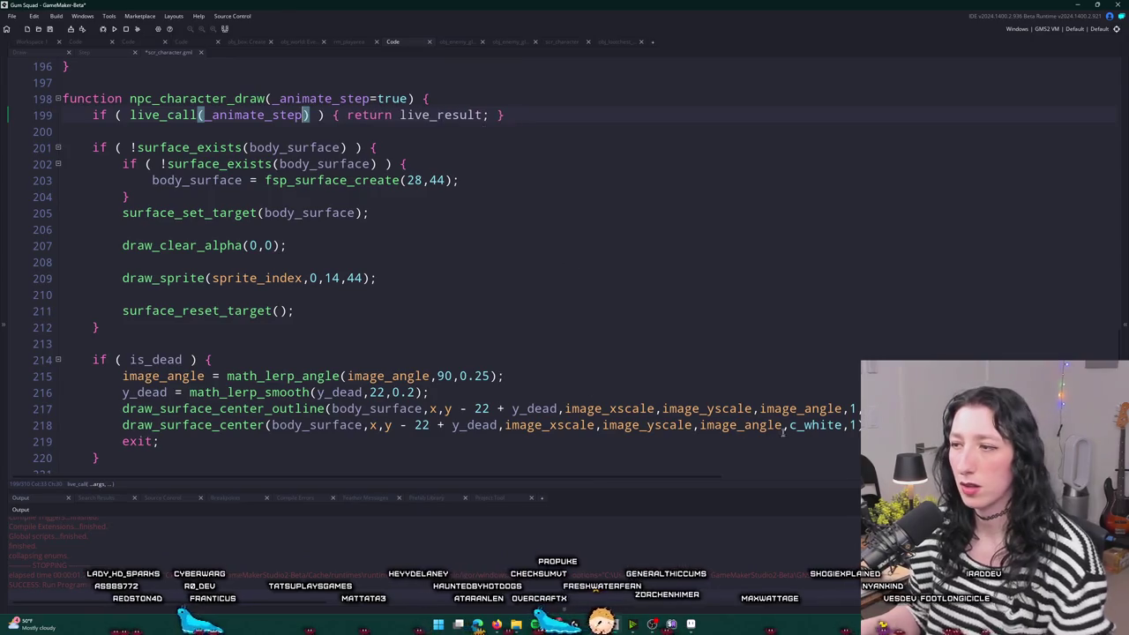
pyautogui.moveTo(525, 114)
pyautogui.mouseDown()
pyautogui.moveTo(60, 99)
pyautogui.moveTo(53, 115)
pyautogui.mouseUp()
pyautogui.press('BackSpace')
pyautogui.press('Delete')
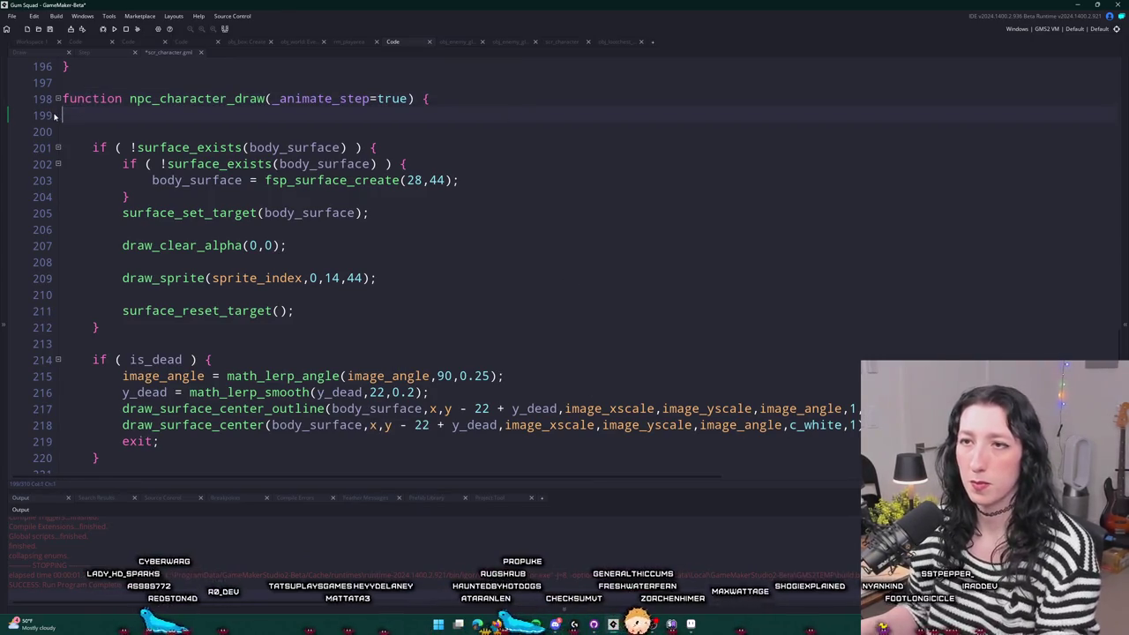
pyautogui.press('BackSpace')
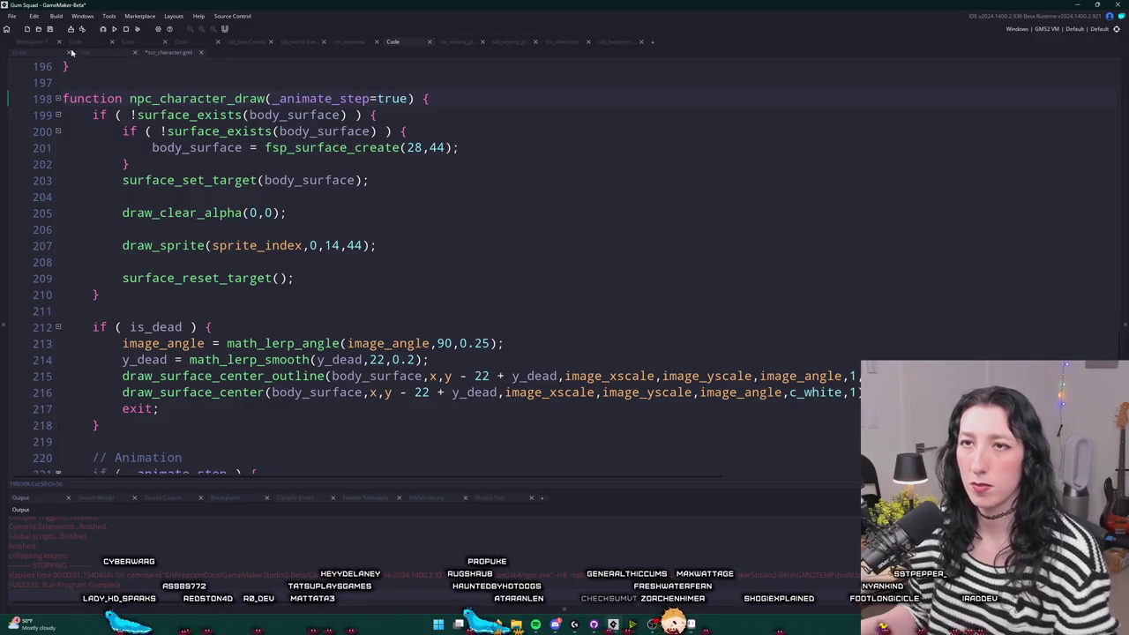
# - Strip the sprite and false arguments so the dead glummer's Draw event calls npc_character_draw()
pyautogui.click(40, 55)
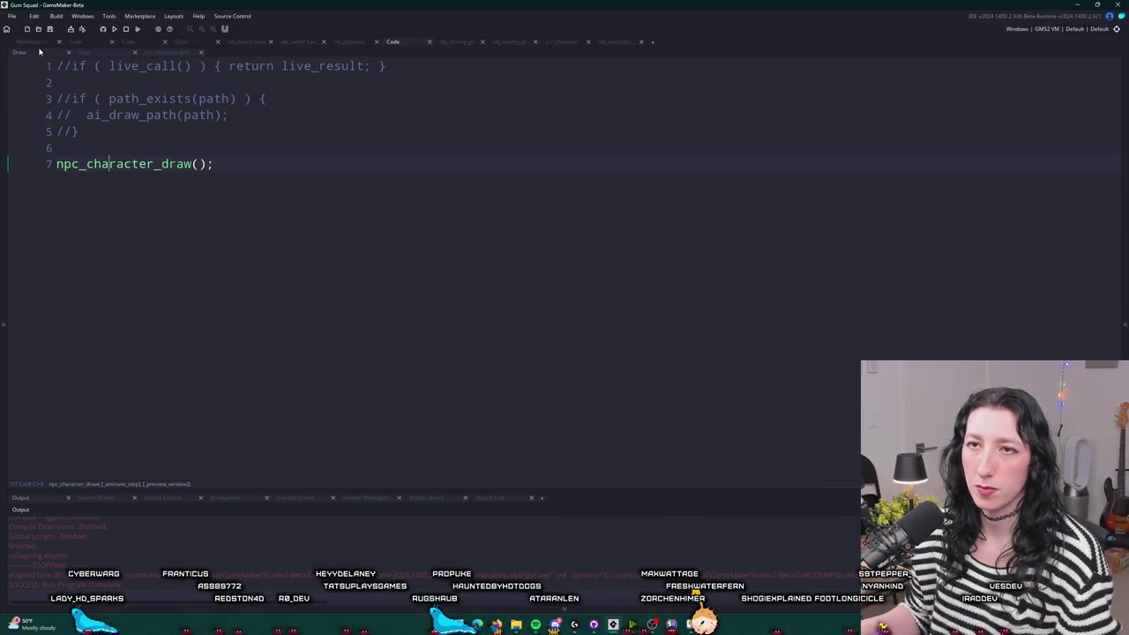
pyautogui.click(33, 42)
pyautogui.hotkey('ctrl', 'BackSpace')
pyautogui.hotkey('ctrl', 'Delete')
pyautogui.press('BackSpace')
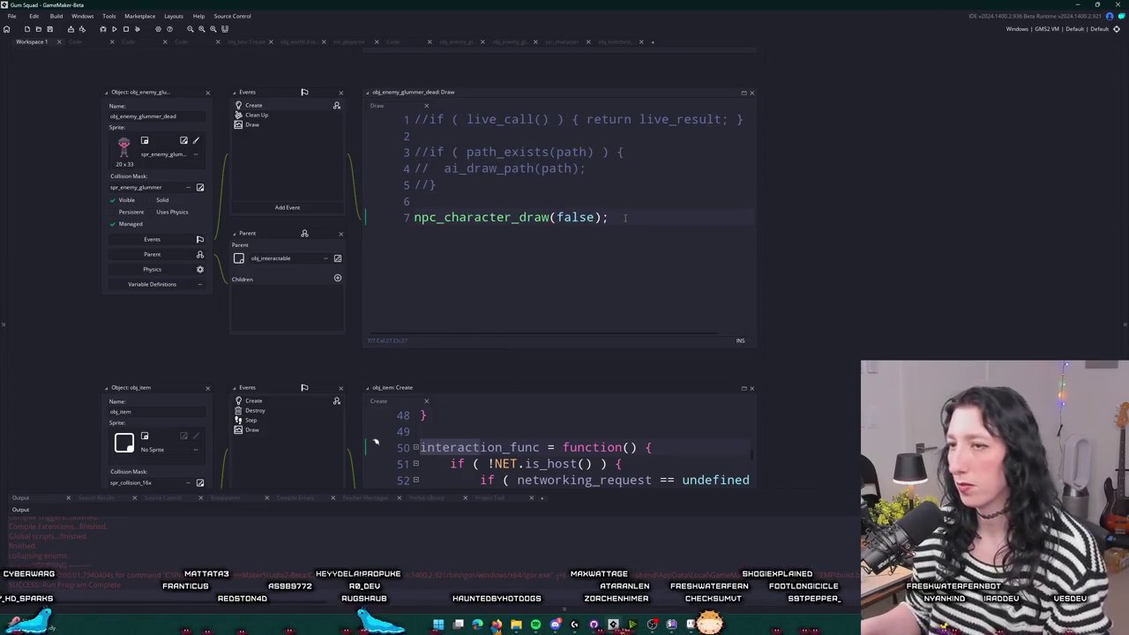
pyautogui.press('BackSpace')
pyautogui.press('BackSpace')
pyautogui.press('BackSpace')
# - Finish the code line with ');', run the game, start a new lobby and walk around
pyautogui.write(');')
pyautogui.press('F5')
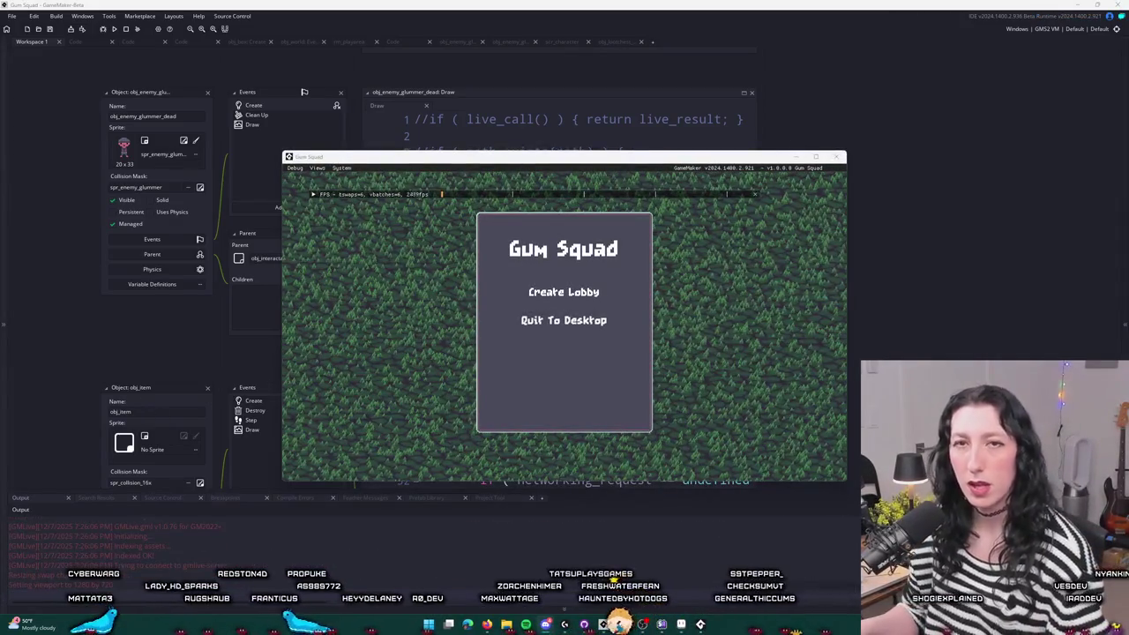
pyautogui.click(564, 292)
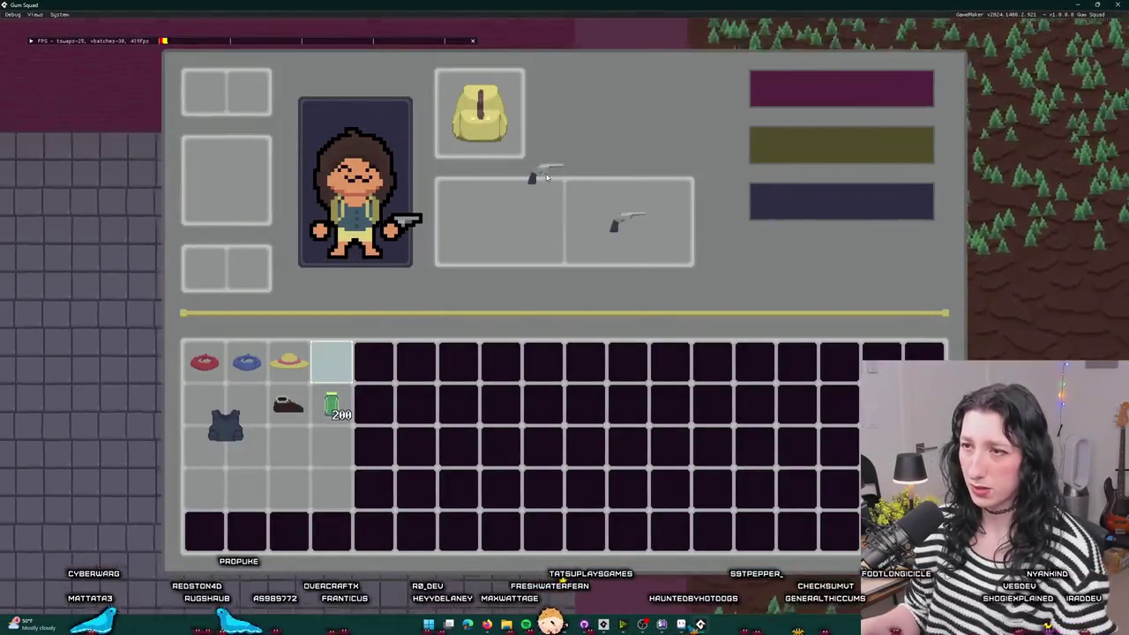
pyautogui.press('Tab')
pyautogui.press('a')
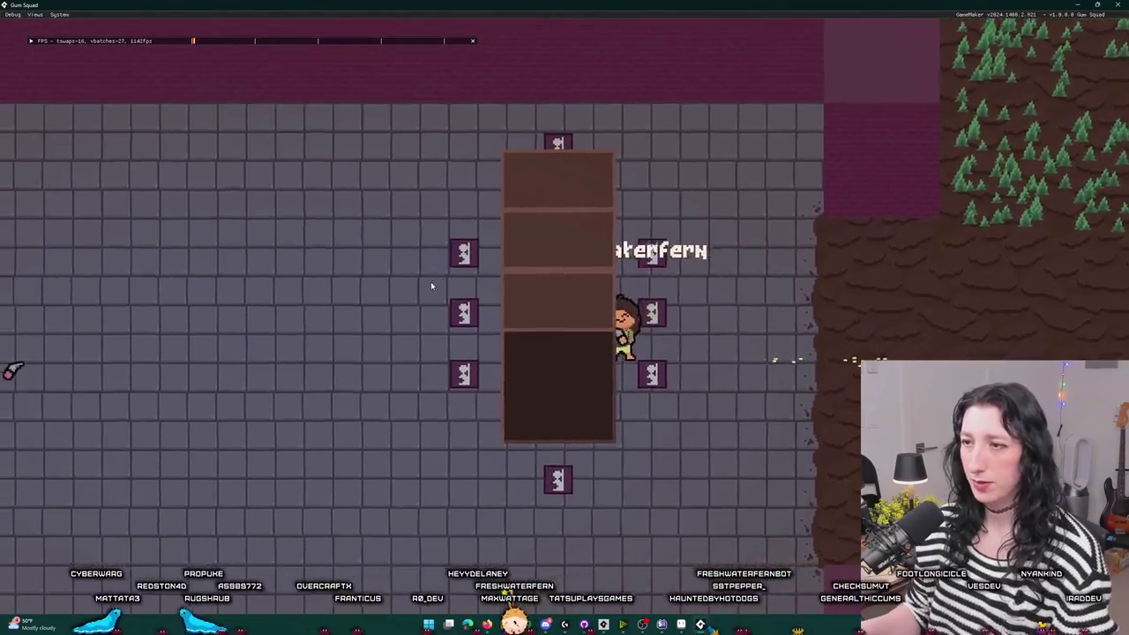
pyautogui.press('s')
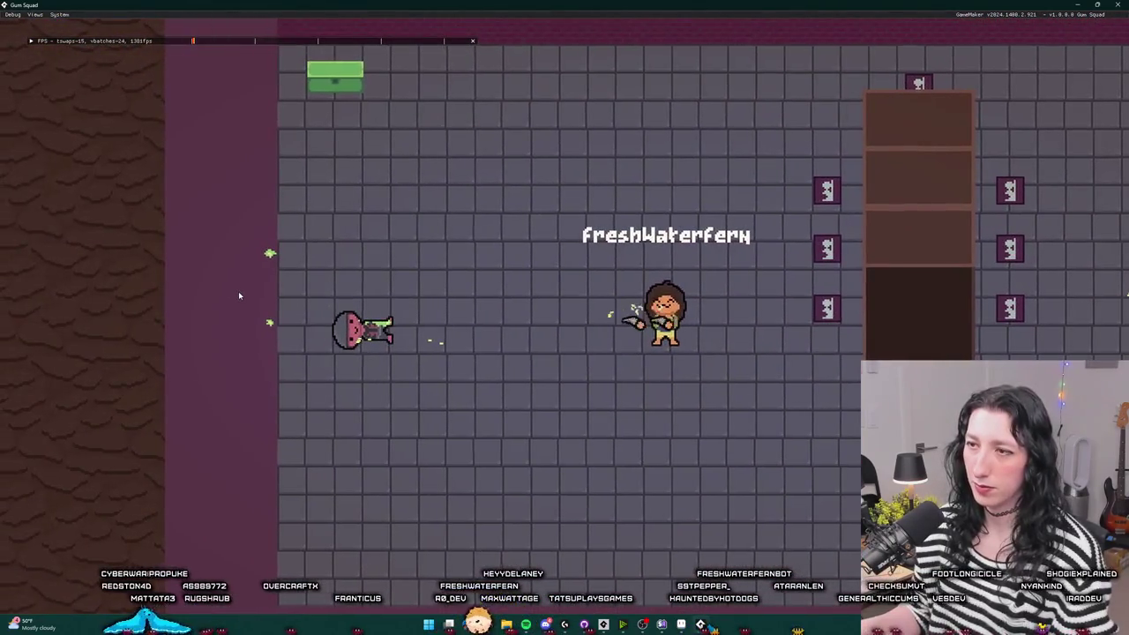
# - Move both pistols from the weapon slots into the inventory, then dismiss the obj_player code error
pyautogui.press('Tab')
pyautogui.moveTo(627, 220)
pyautogui.mouseDown()
pyautogui.moveTo(456, 353)
pyautogui.moveTo(327, 361)
pyautogui.mouseUp()
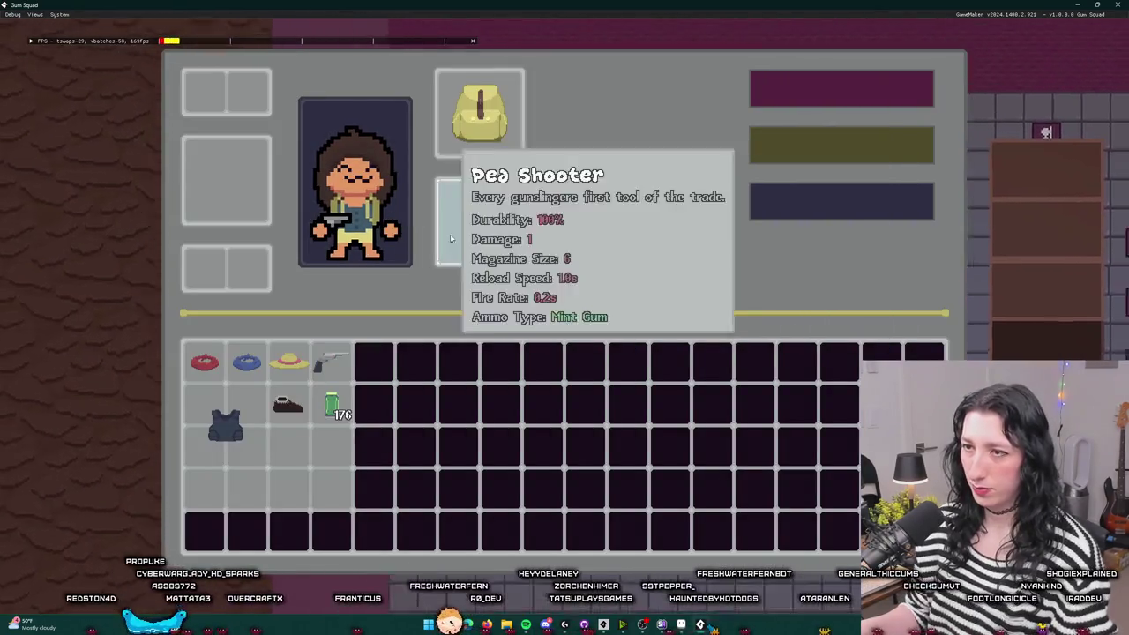
pyautogui.moveTo(499, 221); pyautogui.dragTo(327, 440)
pyautogui.press('Tab')
pyautogui.press('a')
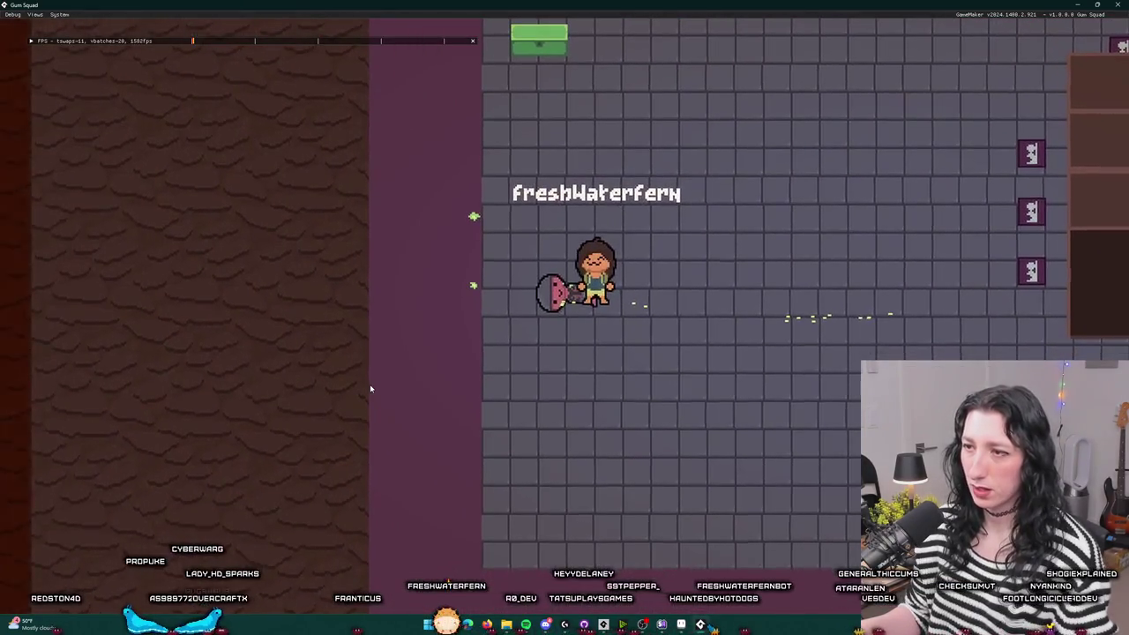
pyautogui.click(453, 412)
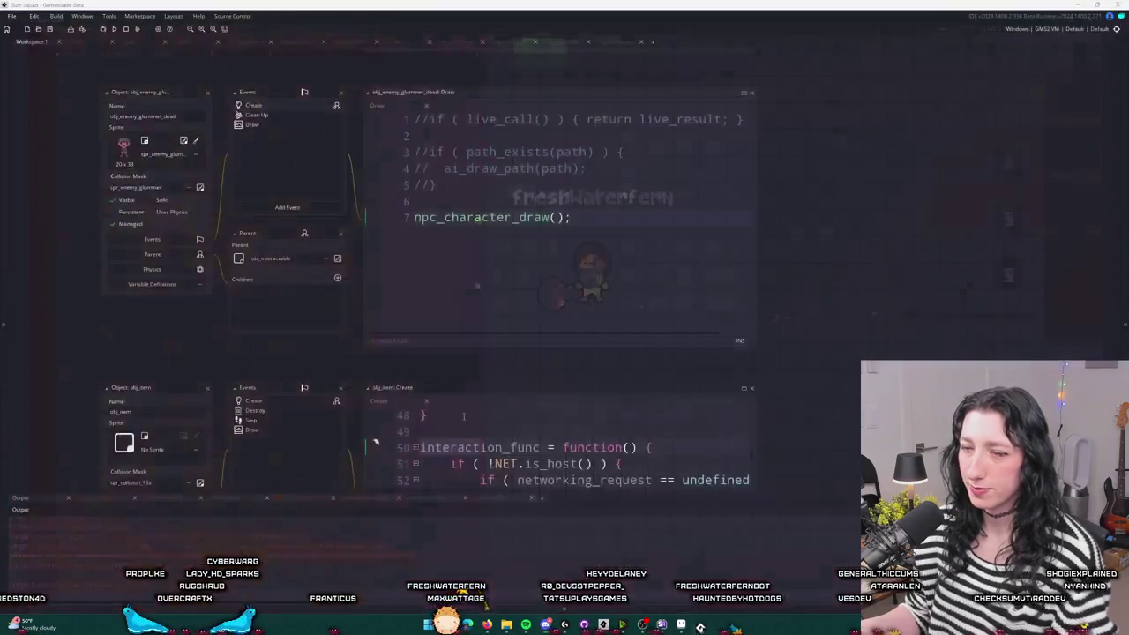
# - Add grab_x = x and grab_y = y - 8 below the depth line in the Create event, then run the game
pyautogui.doubleClick(284, 107)
pyautogui.scroll(10, 190, 120)
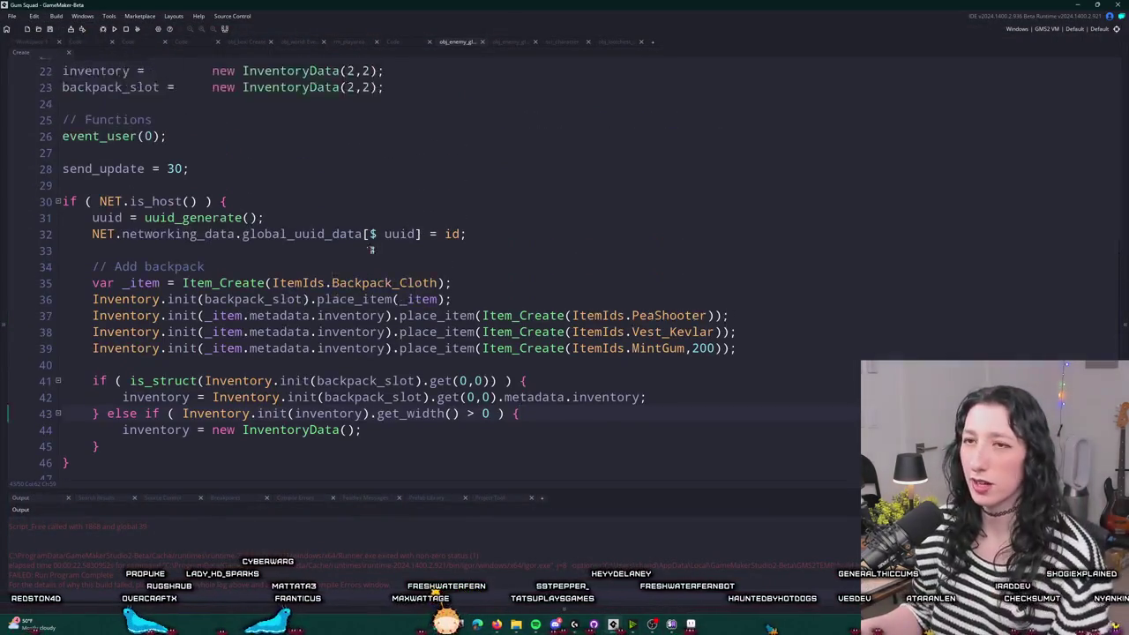
pyautogui.click(189, 120)
pyautogui.press('Return')
pyautogui.press('Return')
pyautogui.write('grab_x = x;')
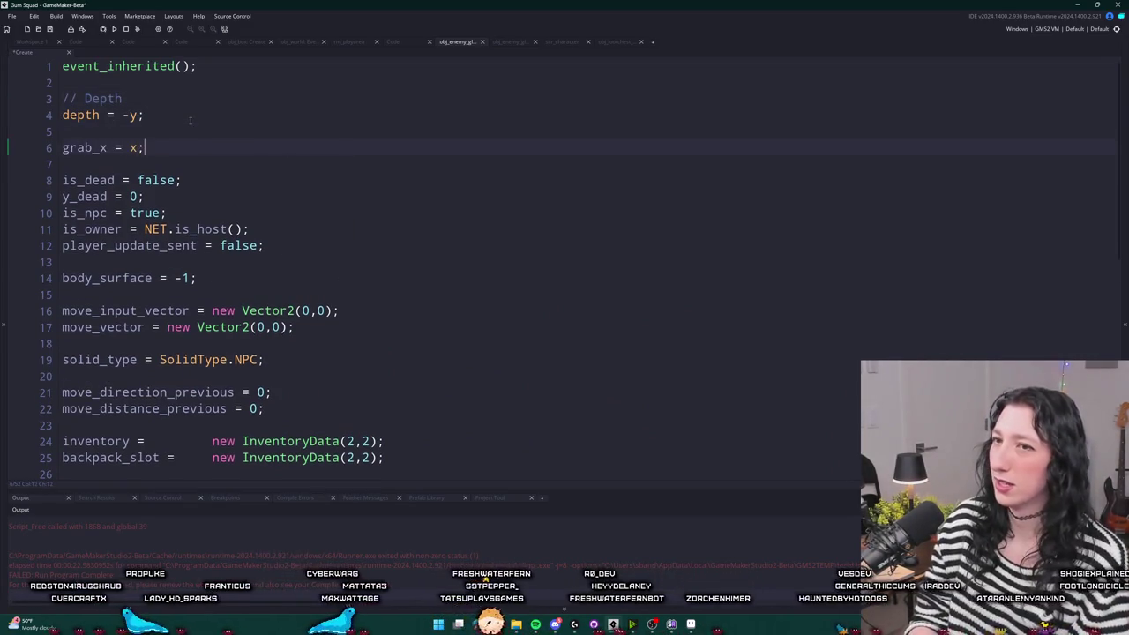
pyautogui.hotkey('ctrl', 'd')
pyautogui.press('BackSpace')
pyautogui.write('y = y - 8;')
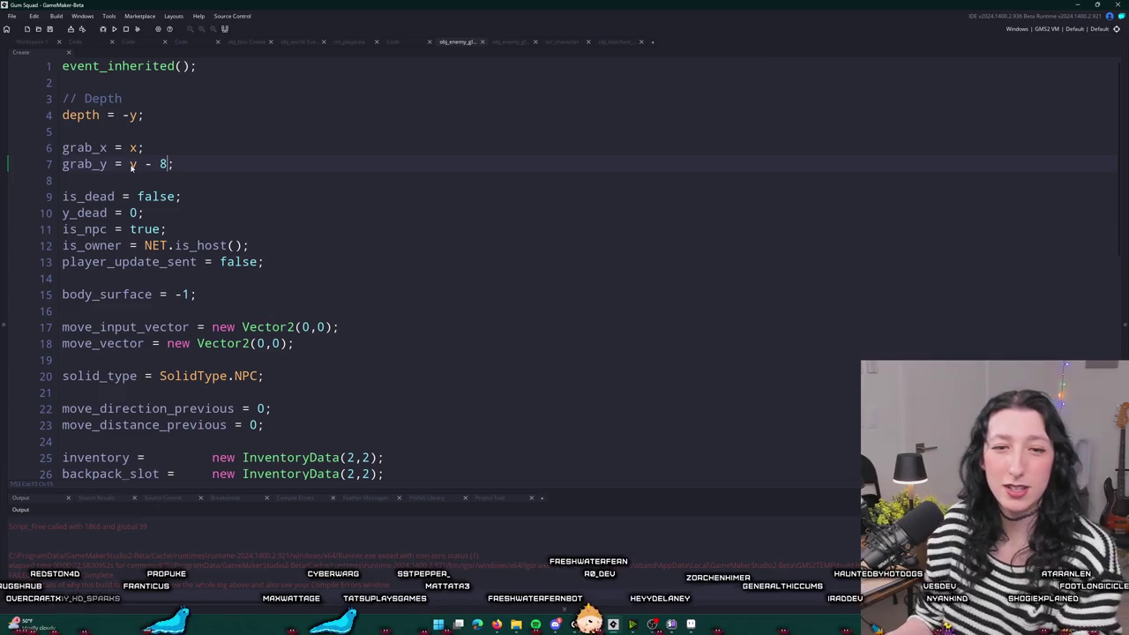
pyautogui.write('8')
pyautogui.press('F5')
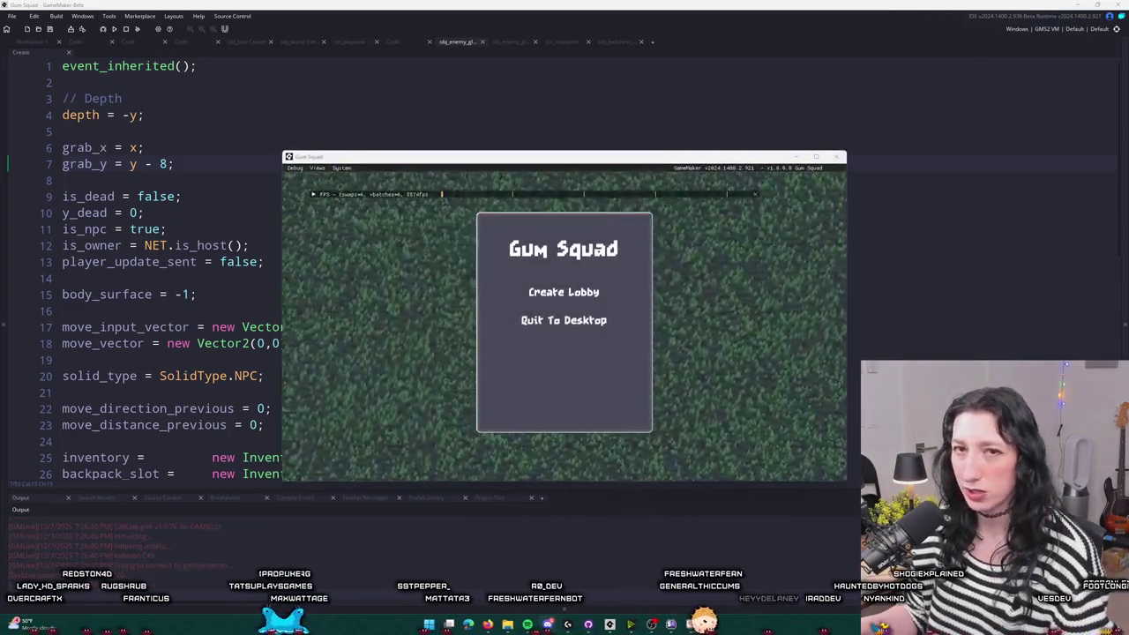
# - Create a lobby and walk the player onto the dead glummer's corpse
pyautogui.click(568, 292)
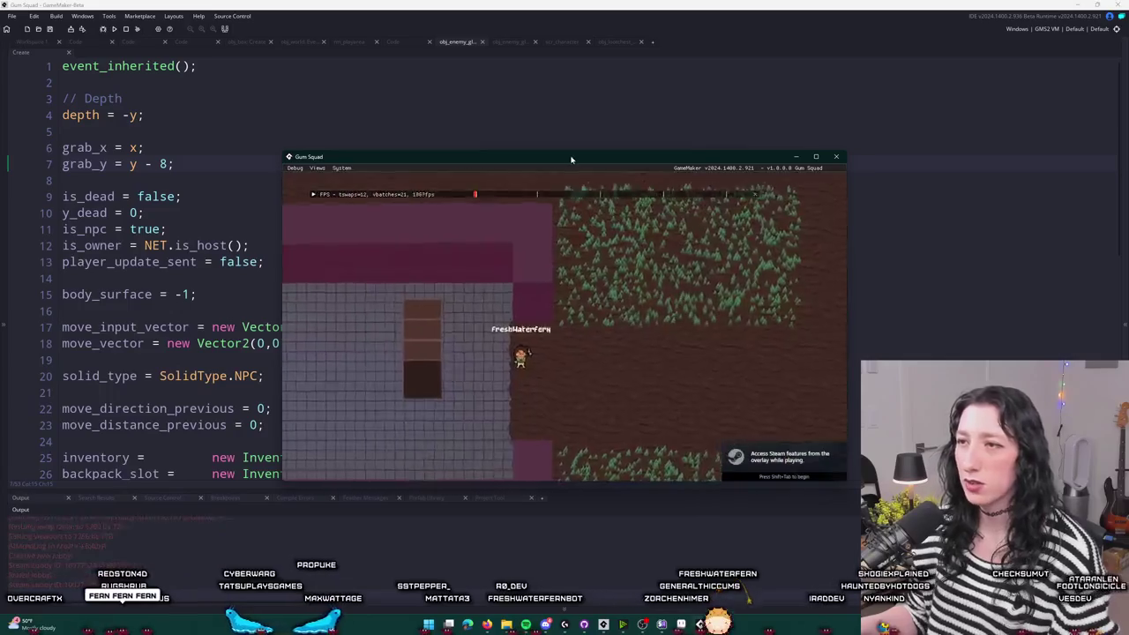
pyautogui.press('Tab')
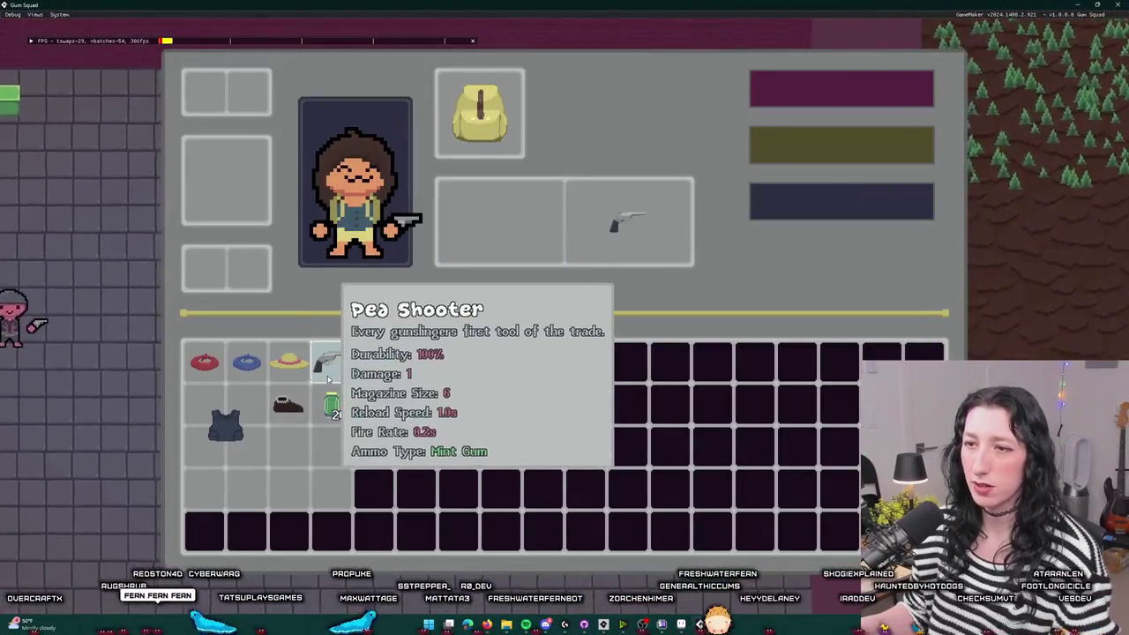
pyautogui.press('Tab')
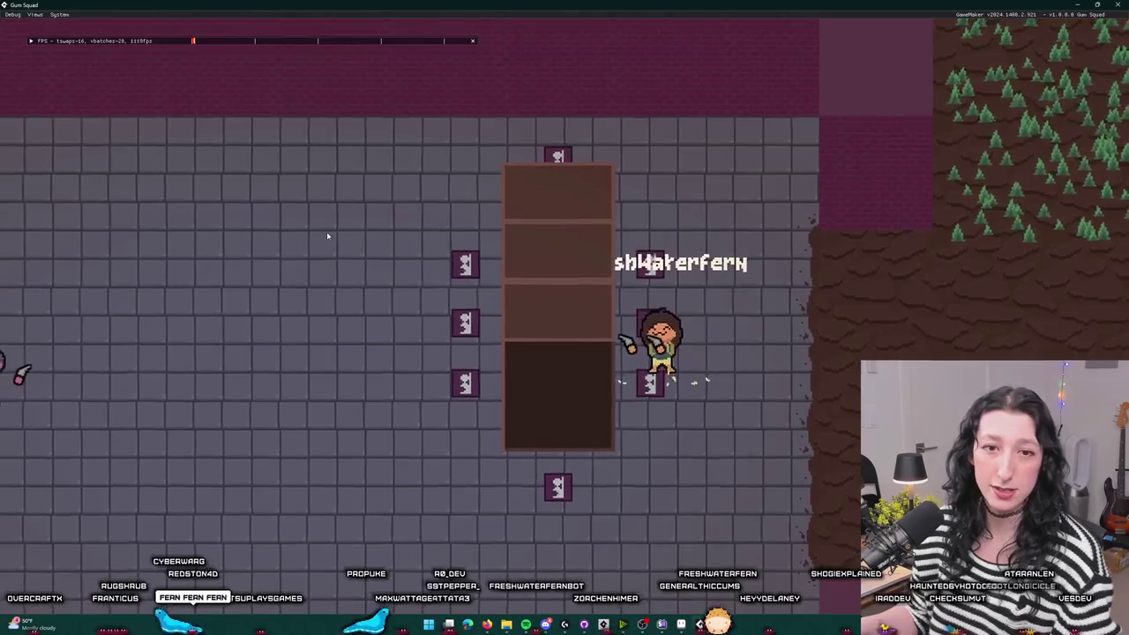
pyautogui.press('s')
pyautogui.press('a')
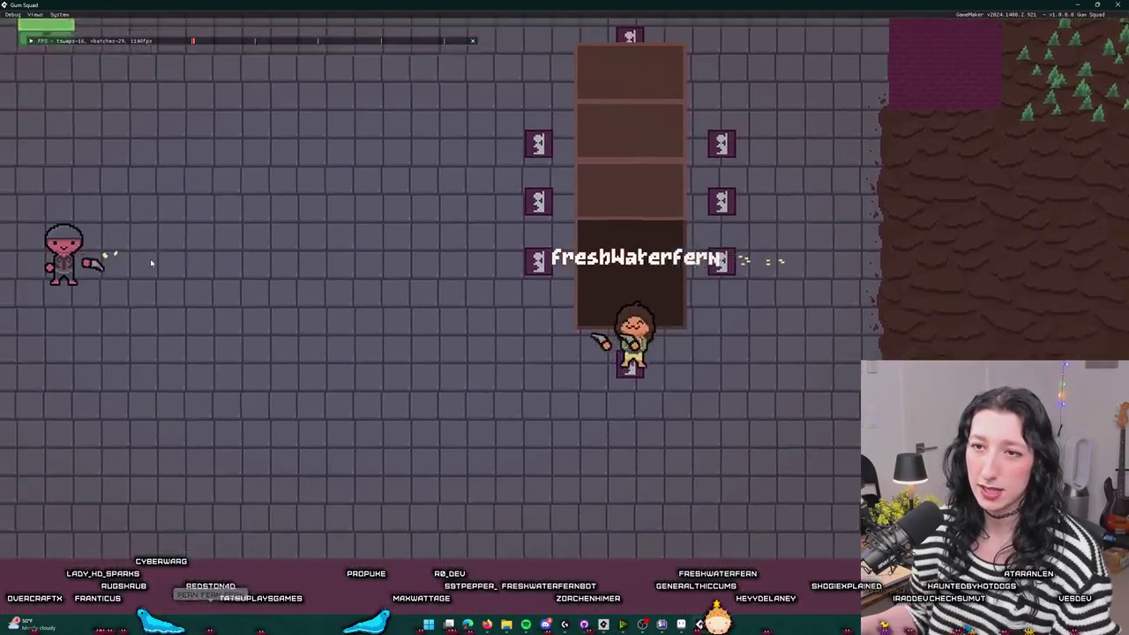
pyautogui.press('a')
pyautogui.press('w')
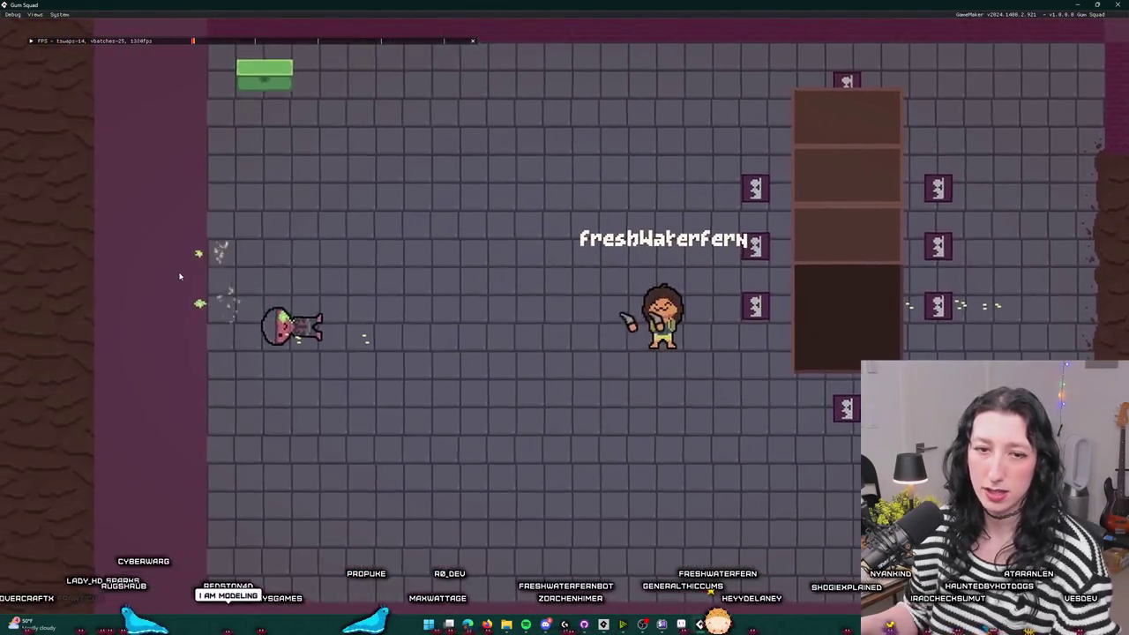
pyautogui.press('a')
pyautogui.press('s')
pyautogui.press('Tab')
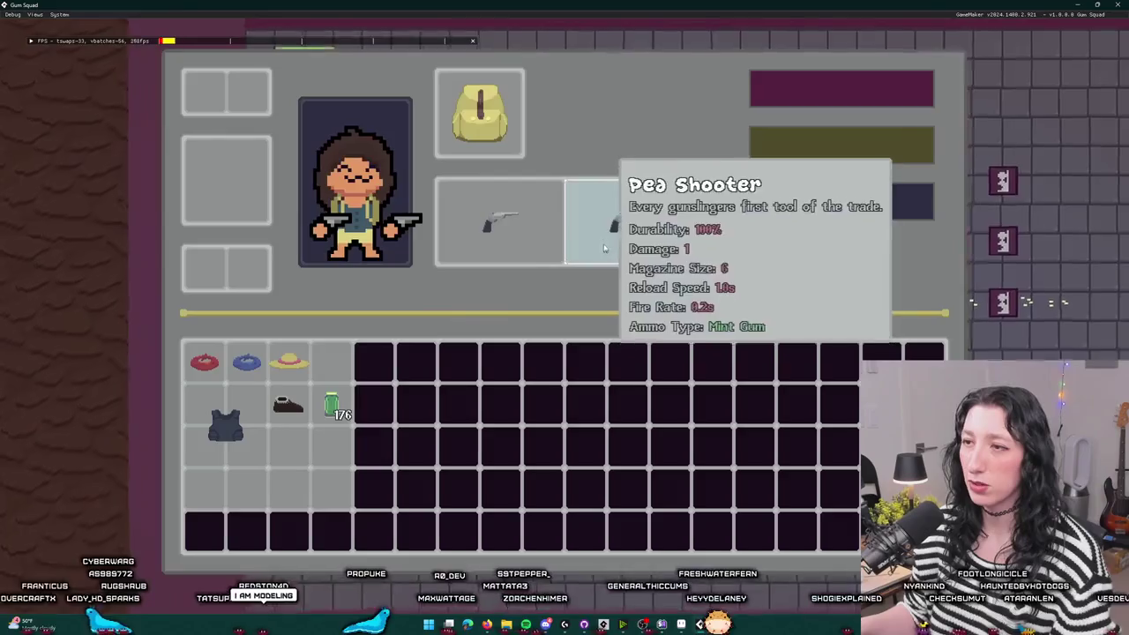
pyautogui.press('Tab')
pyautogui.press('a')
pyautogui.press('w')
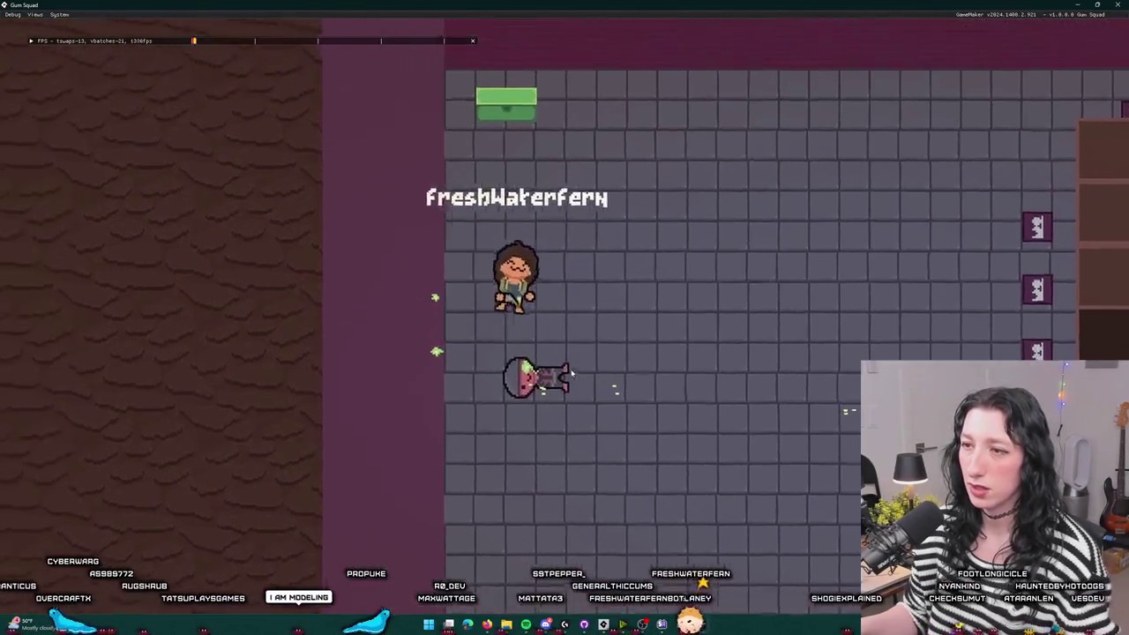
pyautogui.press('s')
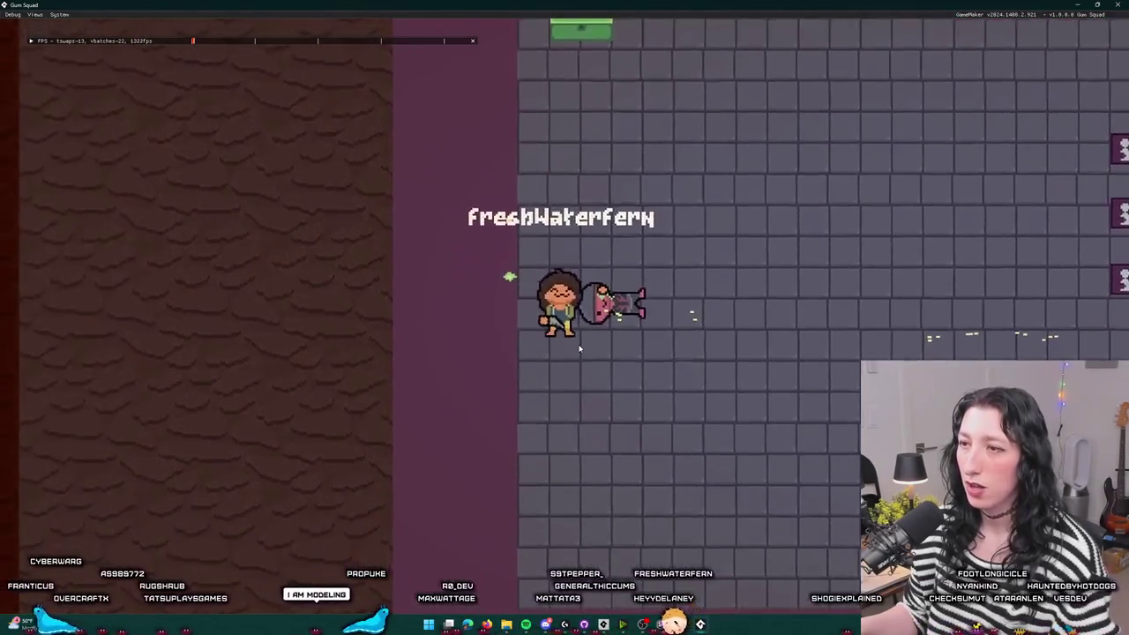
pyautogui.press('d')
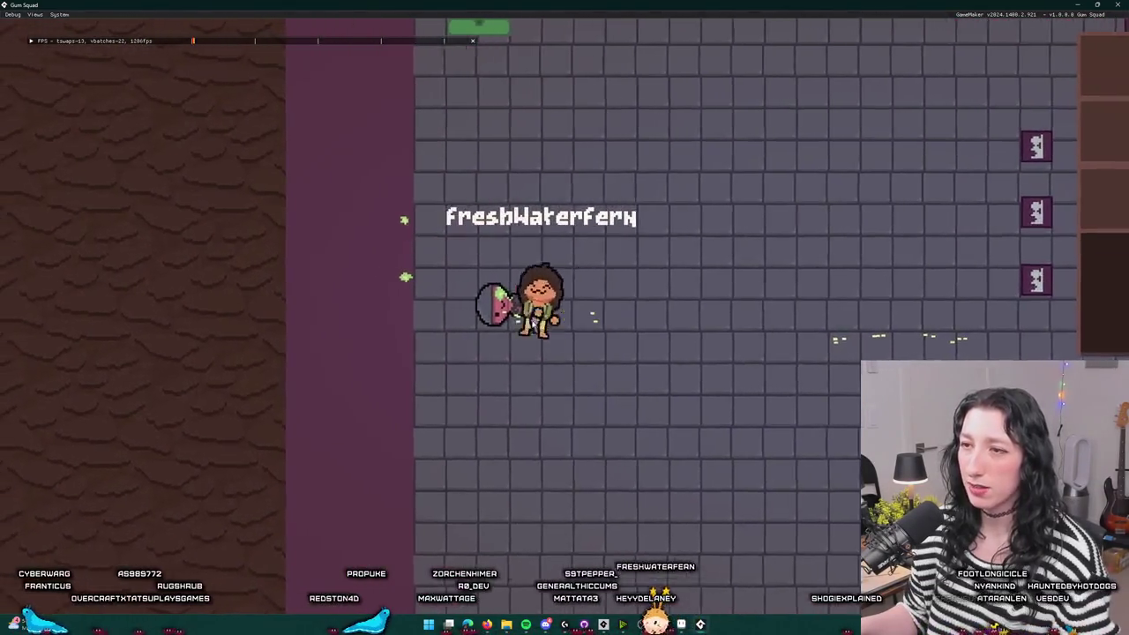
pyautogui.press('a')
pyautogui.press('w')
# - Loot the corpse's vest, green ammo can and revolver into the lower inventory grid
pyautogui.press('Tab')
pyautogui.moveTo(267, 112)
pyautogui.mouseDown()
pyautogui.moveTo(282, 429)
pyautogui.moveTo(307, 460)
pyautogui.mouseUp()
pyautogui.moveTo(331, 93)
pyautogui.mouseDown()
pyautogui.moveTo(330, 173)
pyautogui.moveTo(251, 479)
pyautogui.mouseUp()
pyautogui.moveTo(204, 92); pyautogui.dragTo(202, 479)
pyautogui.press('Tab')
# - Equip the Kevlar vest and the revolver as second weapon, rearrange the ammo cans, and close the game
pyautogui.press('d')
pyautogui.press('a')
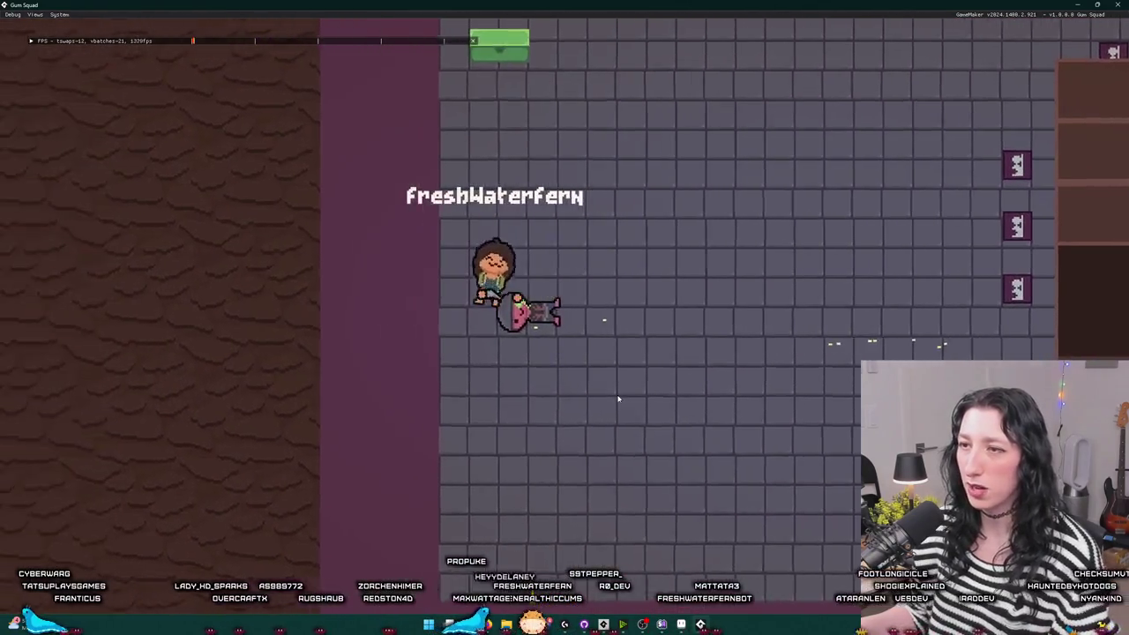
pyautogui.press('Tab')
pyautogui.press('Tab')
pyautogui.press('Tab')
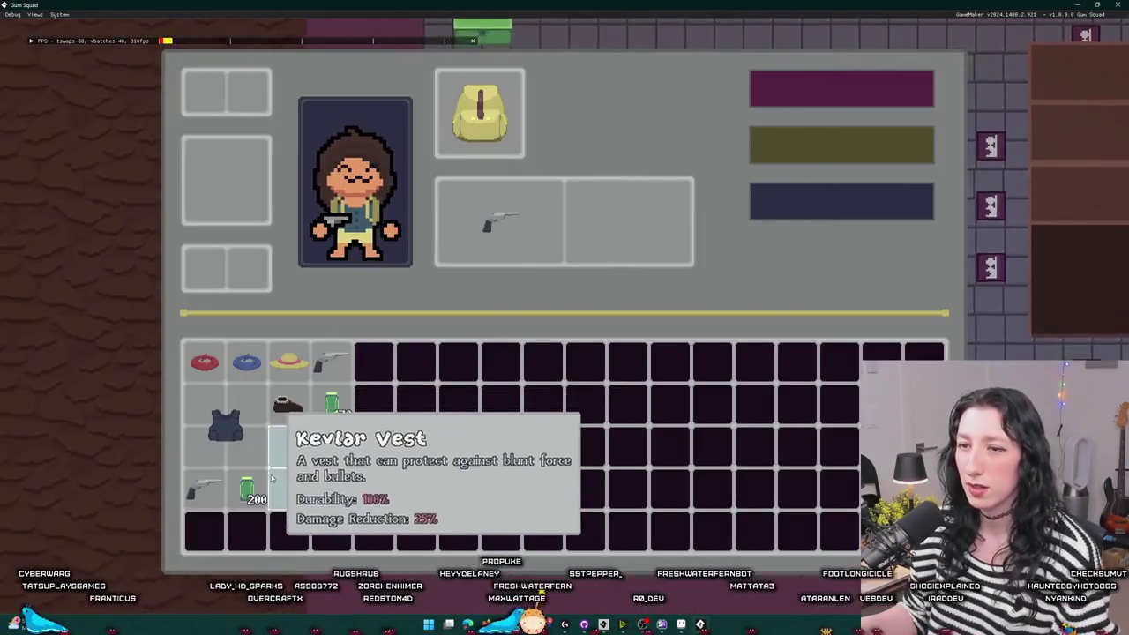
pyautogui.moveTo(309, 459); pyautogui.dragTo(225, 181)
pyautogui.moveTo(203, 489); pyautogui.dragTo(629, 221)
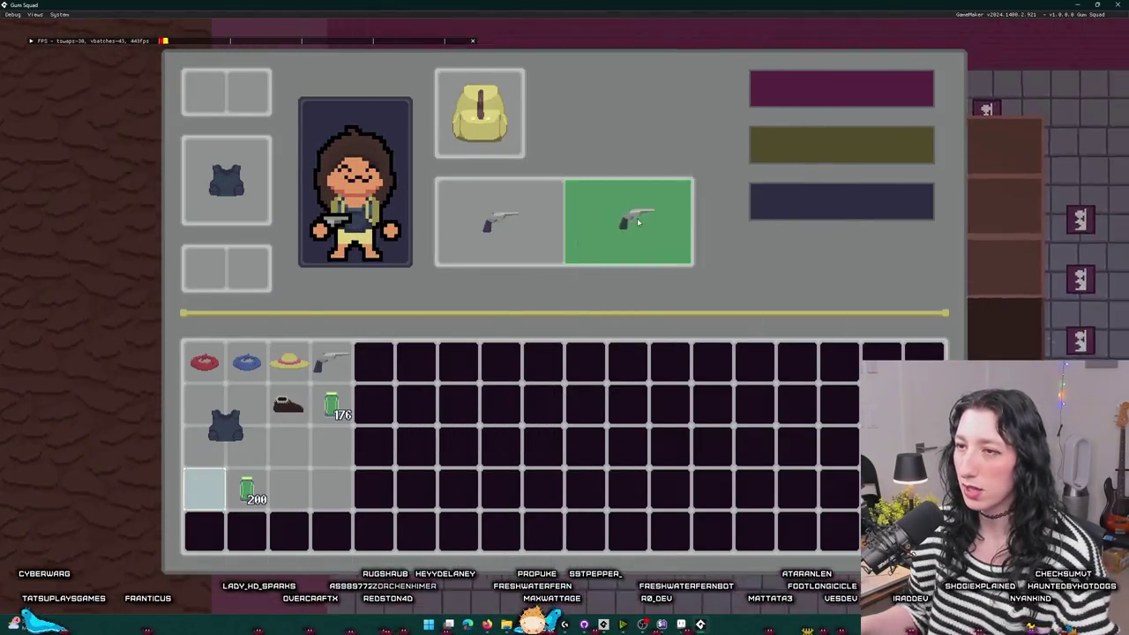
pyautogui.moveTo(247, 489)
pyautogui.mouseDown()
pyautogui.moveTo(348, 404)
pyautogui.moveTo(335, 404)
pyautogui.moveTo(333, 450)
pyautogui.mouseUp()
pyautogui.moveTo(331, 401); pyautogui.dragTo(304, 451)
pyautogui.press('Tab')
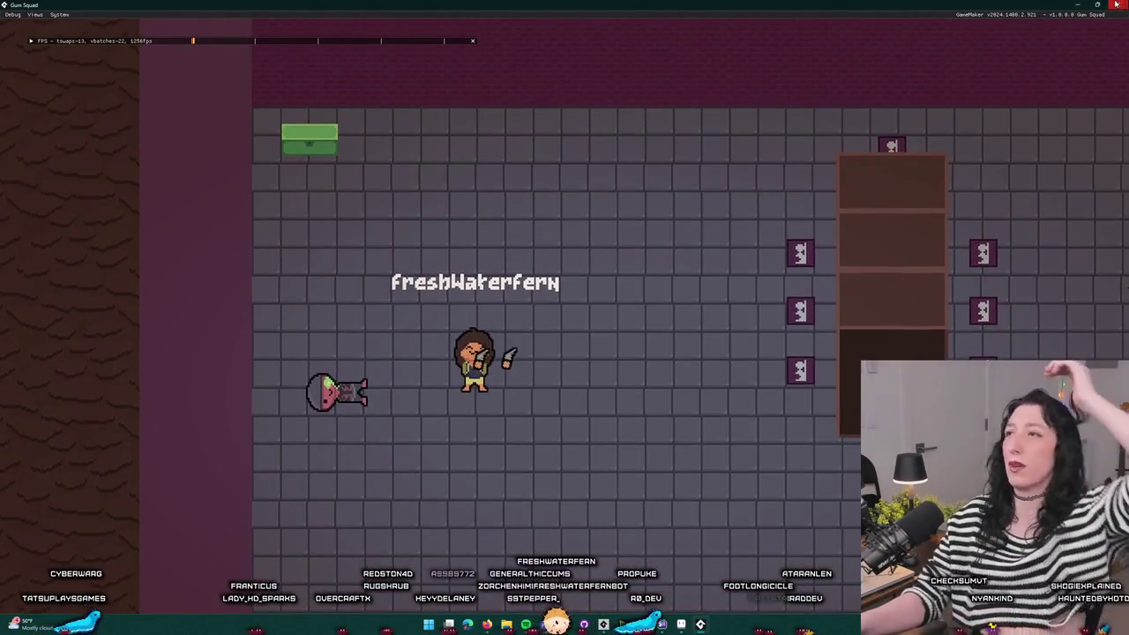
pyautogui.hotkey('alt', 'F4')
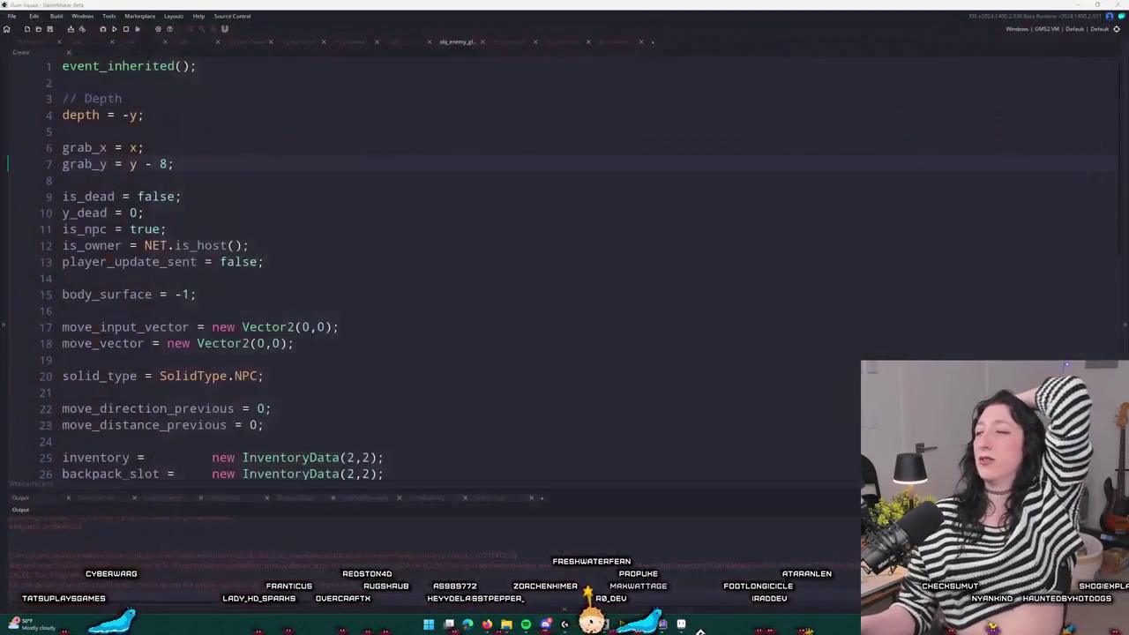
# - Remove the extra offset so grab_x equals x in the Create code
pyautogui.click(369, 327)
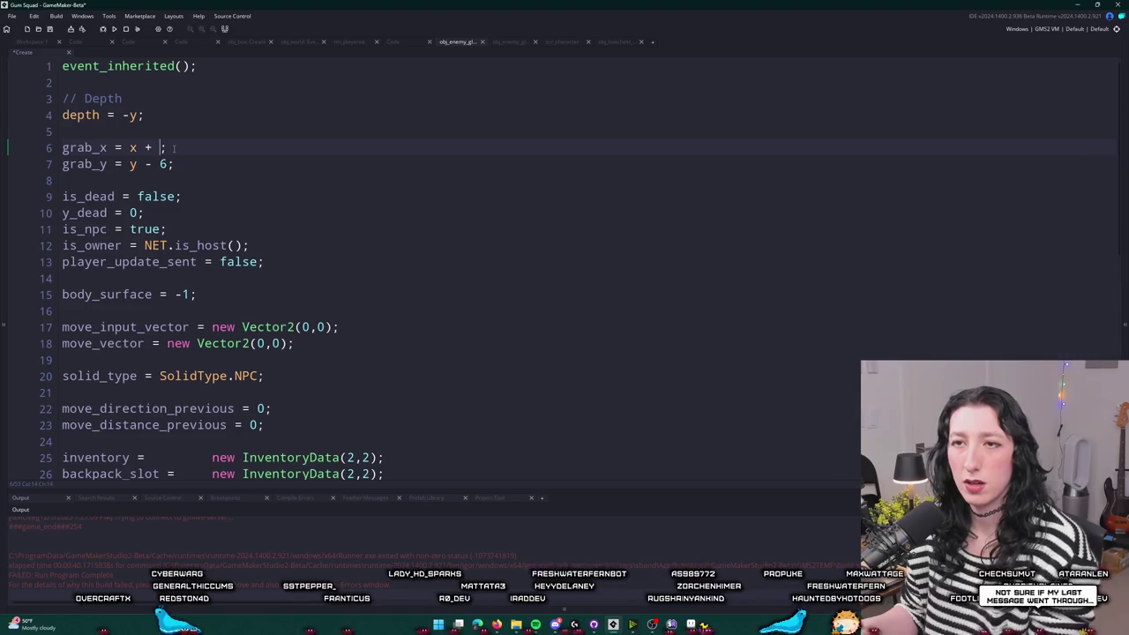
pyautogui.press('BackSpace')
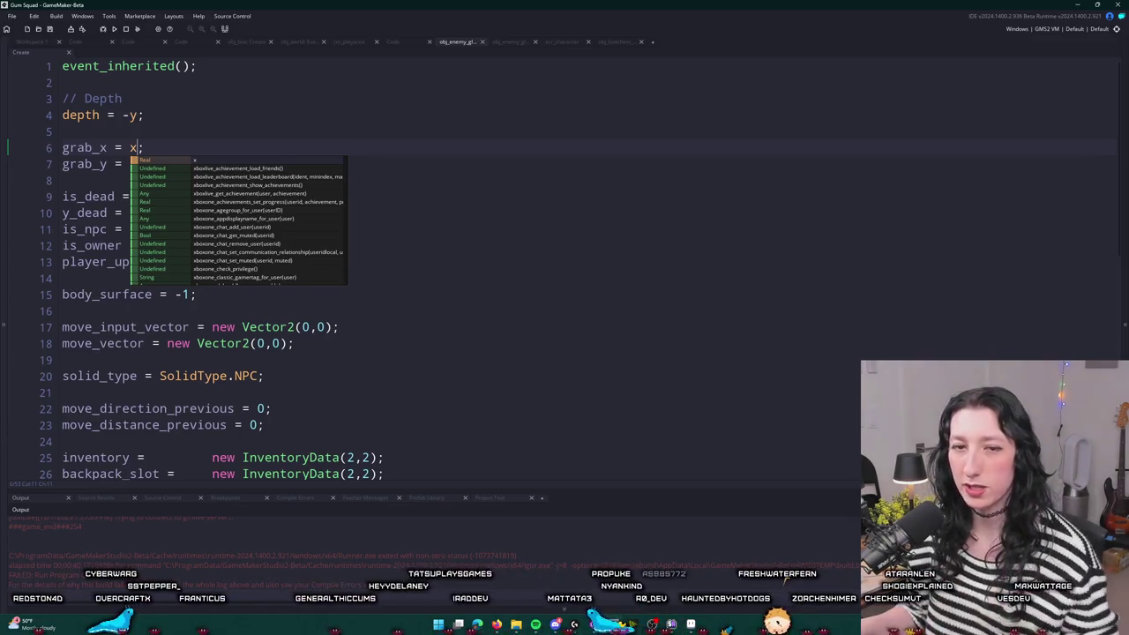
pyautogui.hotkey('alt', 'Tab')
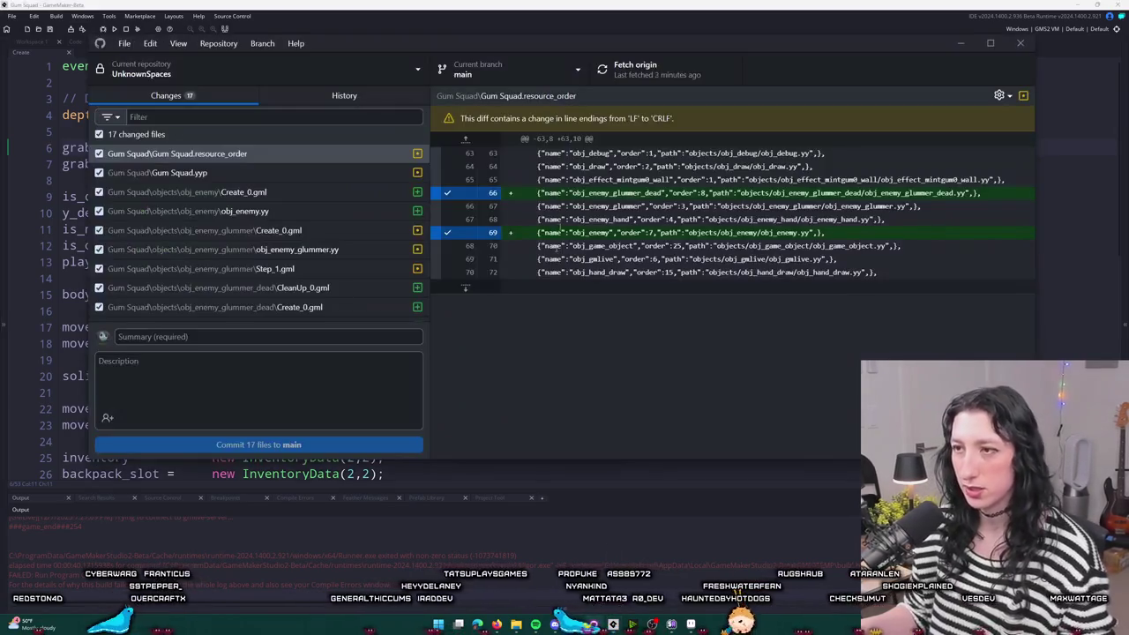
# - Commit the 17 changed files to main with summary 'We added corpses :)' and return to GameMaker
pyautogui.write('We added')
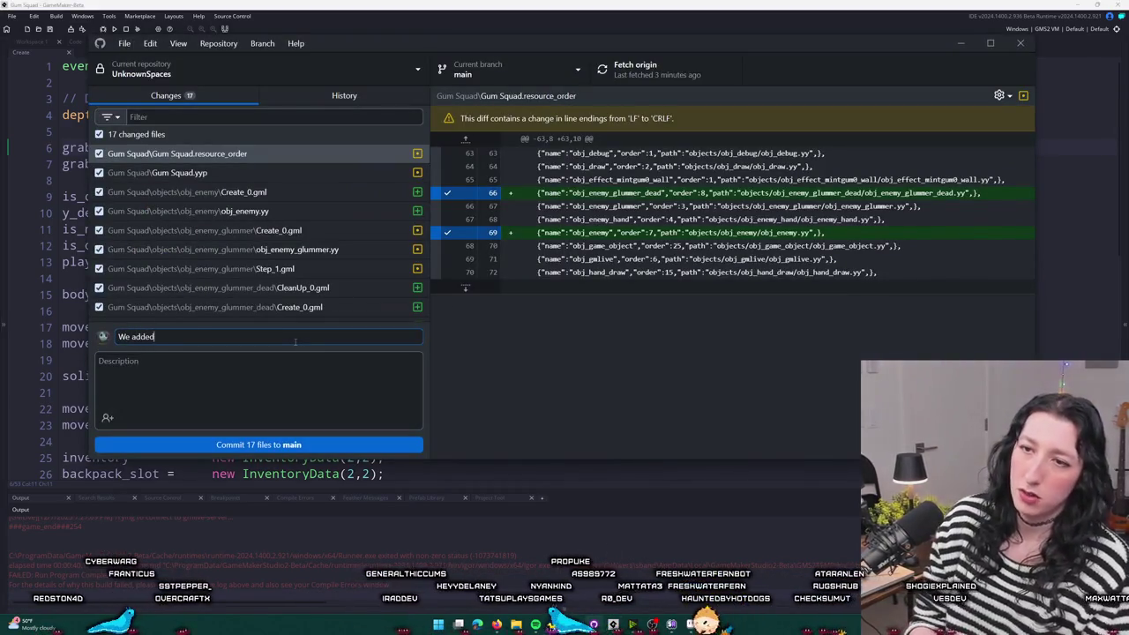
pyautogui.write(' corpses :')
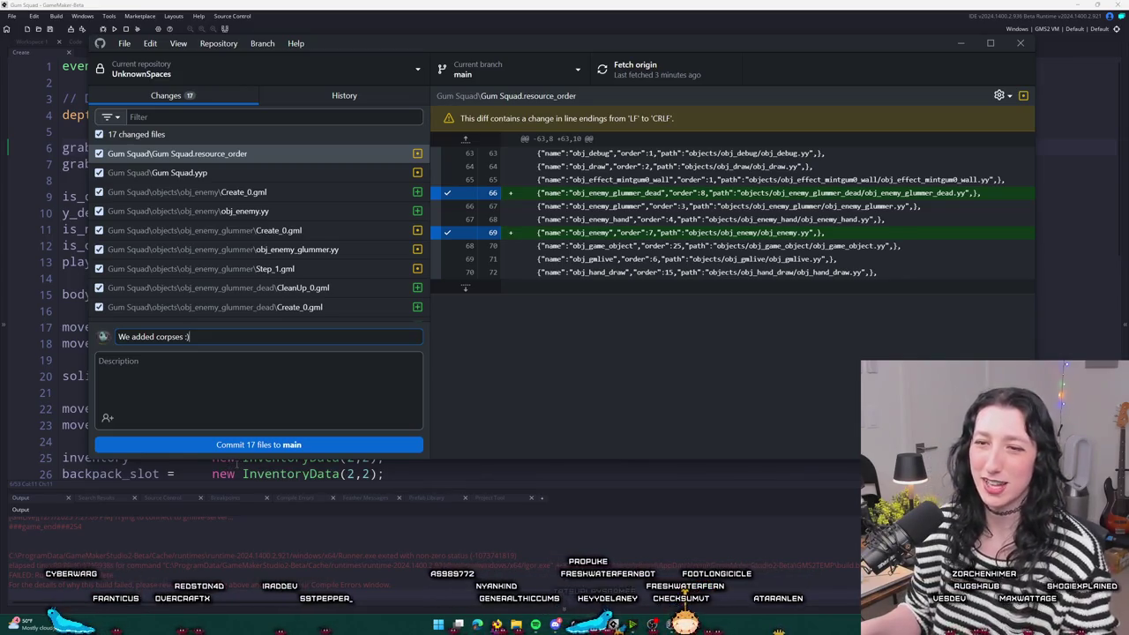
pyautogui.click(258, 445)
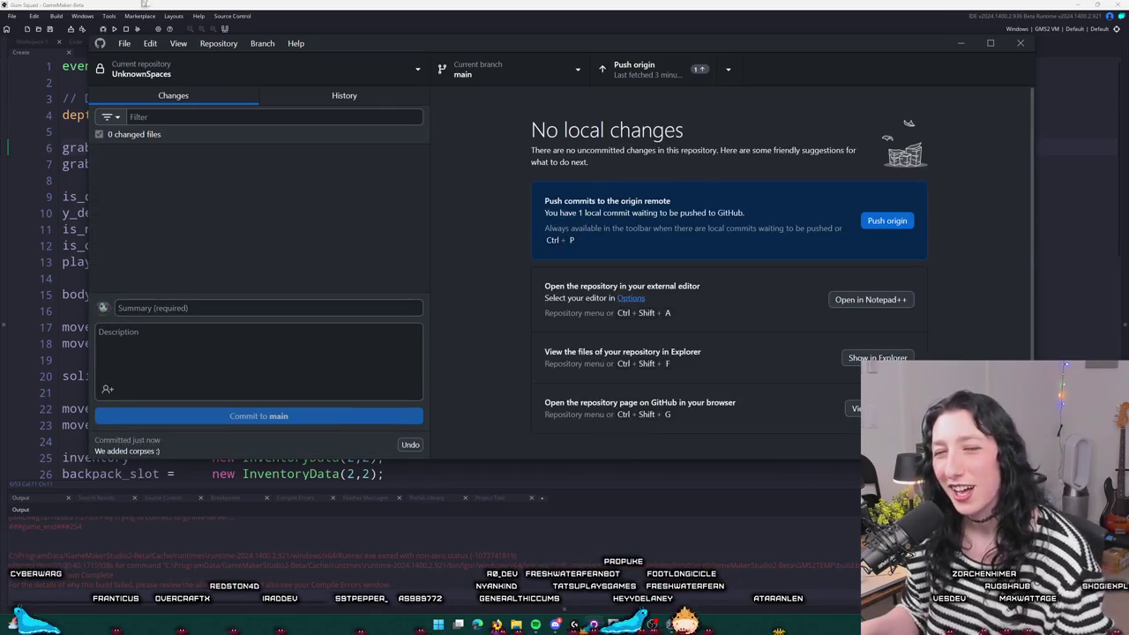
pyautogui.click(615, 4)
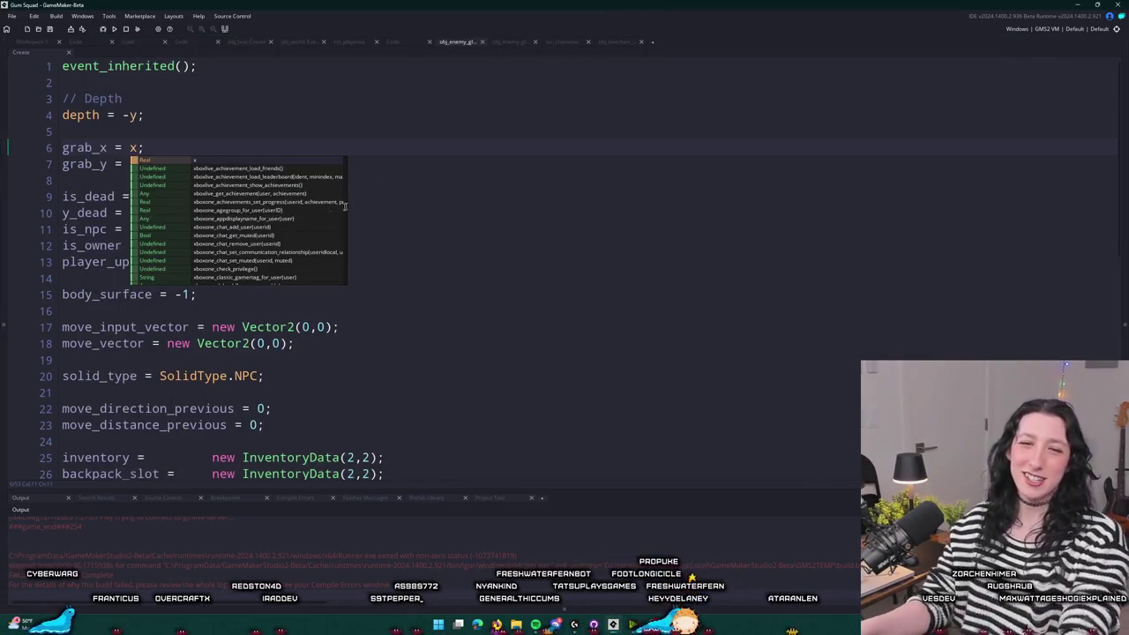